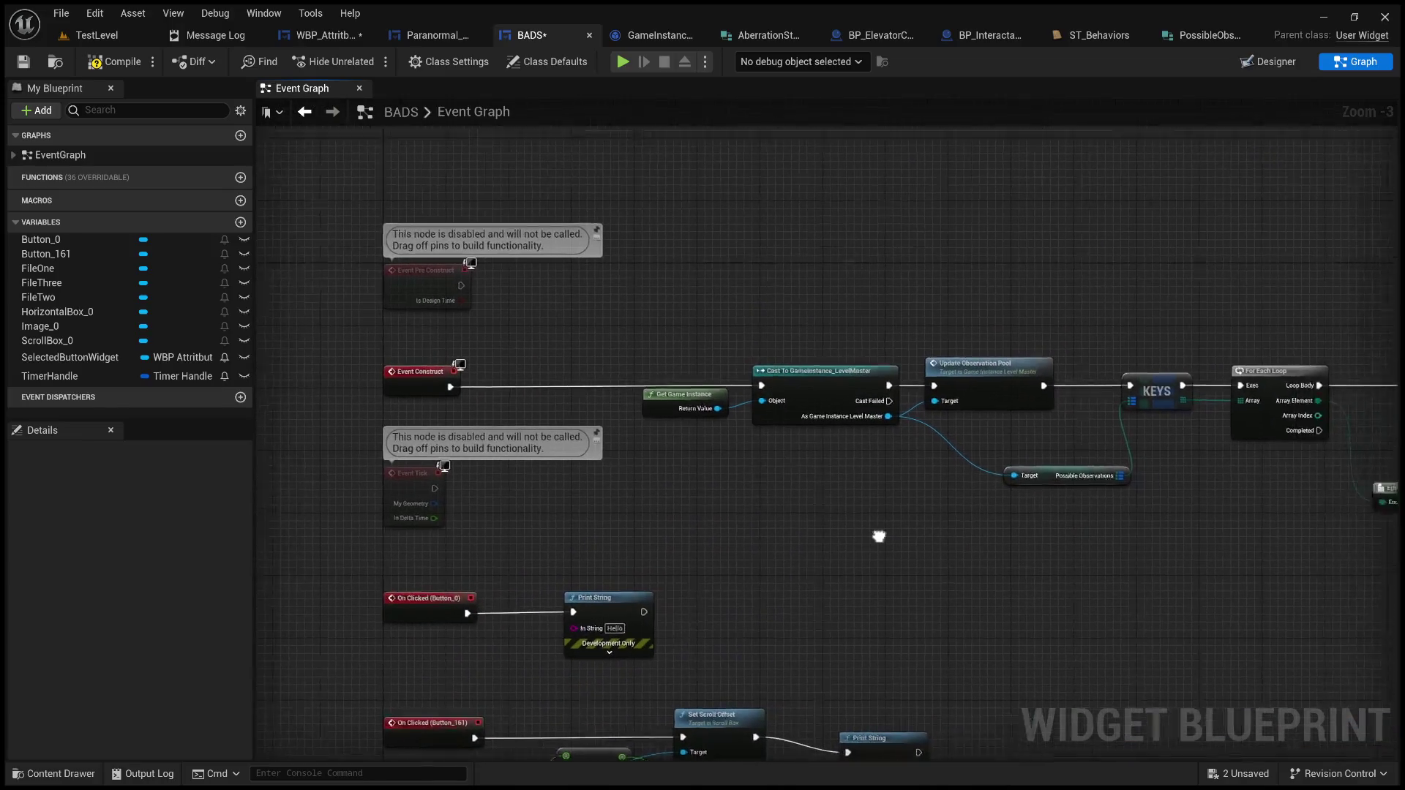
Step: Select Get Game Instance and the Cast To GameInstance_LevelMaster node and paste a copy near the On Clicked events
scroll(888, 534, "up", 3)
left_click(631, 379)
left_click(822, 363, "ctrl")
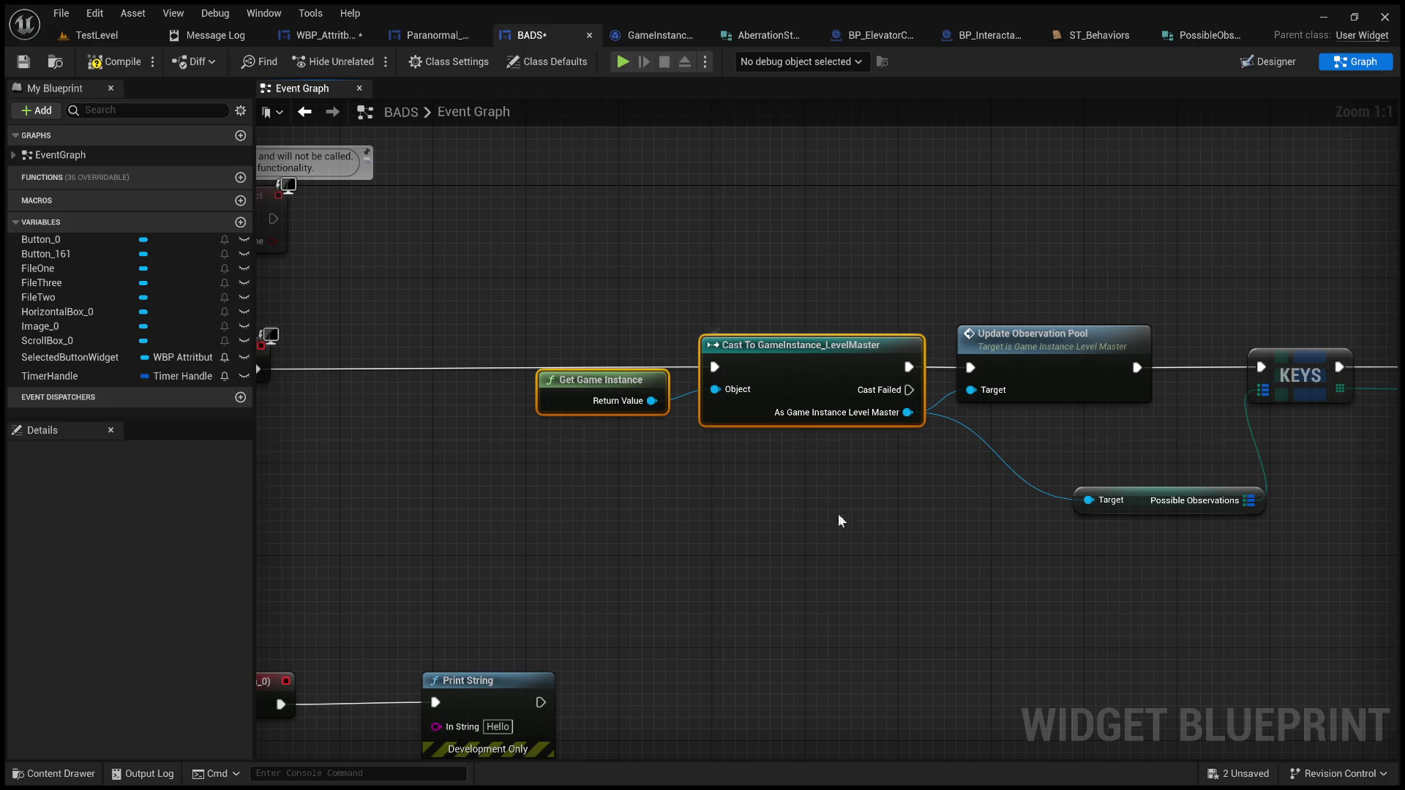
scroll(867, 495, "down", 5)
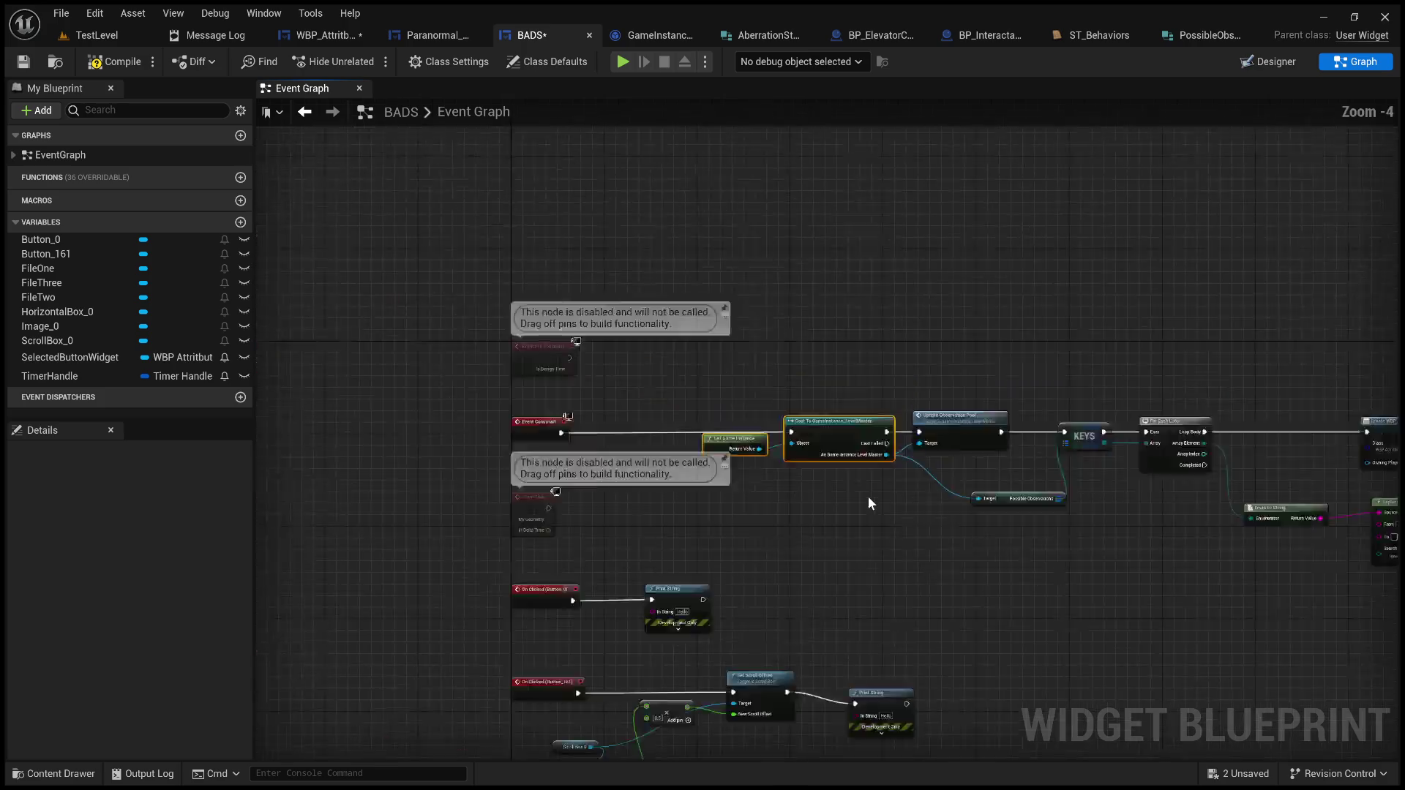
scroll(843, 551, "up", 5)
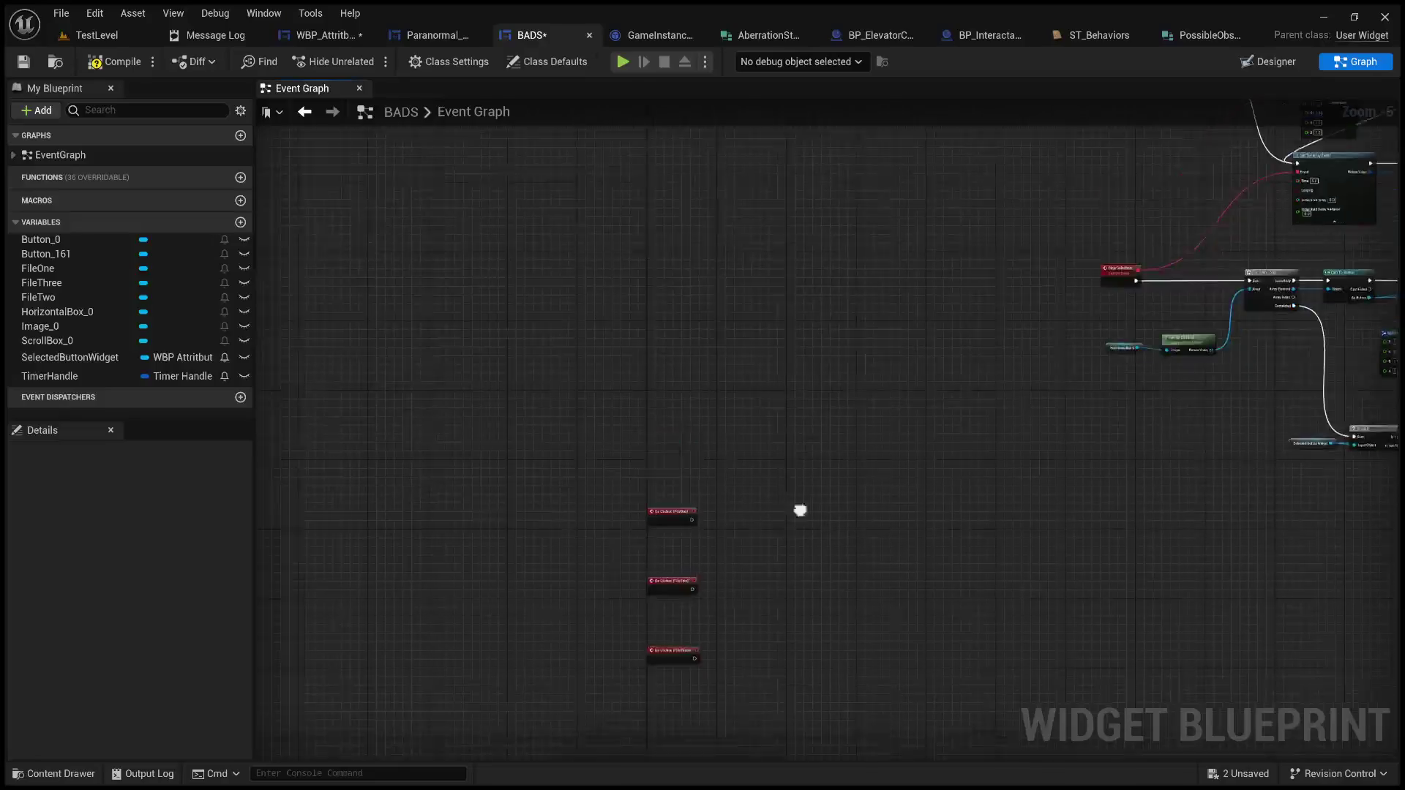
key("ctrl+v")
Step: Wire On Clicked (FileOne) into the pasted cast and call Add Observation on the LevelMaster result
mouse_move(693, 365)
left_mouse_down()
mouse_move(844, 319)
mouse_move(854, 273)
left_mouse_up()
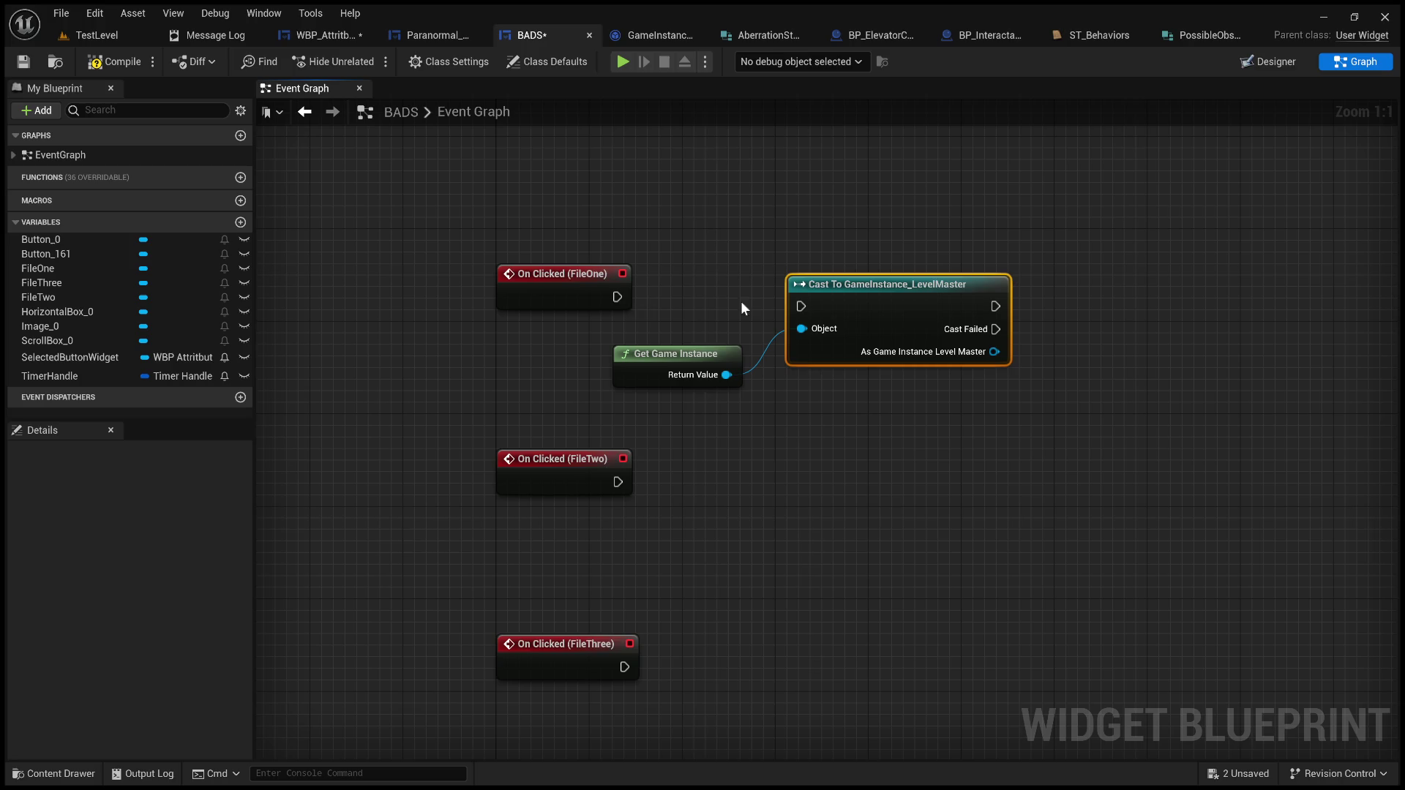
mouse_move(618, 297)
left_mouse_down()
mouse_move(805, 306)
mouse_move(801, 295)
left_mouse_up()
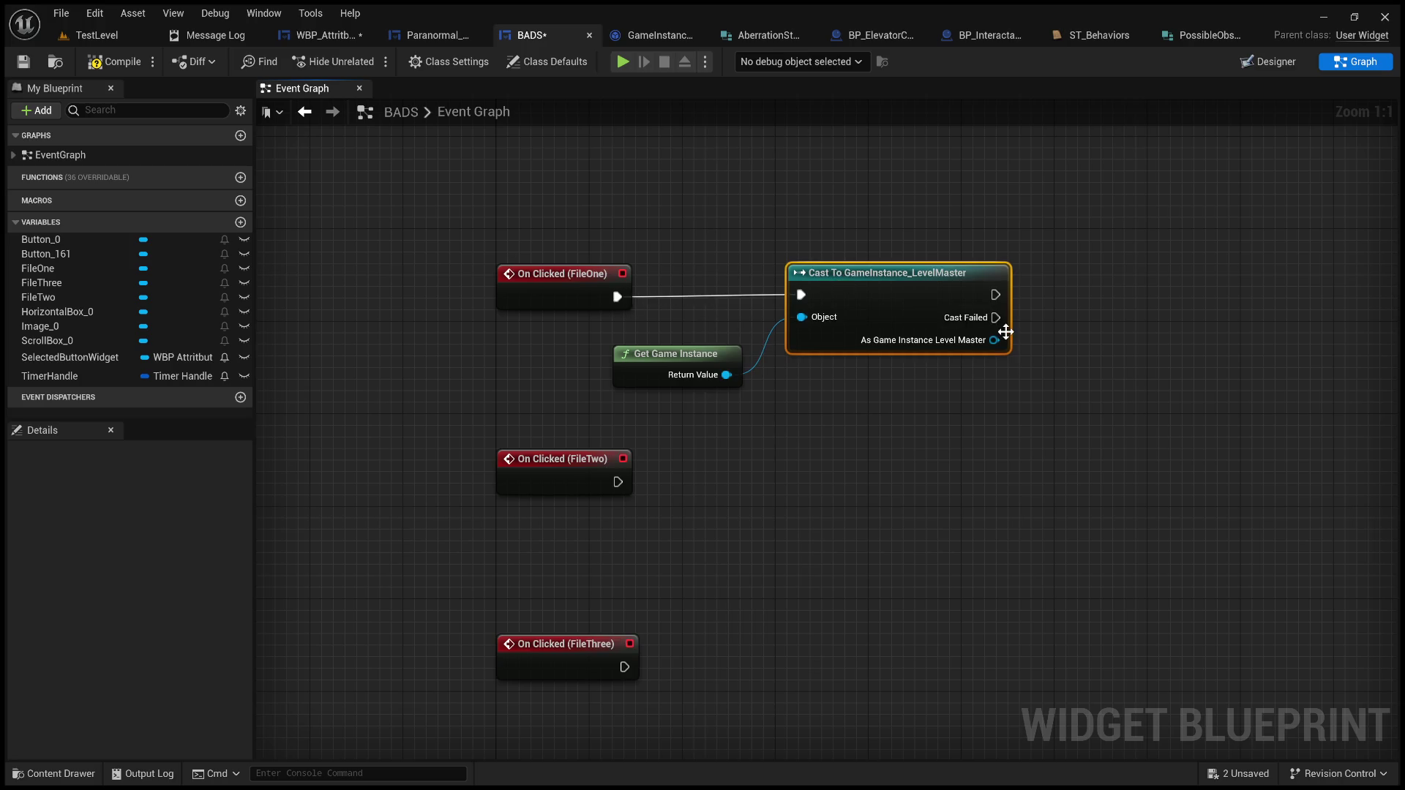
left_click_drag(996, 340, 1121, 316)
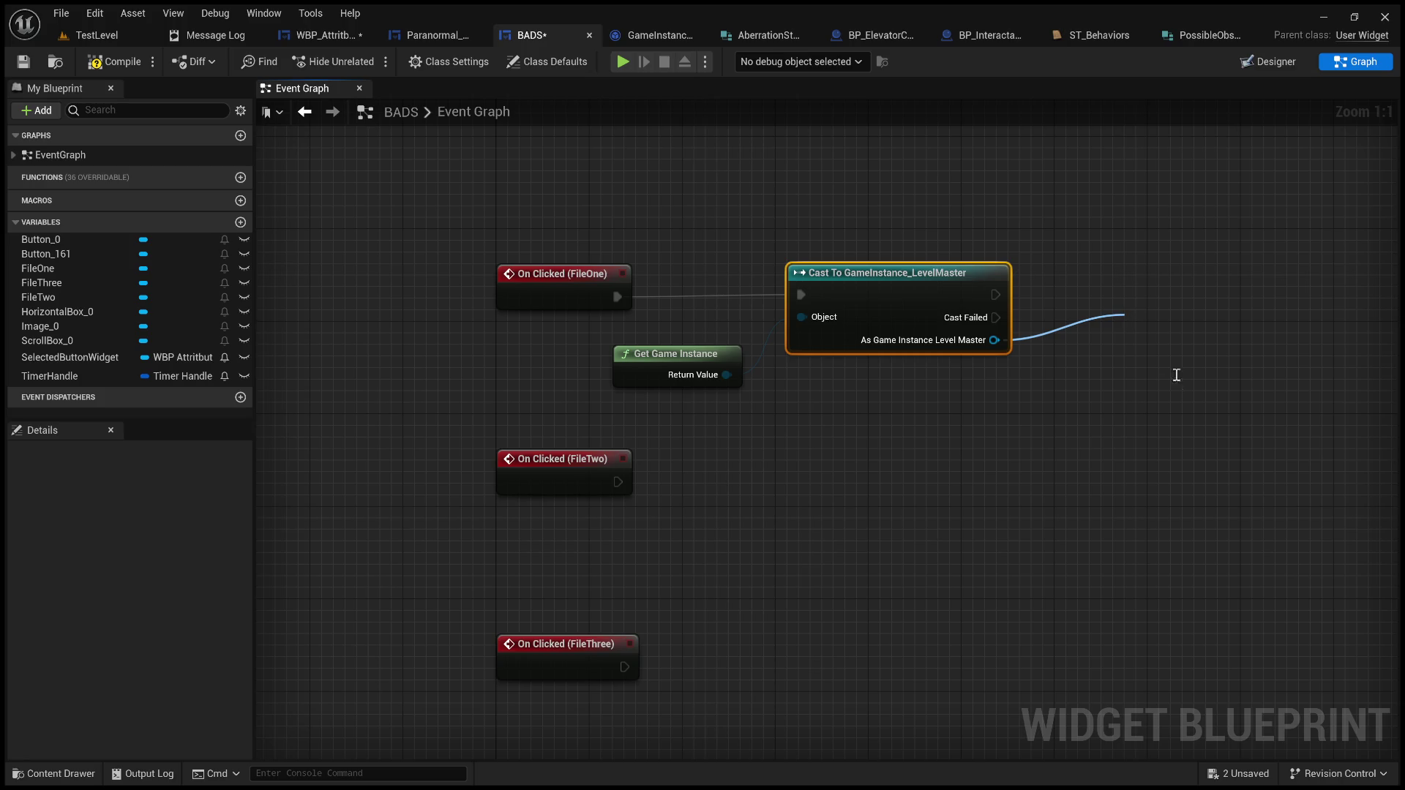
left_click_drag(866, 392, 906, 310)
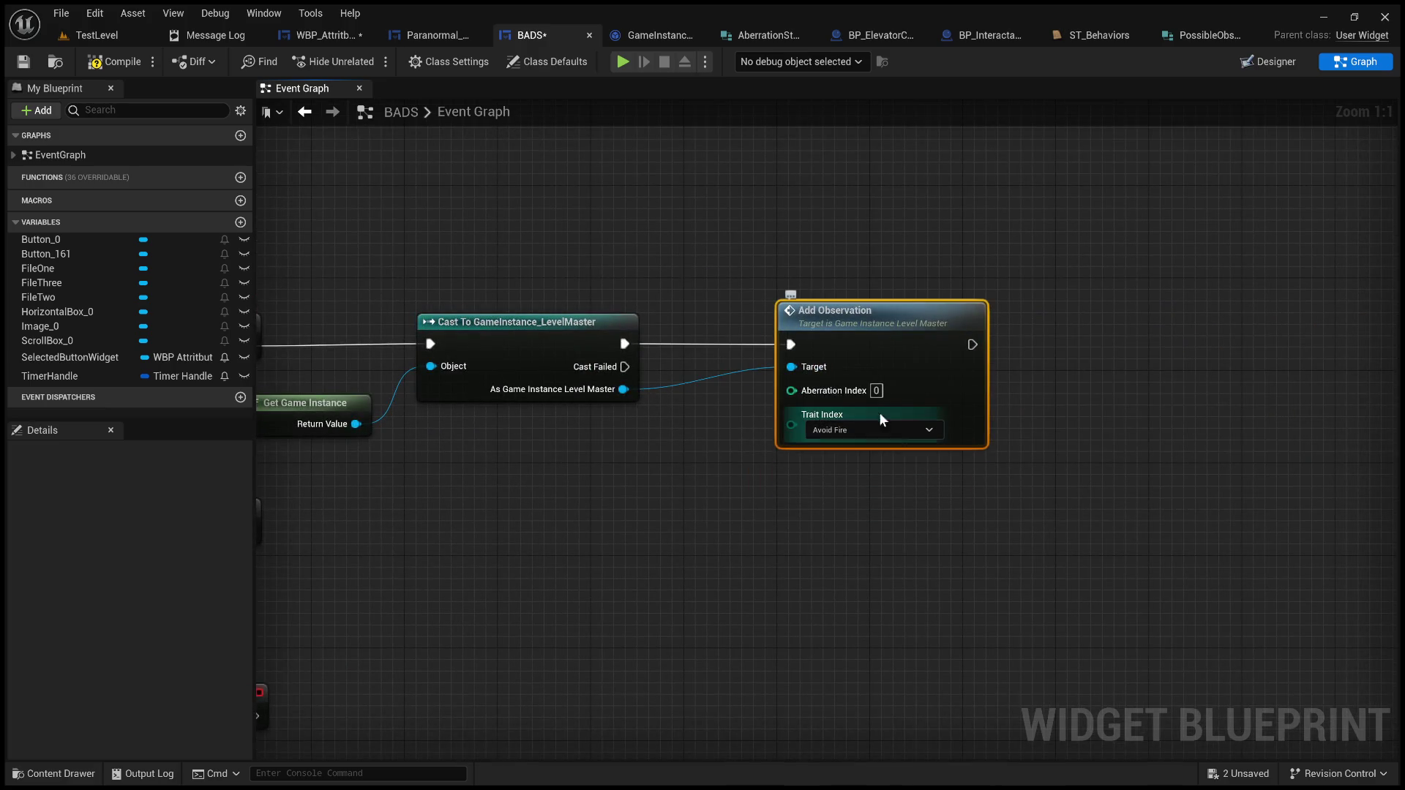
Step: Recentre the graph on the FileOne chain and add a new variable to BADS
left_click_drag(571, 467, 796, 476)
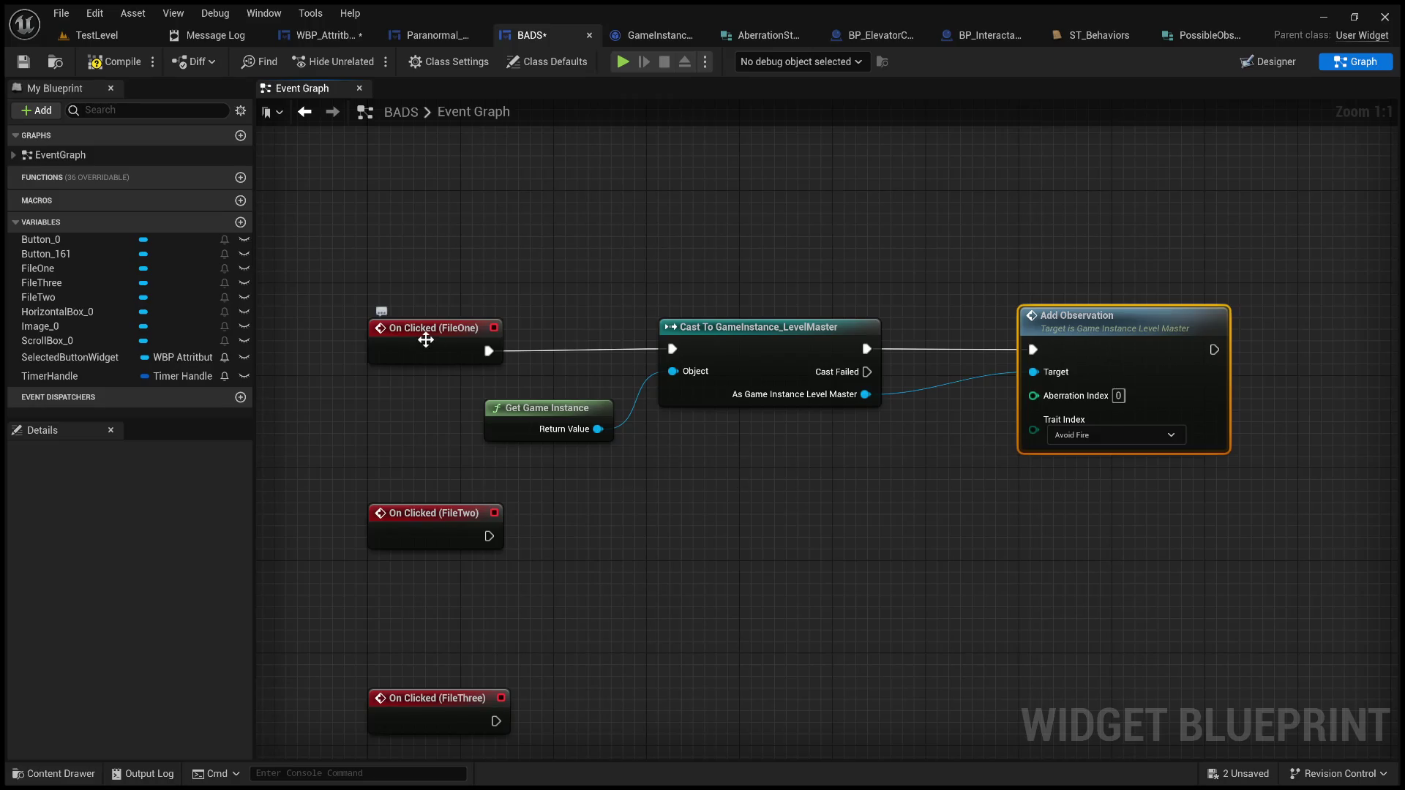
key("Home")
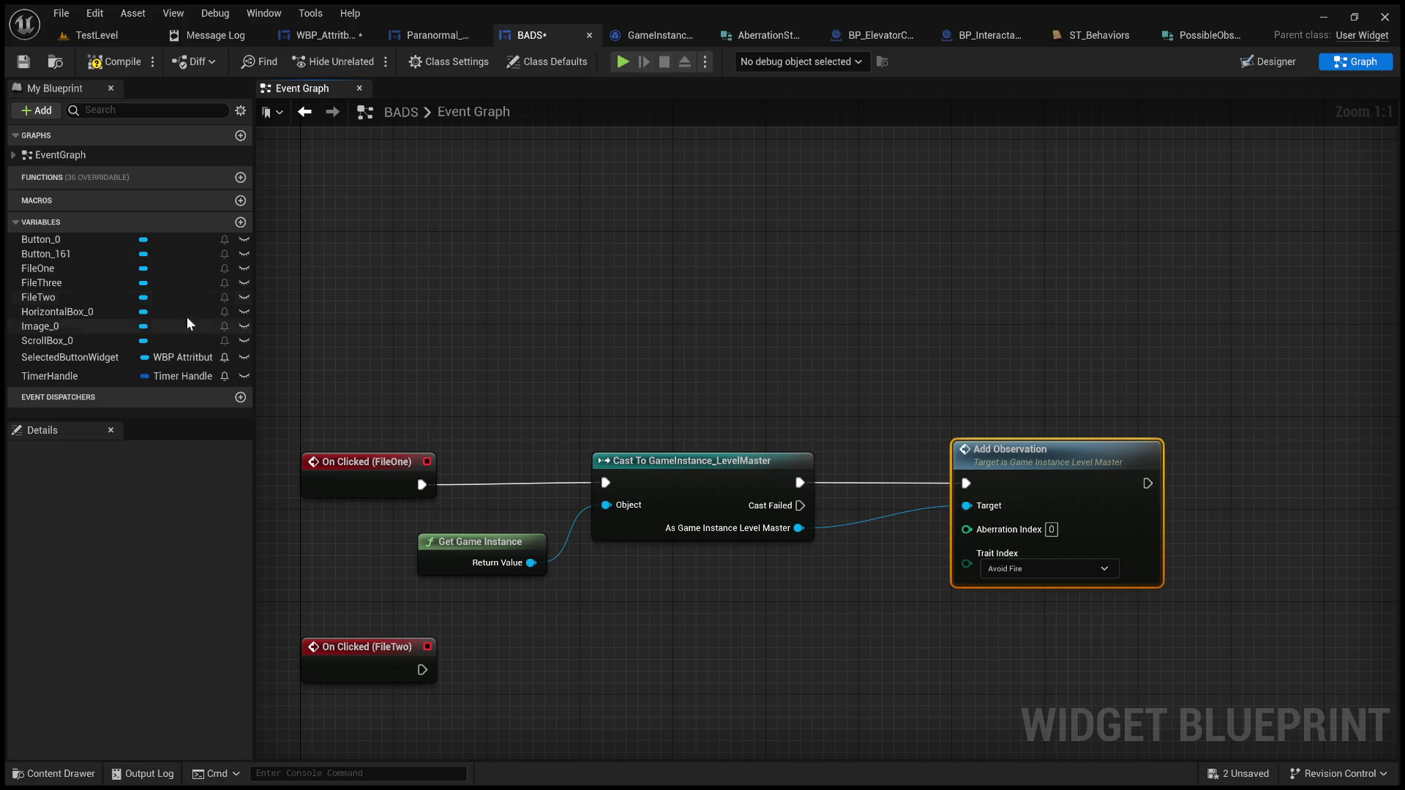
left_click(240, 222)
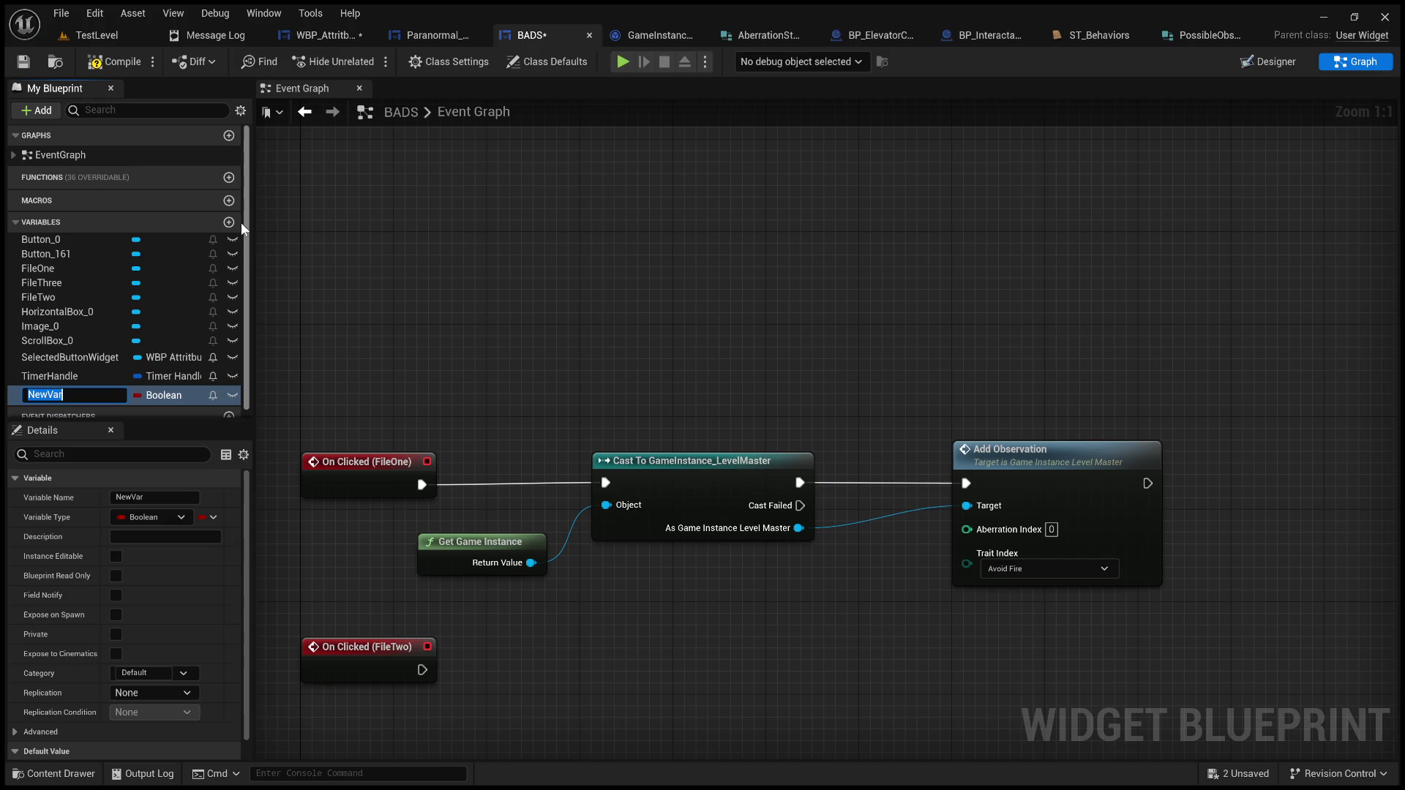
Step: Name the new BADS variable Trait, typed EHunter Trait
type("Trait")
key("Return")
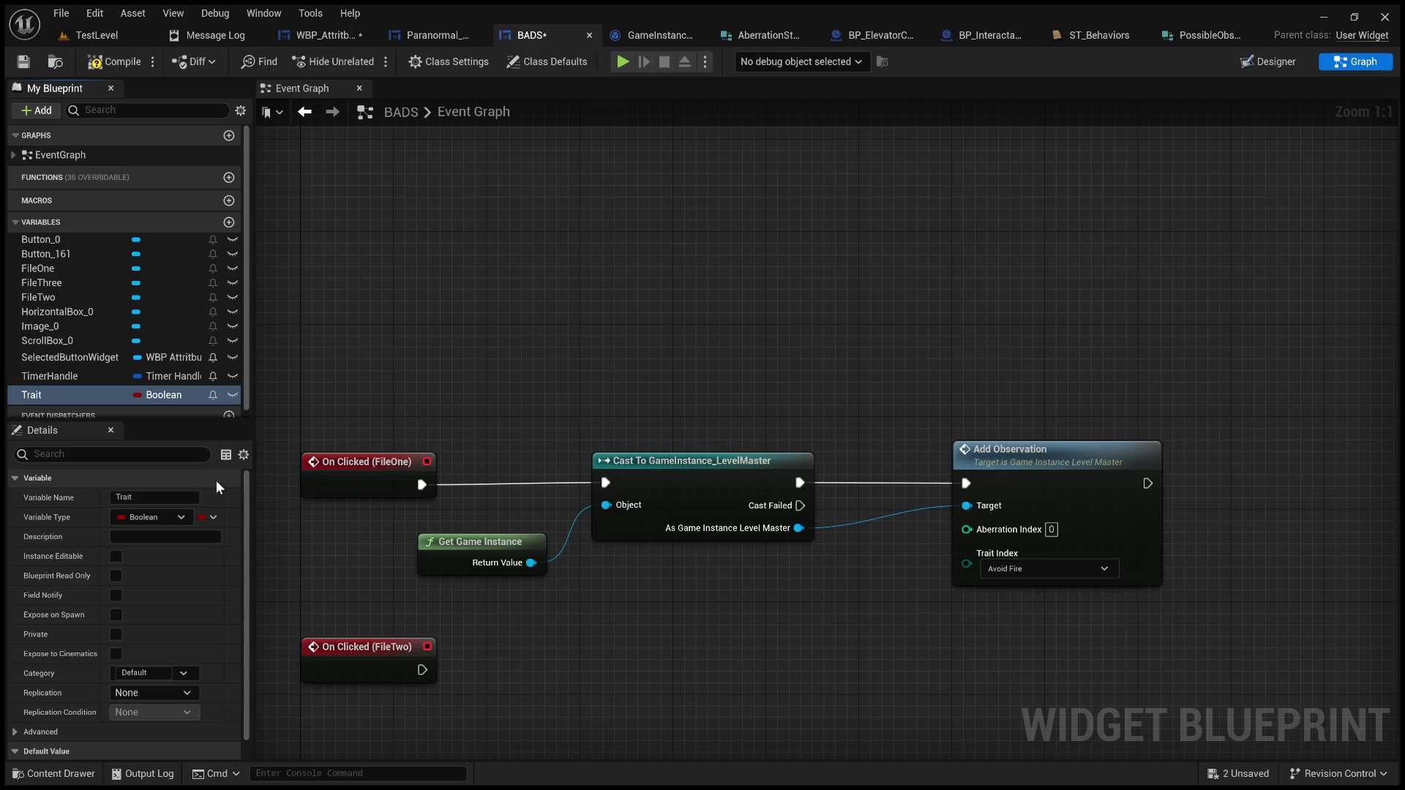
scroll(717, 247, "down", 5)
Step: Survey the rest of the BADS graph, then switch to the Paranormal_Profiles event graph
left_click_drag(717, 247, 500, 568)
scroll(608, 423, "down", 1)
mouse_move(608, 423)
left_mouse_down()
mouse_move(706, 435)
mouse_move(731, 459)
mouse_move(660, 437)
left_mouse_up()
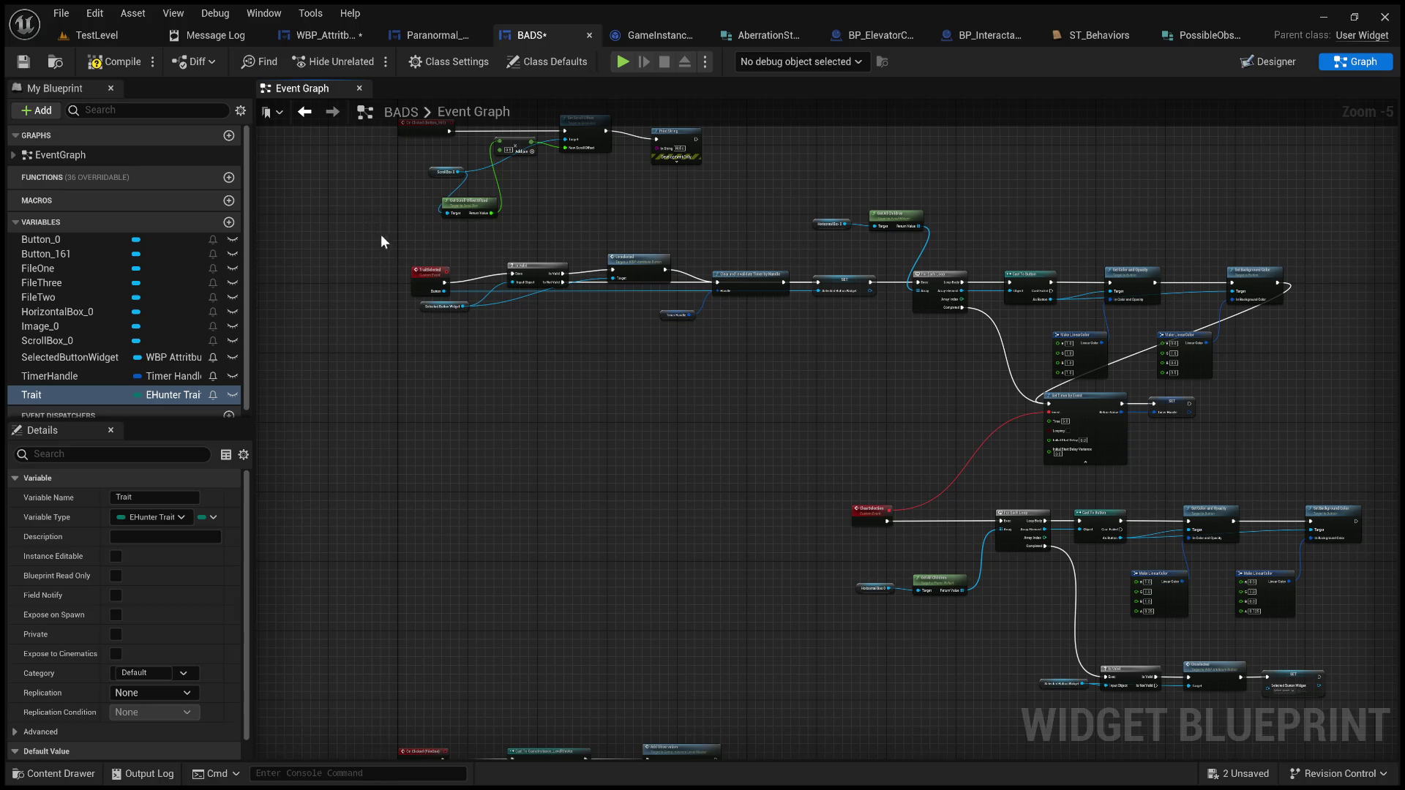
left_click_drag(377, 236, 432, 410)
left_click(431, 35)
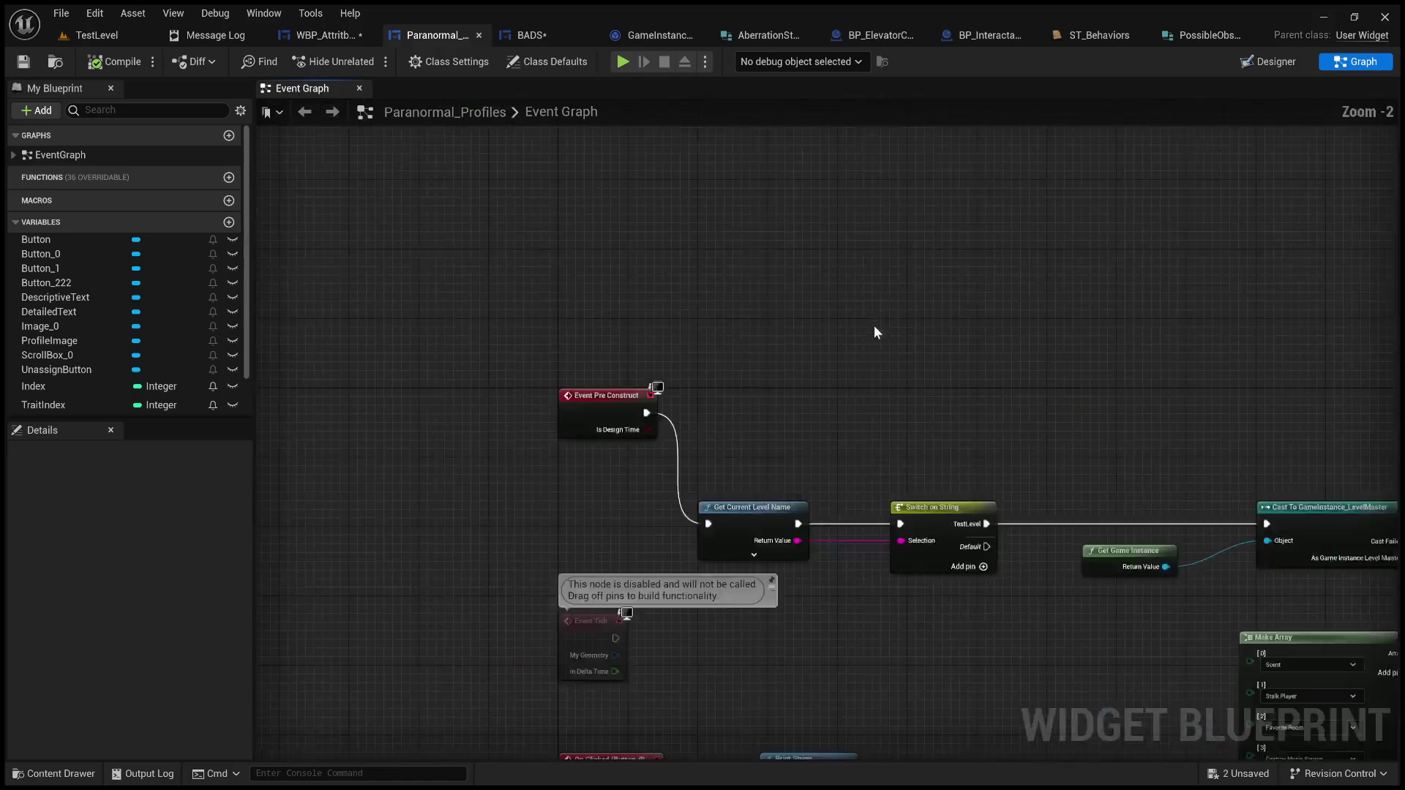
Step: Centre the Remove Observation logic and move the >= 0 comparison beside Trait Index
left_click_drag(973, 432, 945, 276)
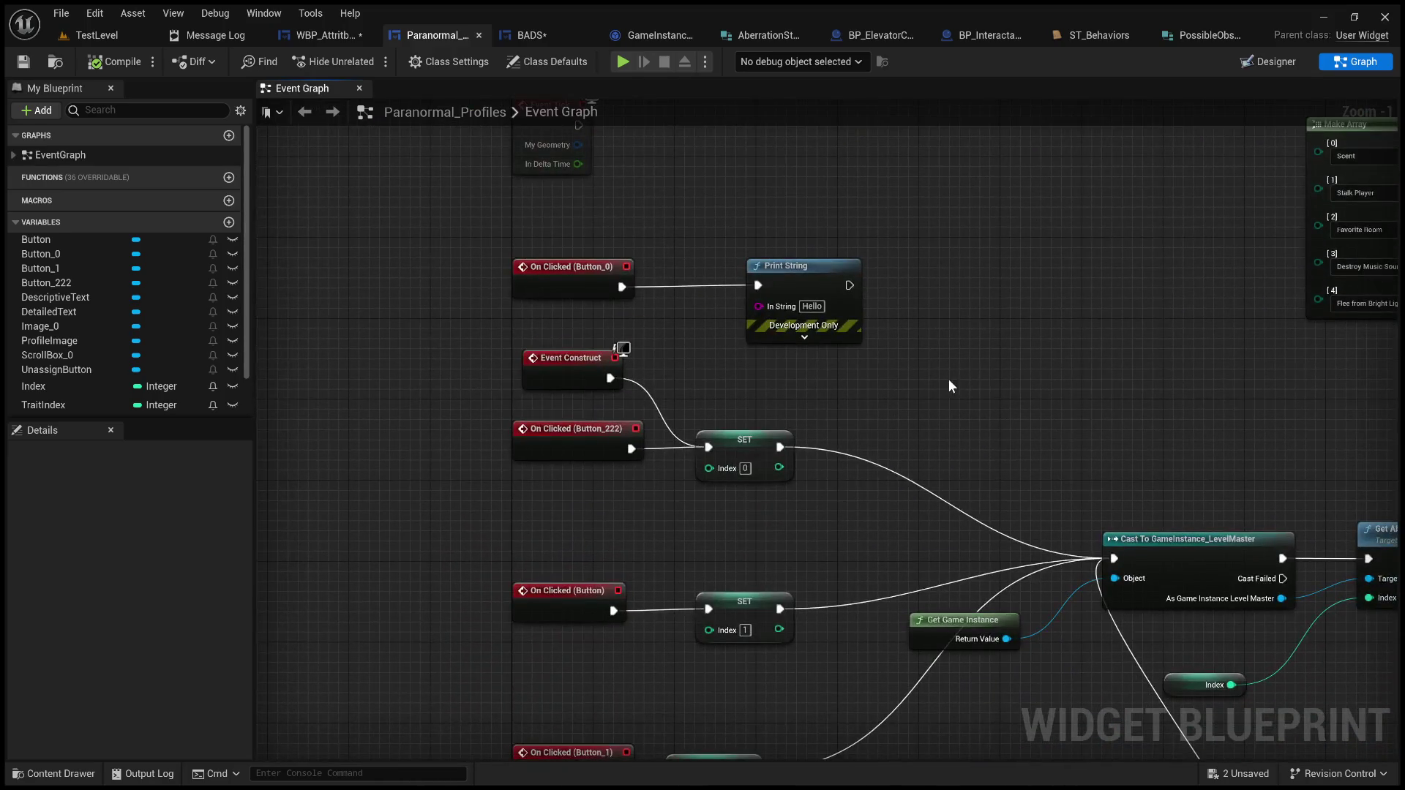
left_click_drag(679, 547, 672, 145)
left_click_drag(656, 419, 688, 270)
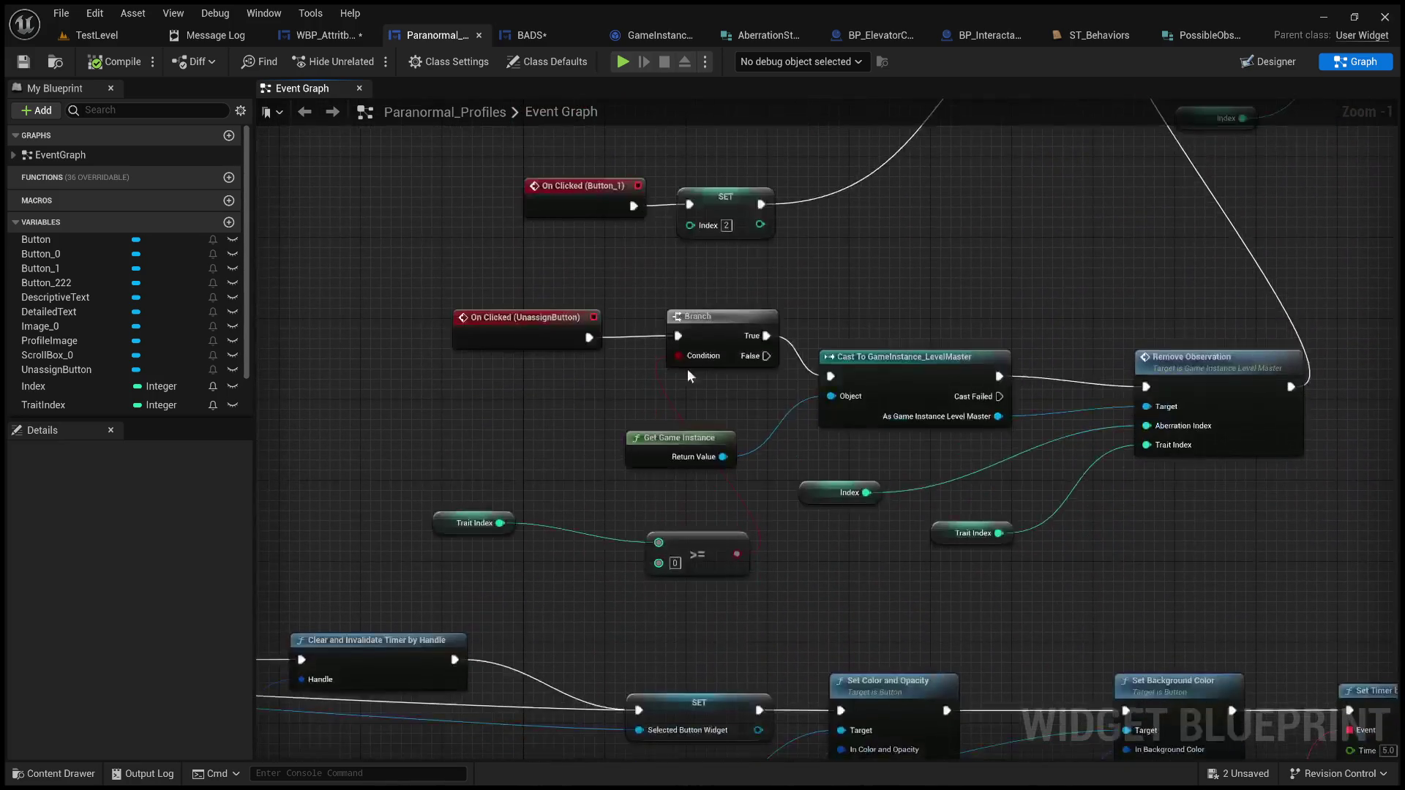
mouse_move(709, 541)
left_mouse_down()
mouse_move(664, 519)
mouse_move(616, 524)
left_mouse_up()
left_click(608, 428)
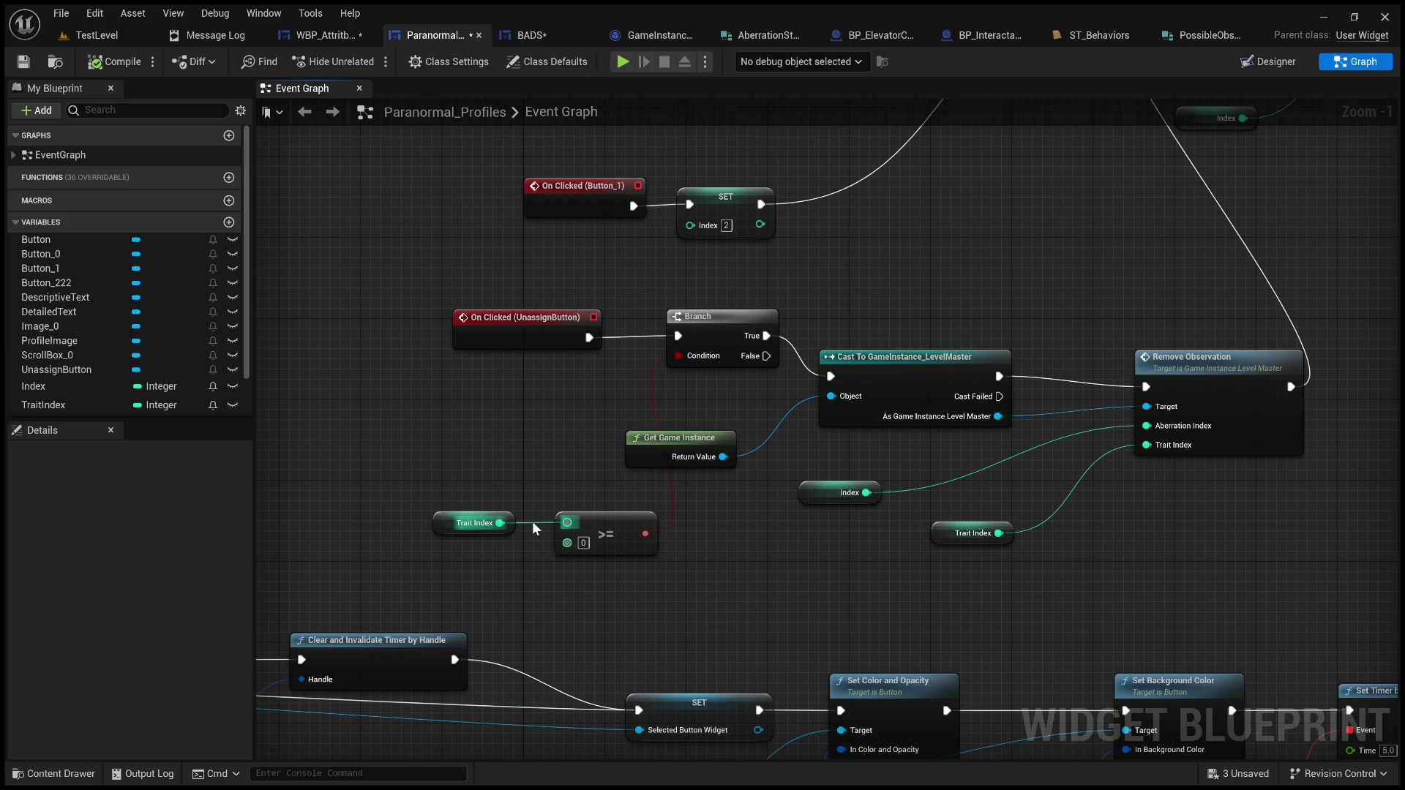
Step: Check the Trait Index and comparison nodes together, then return to the BADS graph
left_click_drag(419, 476, 663, 564)
left_click(723, 595)
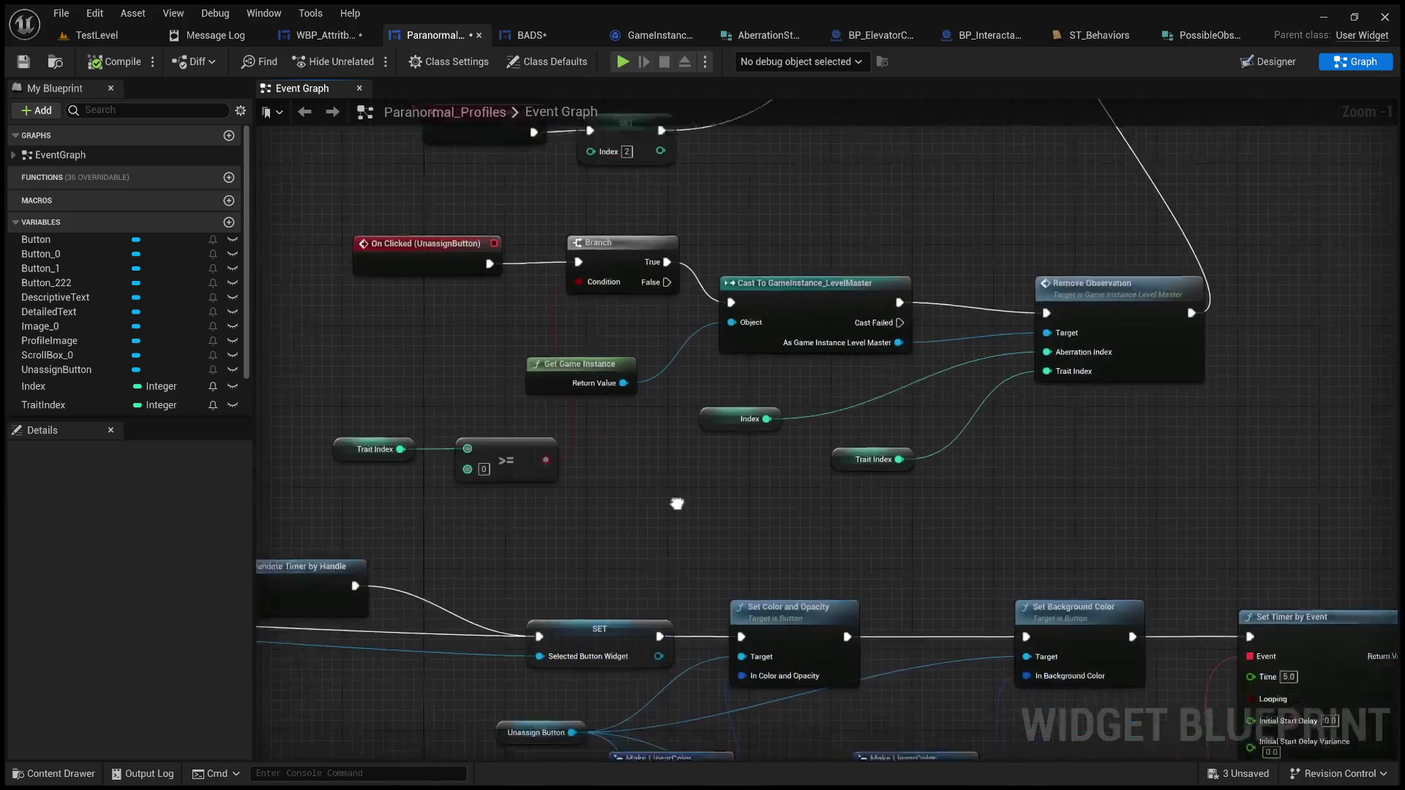
scroll(635, 489, "down", 1)
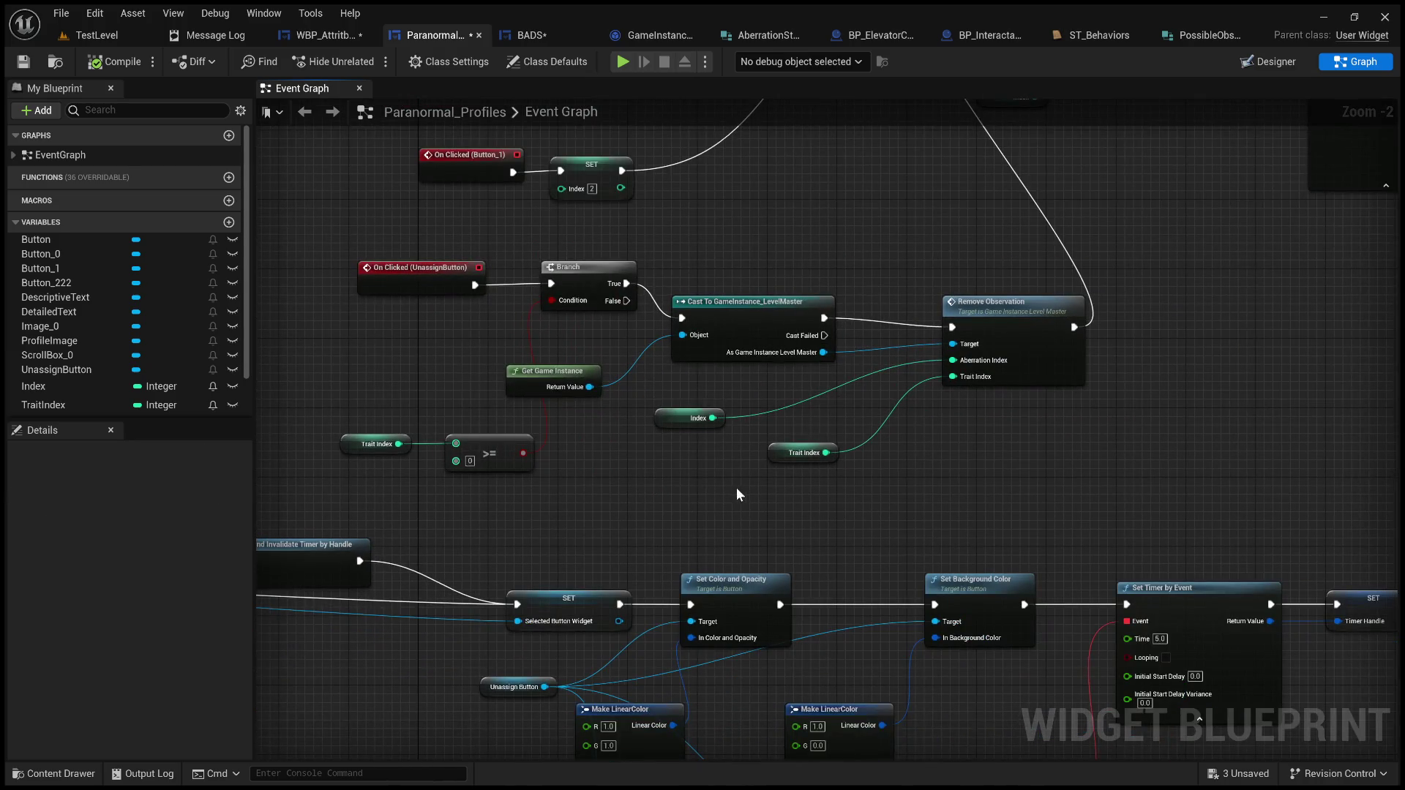
mouse_move(740, 486)
left_mouse_down()
mouse_move(659, 464)
mouse_move(772, 507)
mouse_move(735, 457)
mouse_move(756, 464)
mouse_move(593, 461)
mouse_move(643, 376)
mouse_move(886, 475)
mouse_move(1170, 464)
mouse_move(828, 405)
left_mouse_up()
scroll(773, 507, "down", 2)
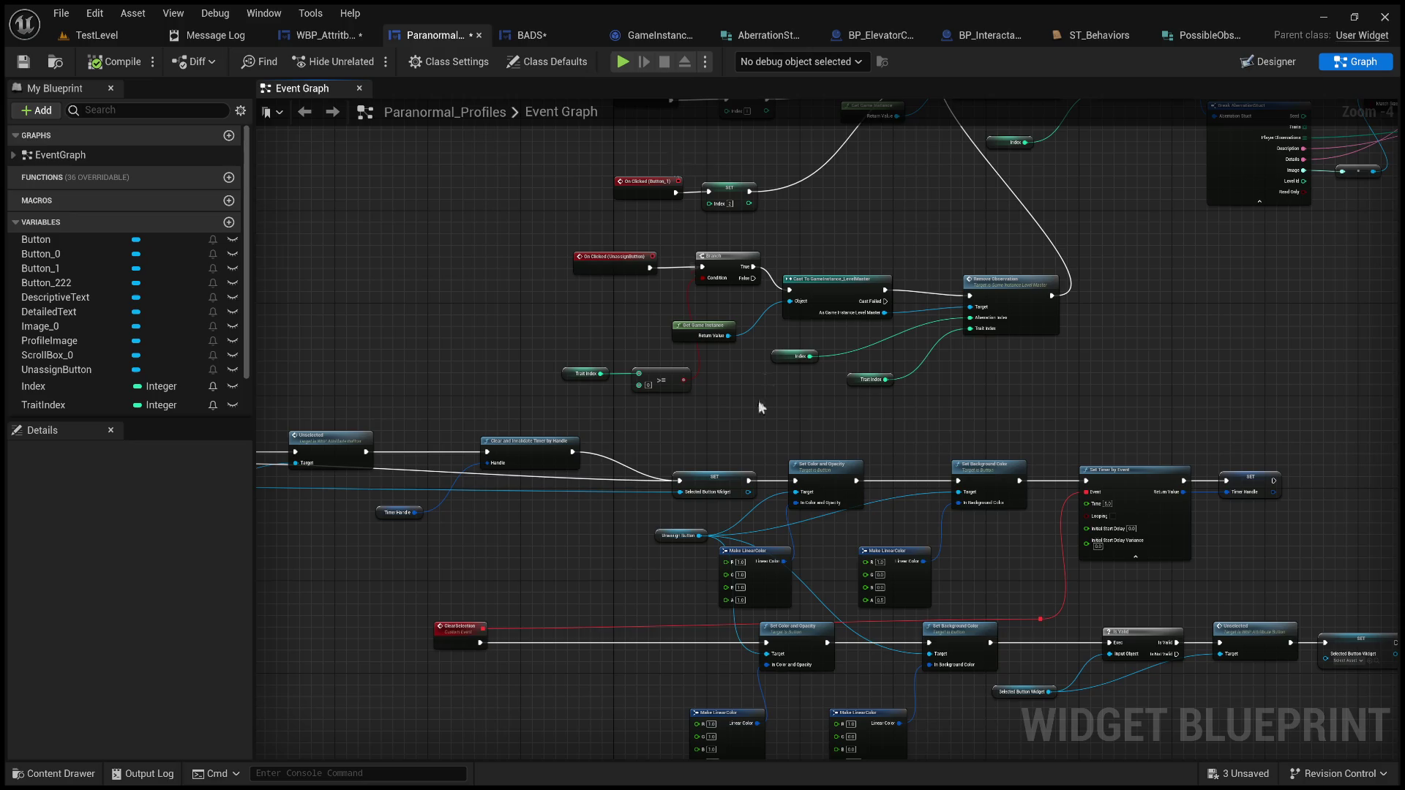
left_click(532, 35)
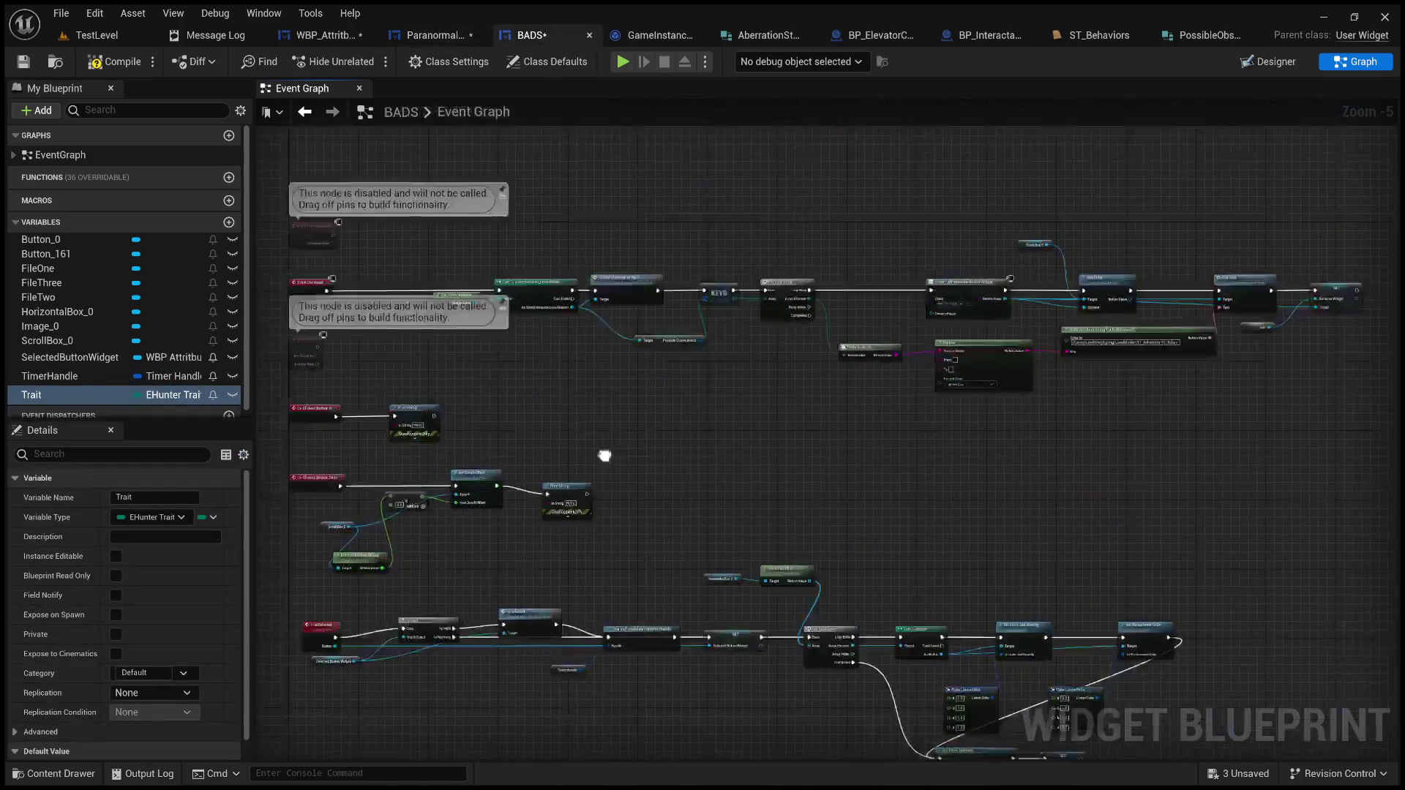
Step: Pan through the BADS KEYS loop, Add Text and string table nodes, then switch to WBP_AttributeButton
scroll(729, 439, "up", 3)
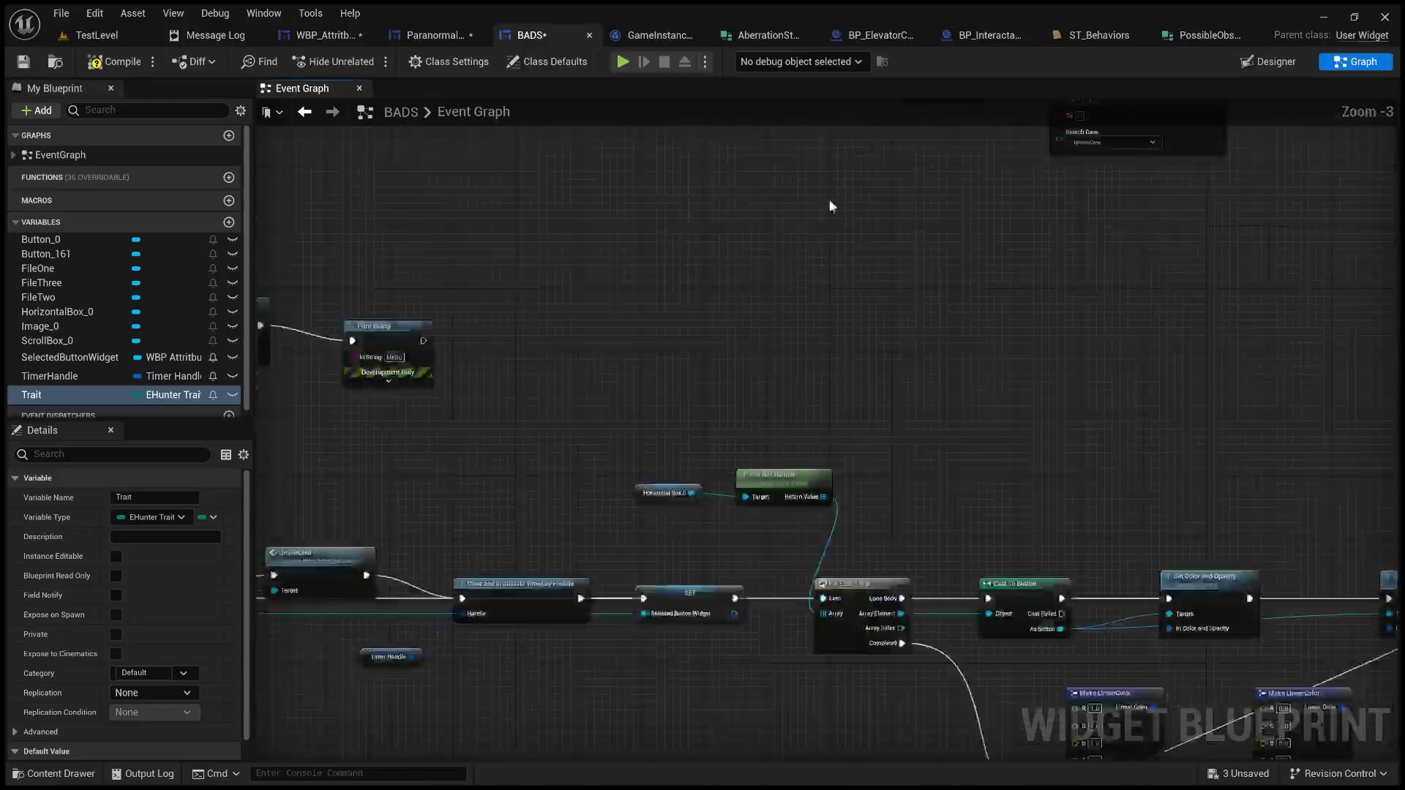
mouse_move(743, 236)
left_mouse_down()
mouse_move(853, 234)
mouse_move(731, 213)
mouse_move(792, 284)
mouse_move(1013, 354)
left_mouse_up()
scroll(935, 417, "down", 1)
scroll(935, 417, "up", 3)
mouse_move(615, 481)
left_mouse_down()
mouse_move(835, 511)
mouse_move(1113, 517)
mouse_move(550, 503)
left_mouse_up()
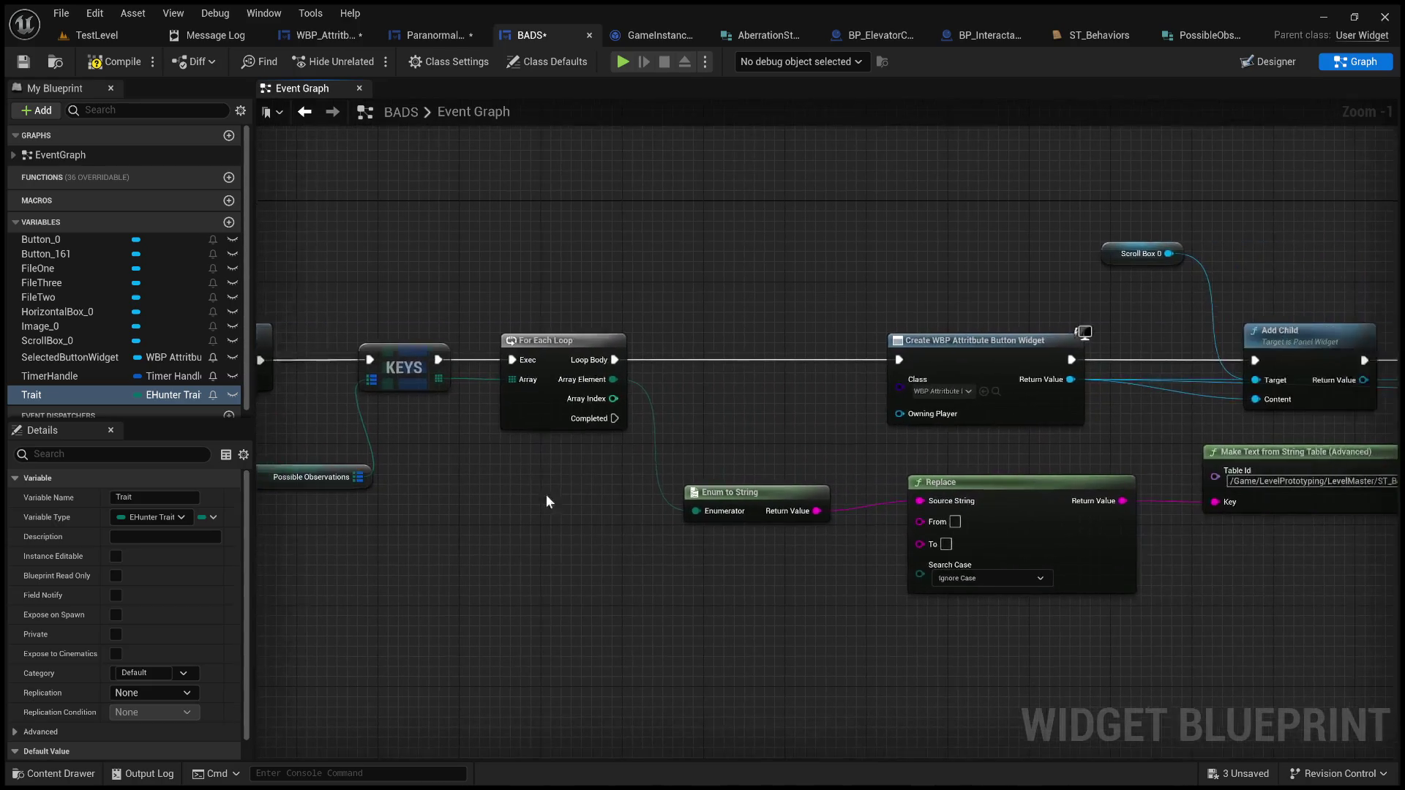
left_click_drag(788, 436, 585, 426)
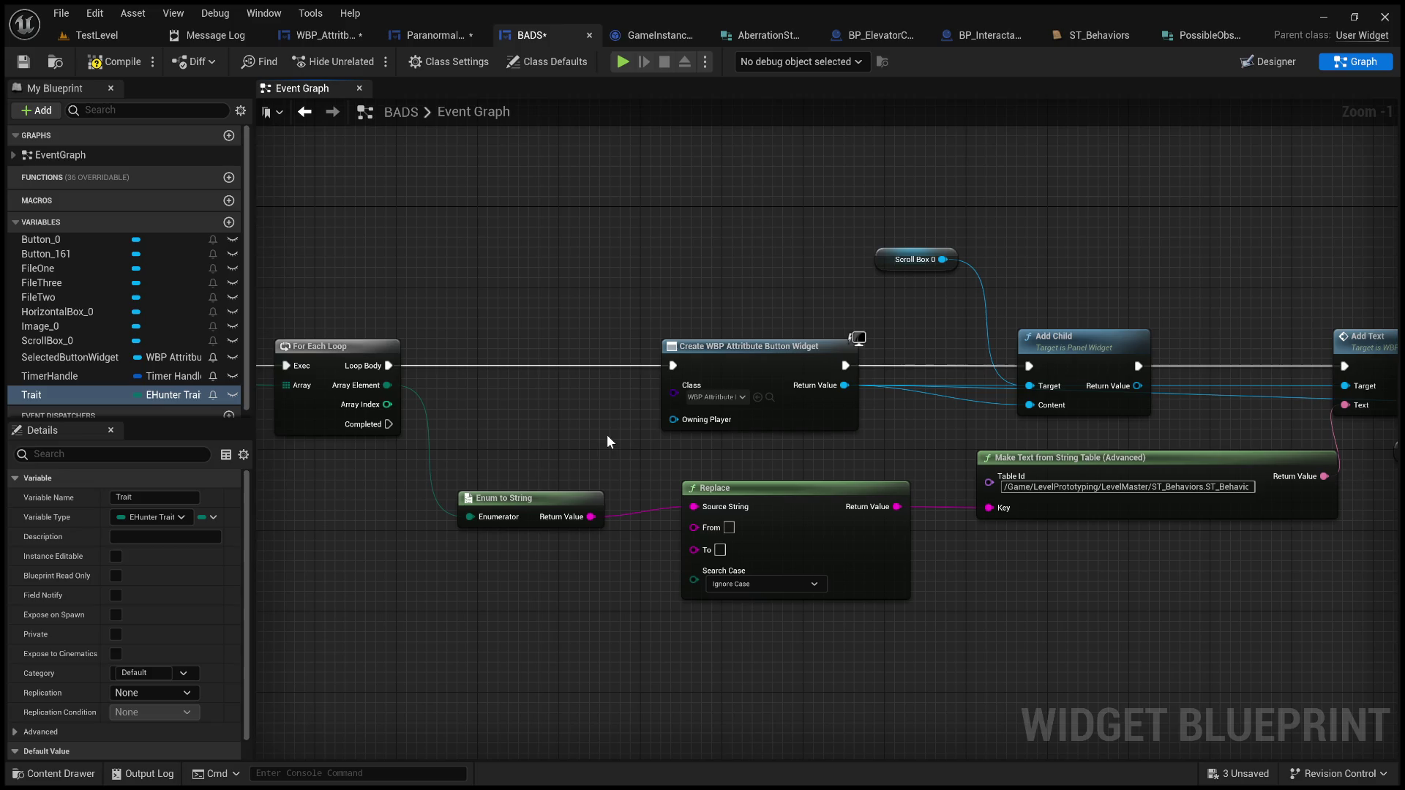
mouse_move(678, 443)
left_mouse_down()
mouse_move(492, 452)
mouse_move(356, 478)
left_mouse_up()
mouse_move(529, 486)
left_mouse_down()
mouse_move(275, 480)
mouse_move(944, 447)
left_mouse_up()
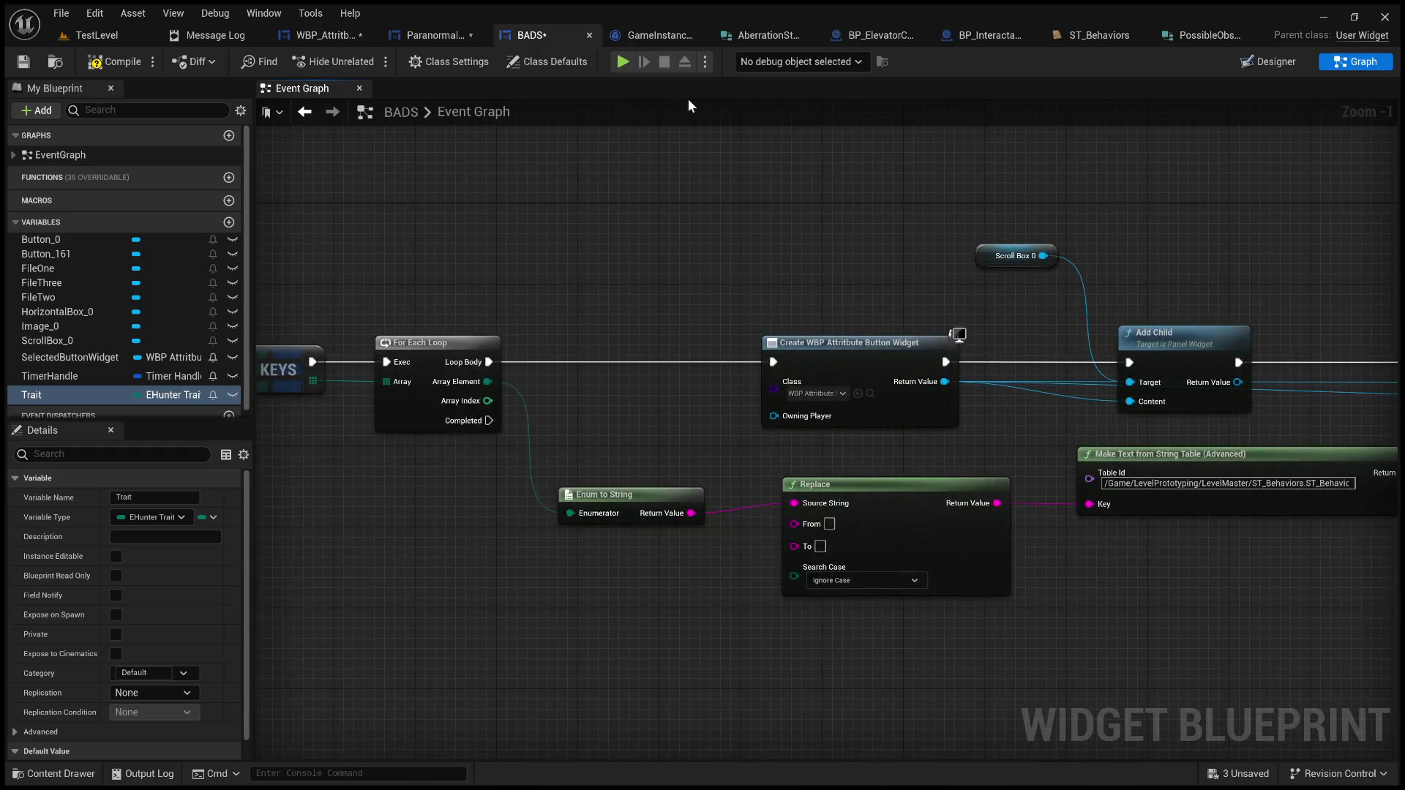
left_click(322, 38)
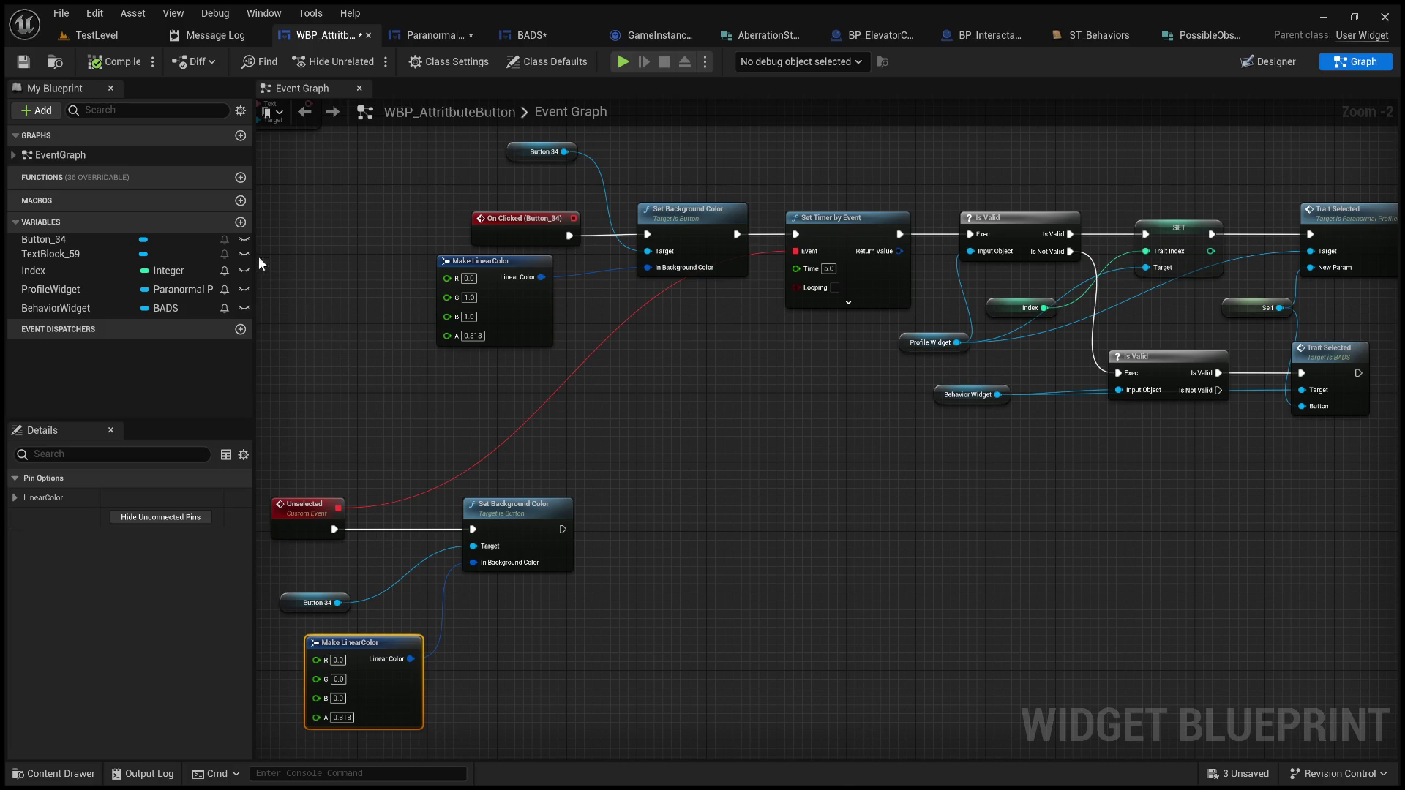
Step: Add a HunterTrait variable to WBP_AttributeButton and compile the blueprint
left_click(240, 223)
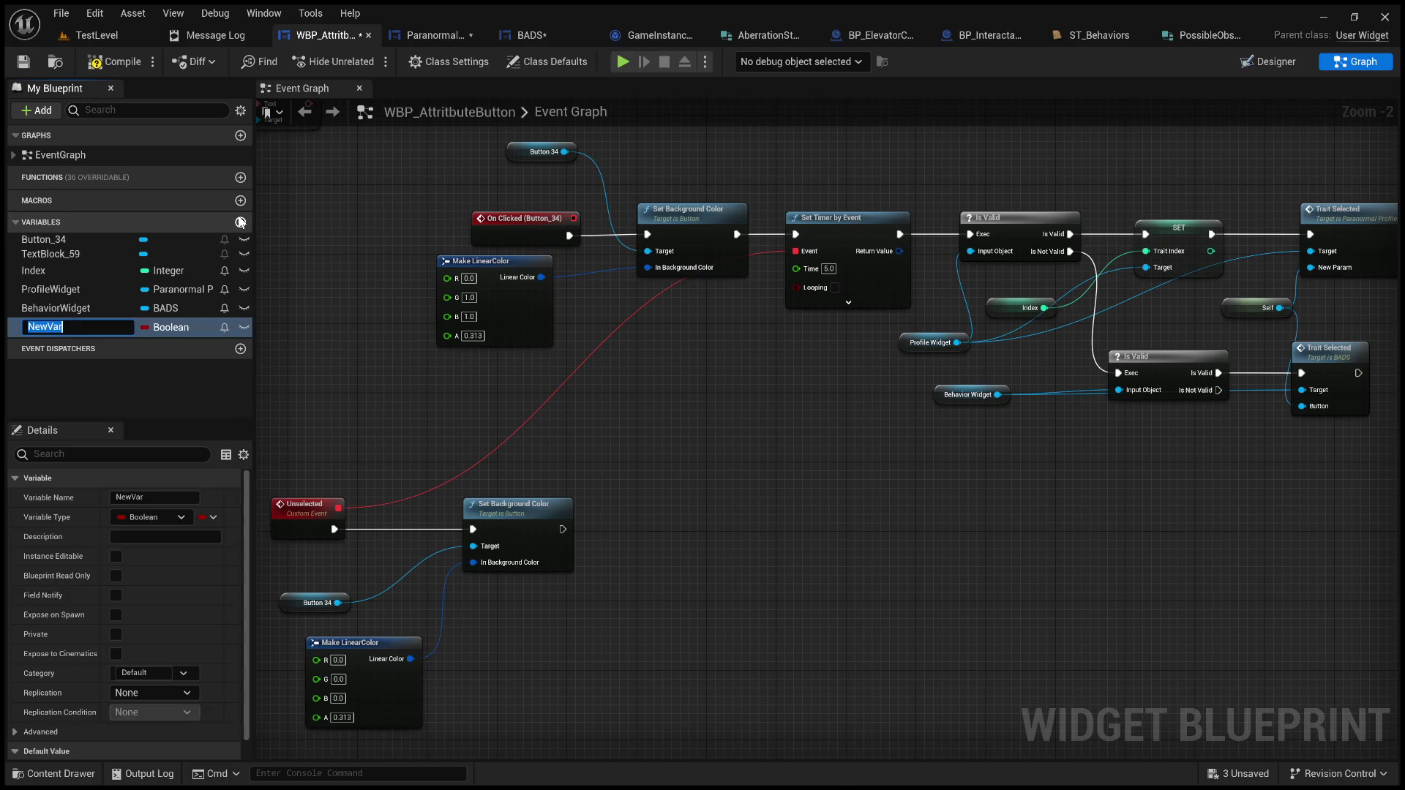
type("Hunter")
type("Trait")
key("Return")
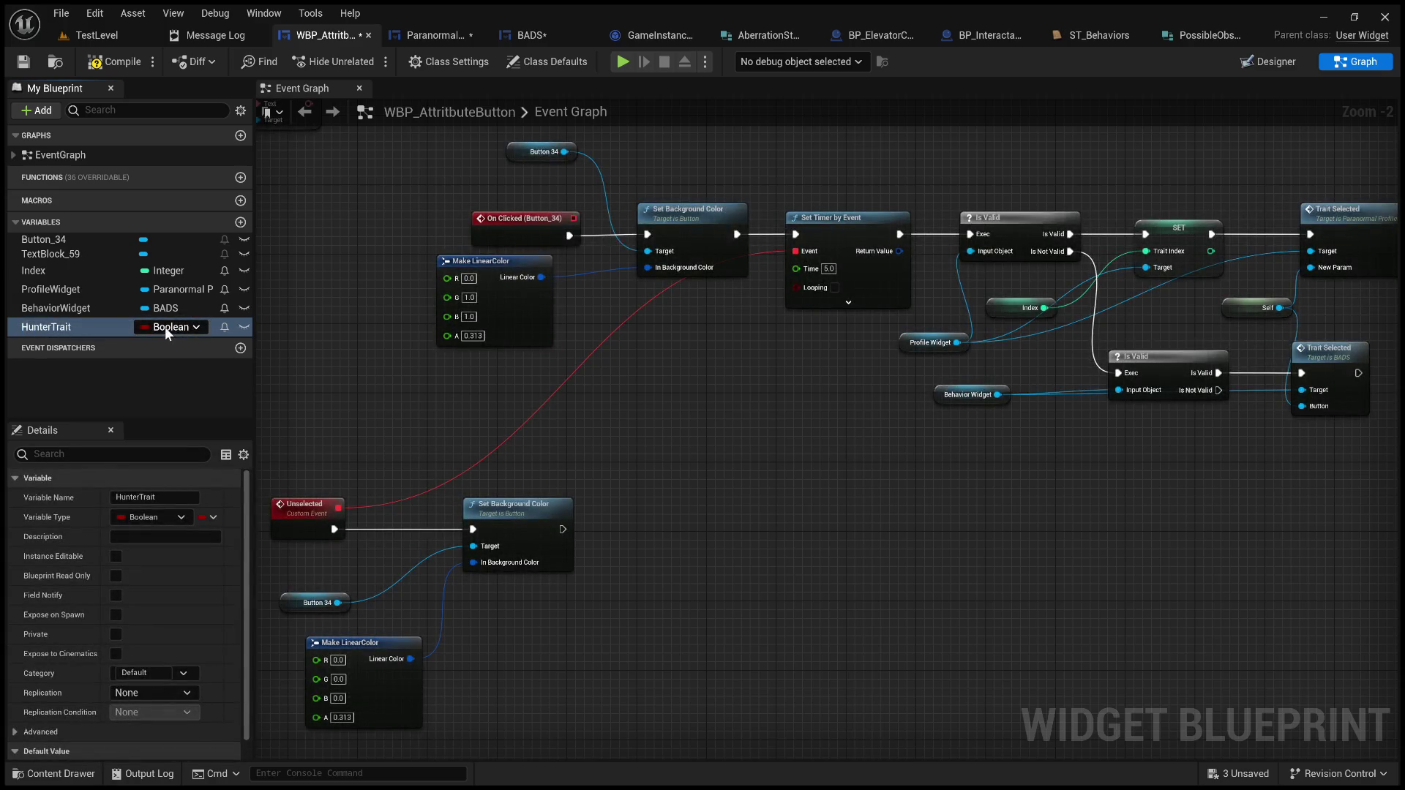
mouse_move(472, 402)
left_mouse_down()
mouse_move(743, 441)
mouse_move(753, 457)
left_mouse_up()
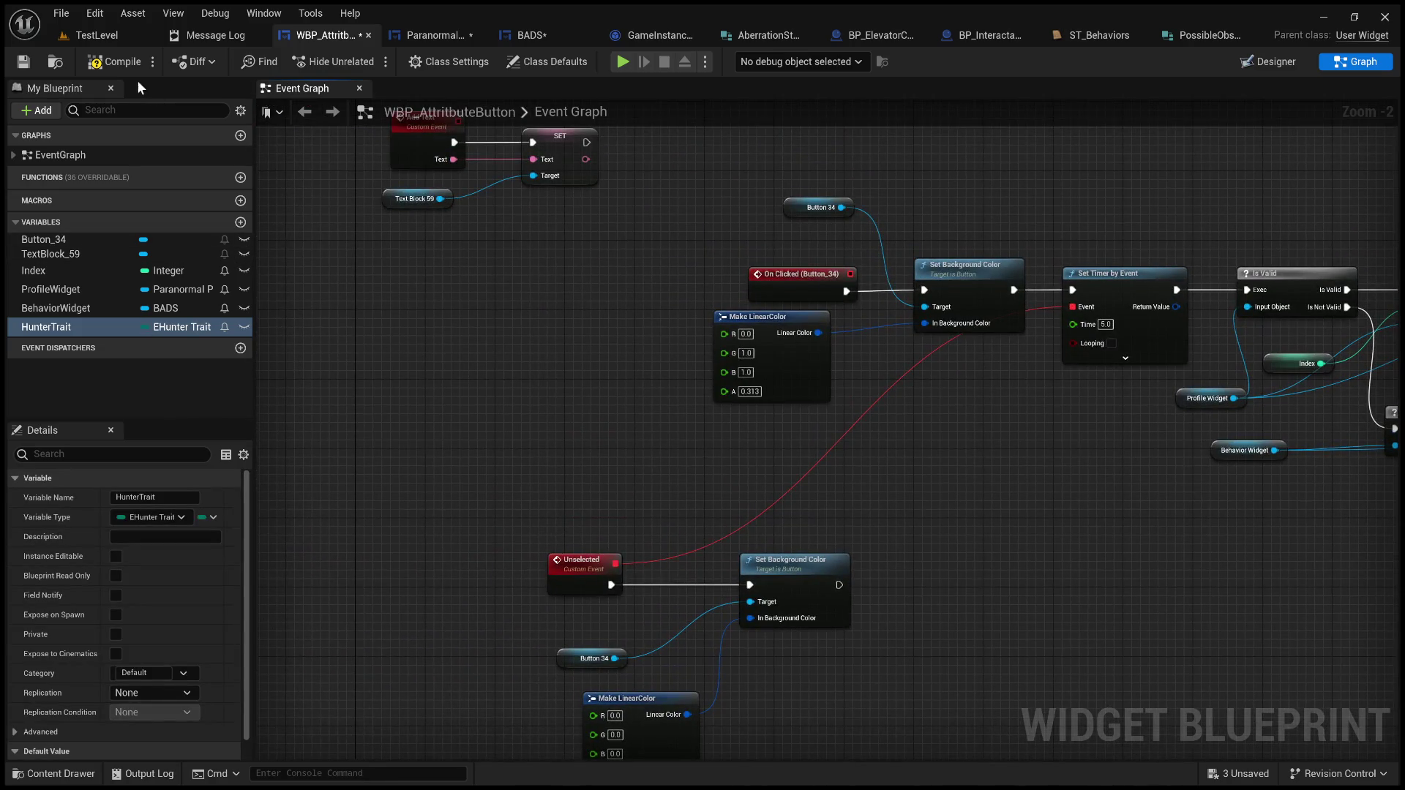
left_click(117, 69)
Step: Review the On Clicked and Trait Selected logic, then delete the HunterTrait variable
mouse_move(545, 349)
left_mouse_down()
mouse_move(420, 99)
mouse_move(456, 35)
left_mouse_up()
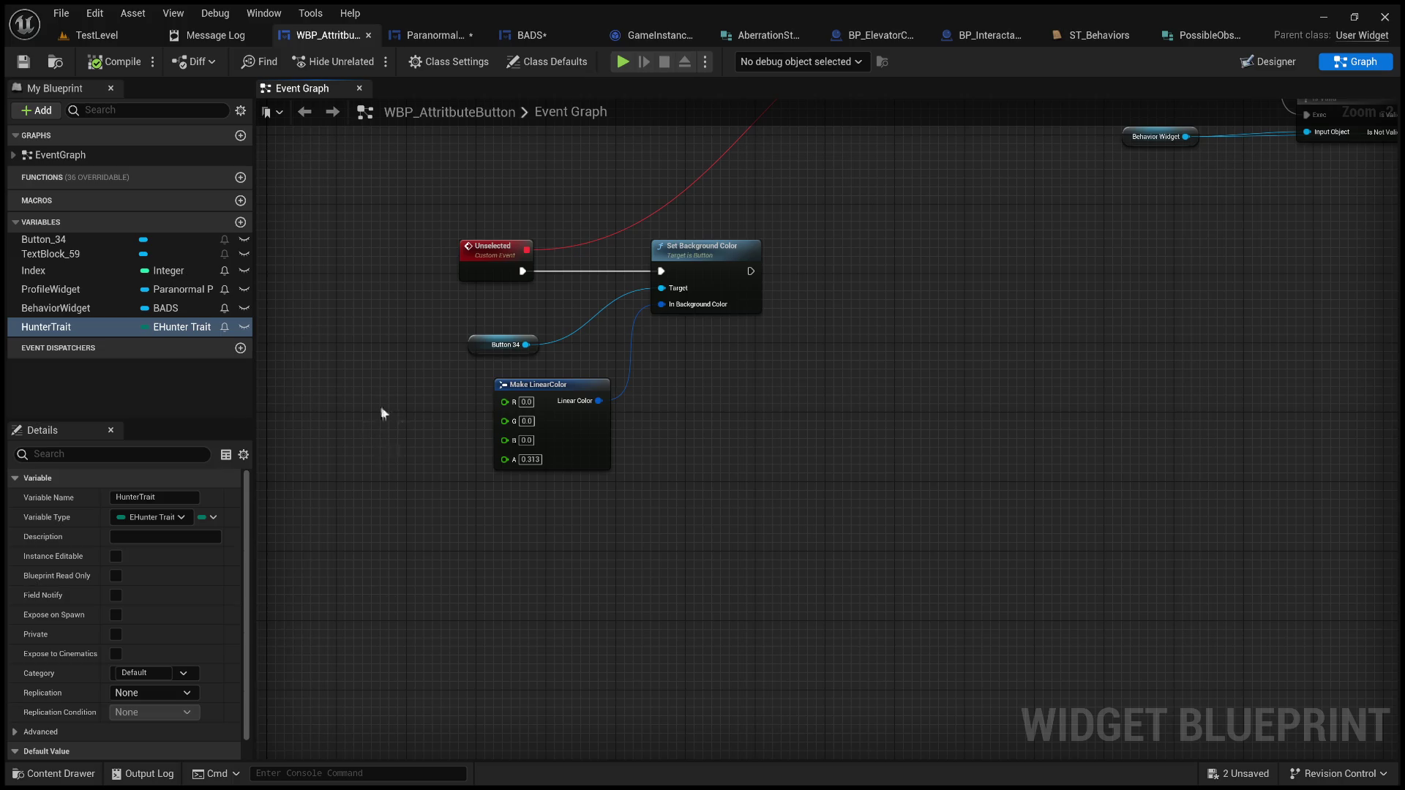
mouse_move(338, 275)
left_mouse_down()
mouse_move(339, 487)
mouse_move(454, 505)
left_mouse_up()
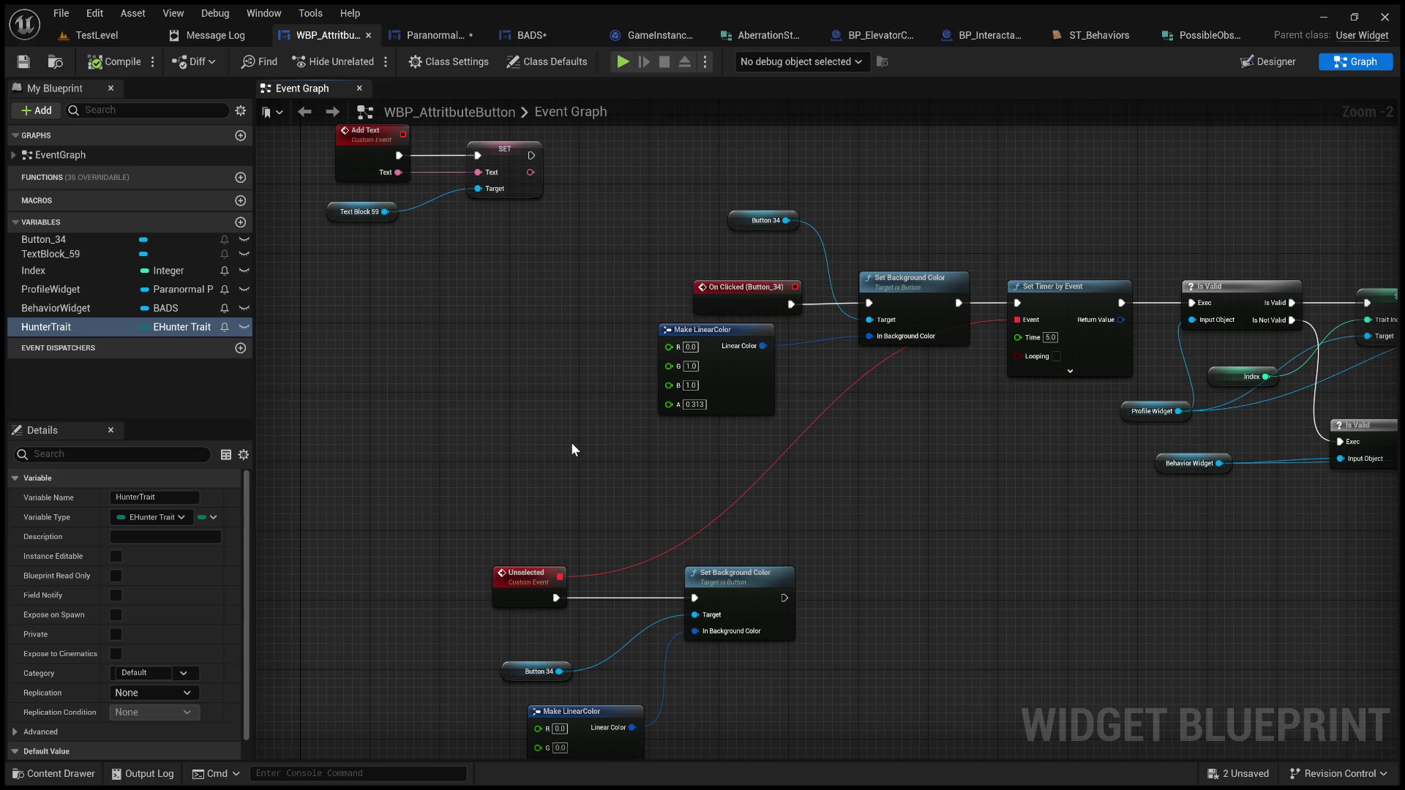
left_click_drag(574, 448, 463, 463)
left_click_drag(479, 235, 302, 279)
left_click(61, 328)
key("Delete")
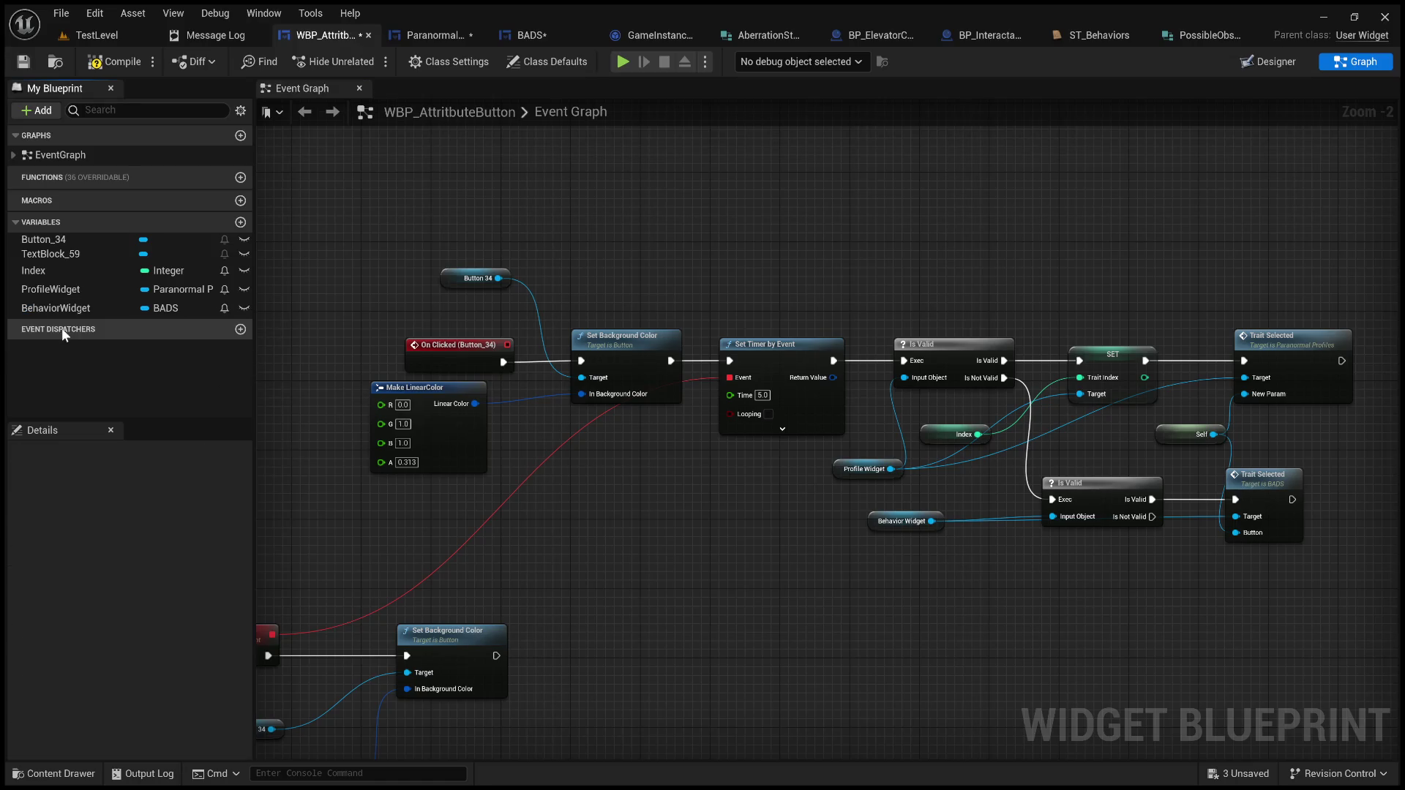
left_click_drag(587, 267, 256, 275)
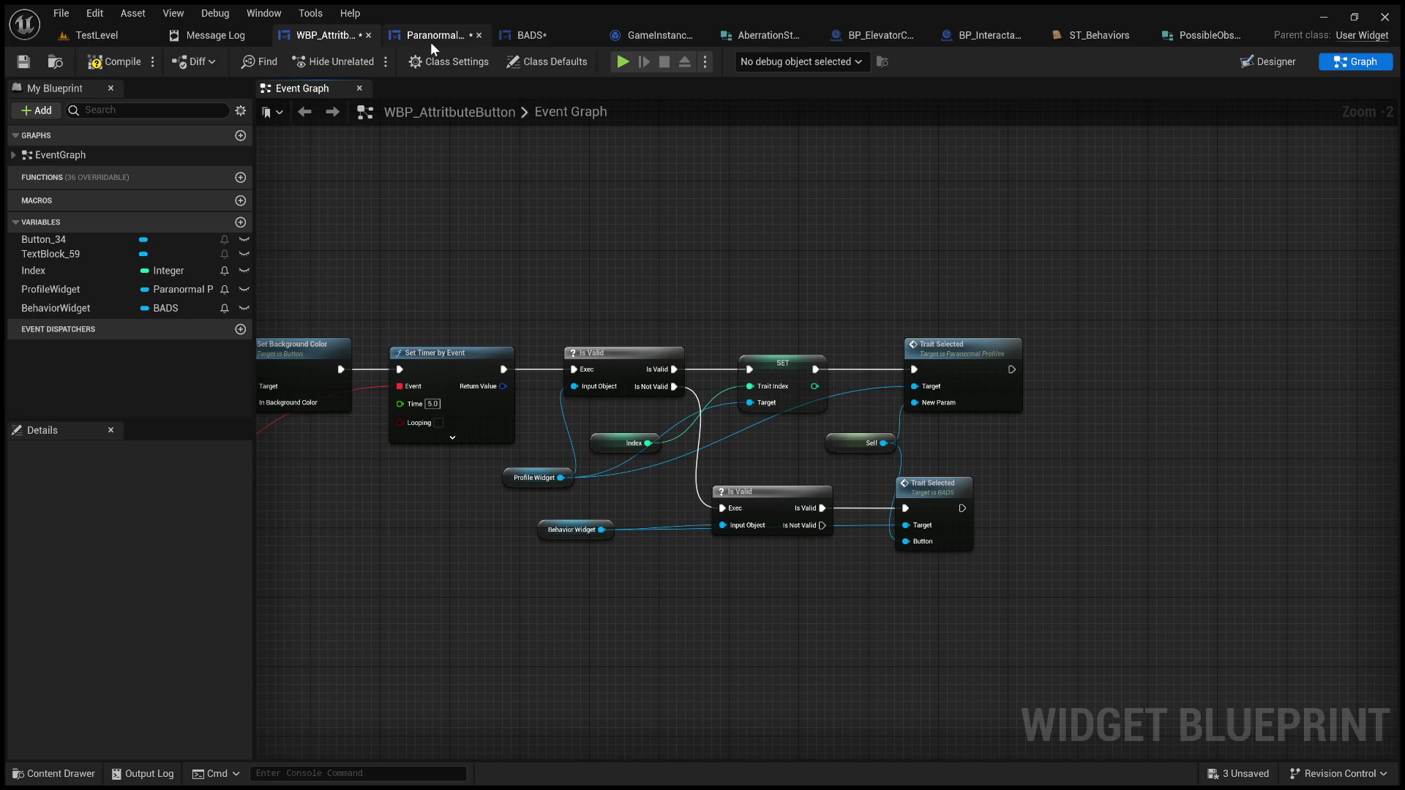
left_click(431, 42)
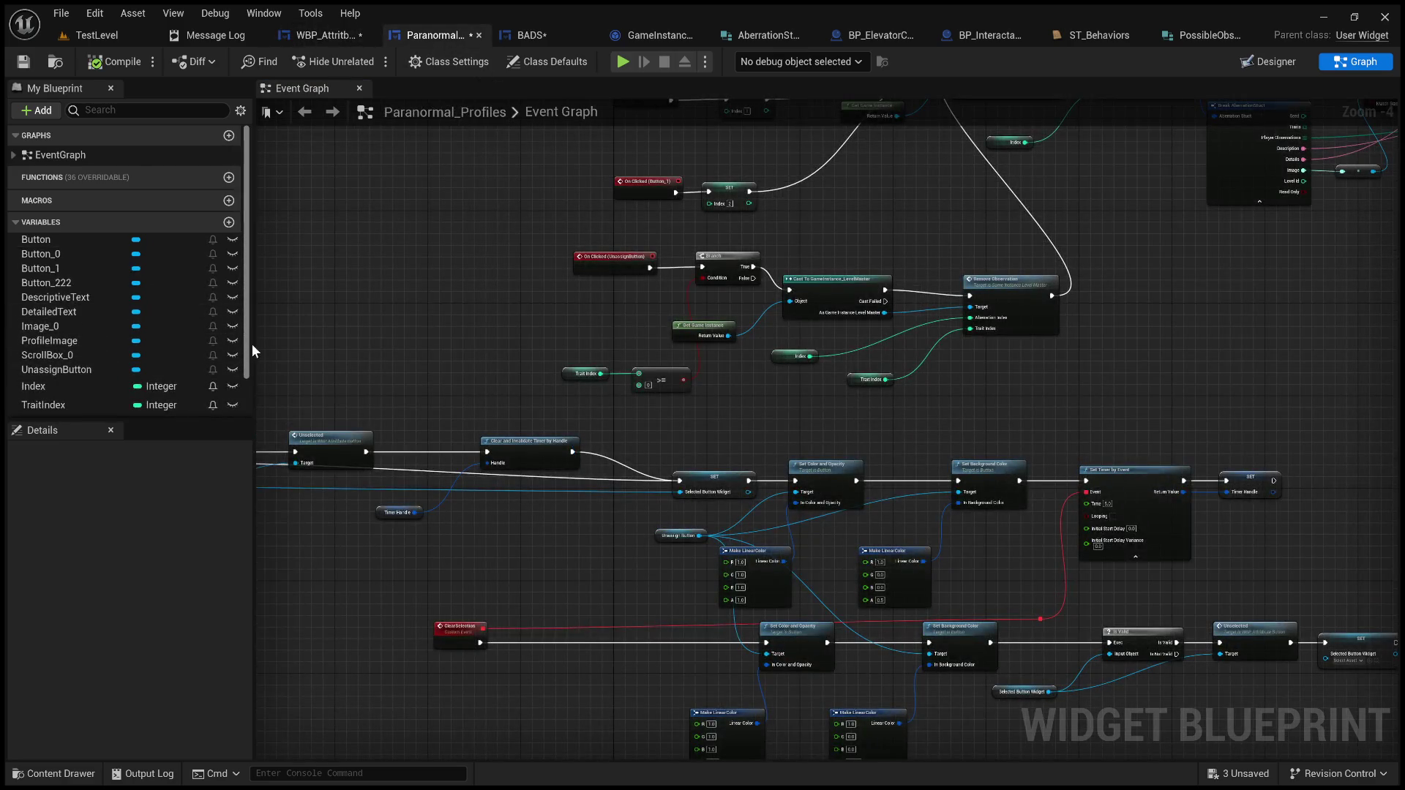
left_click_drag(247, 347, 244, 378)
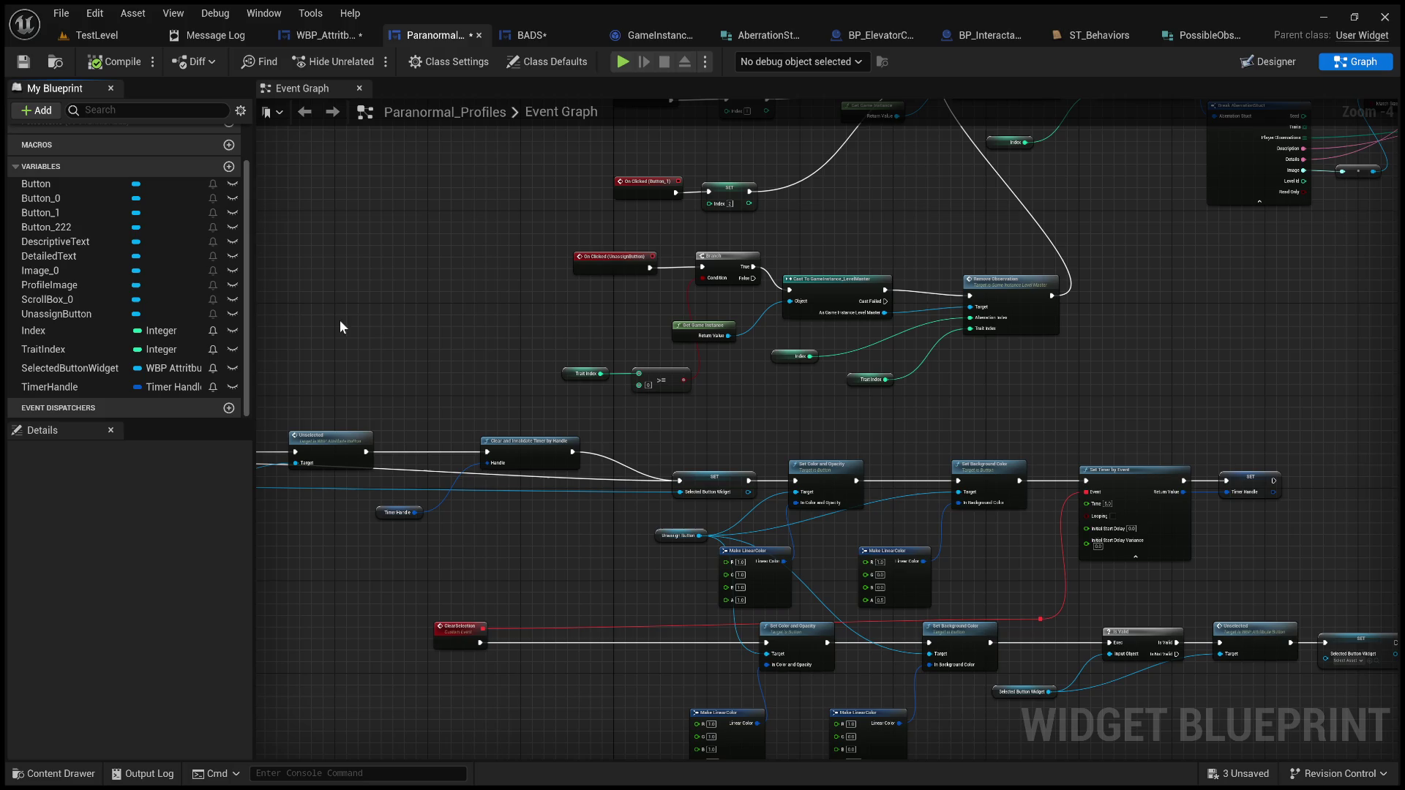
left_click(585, 31)
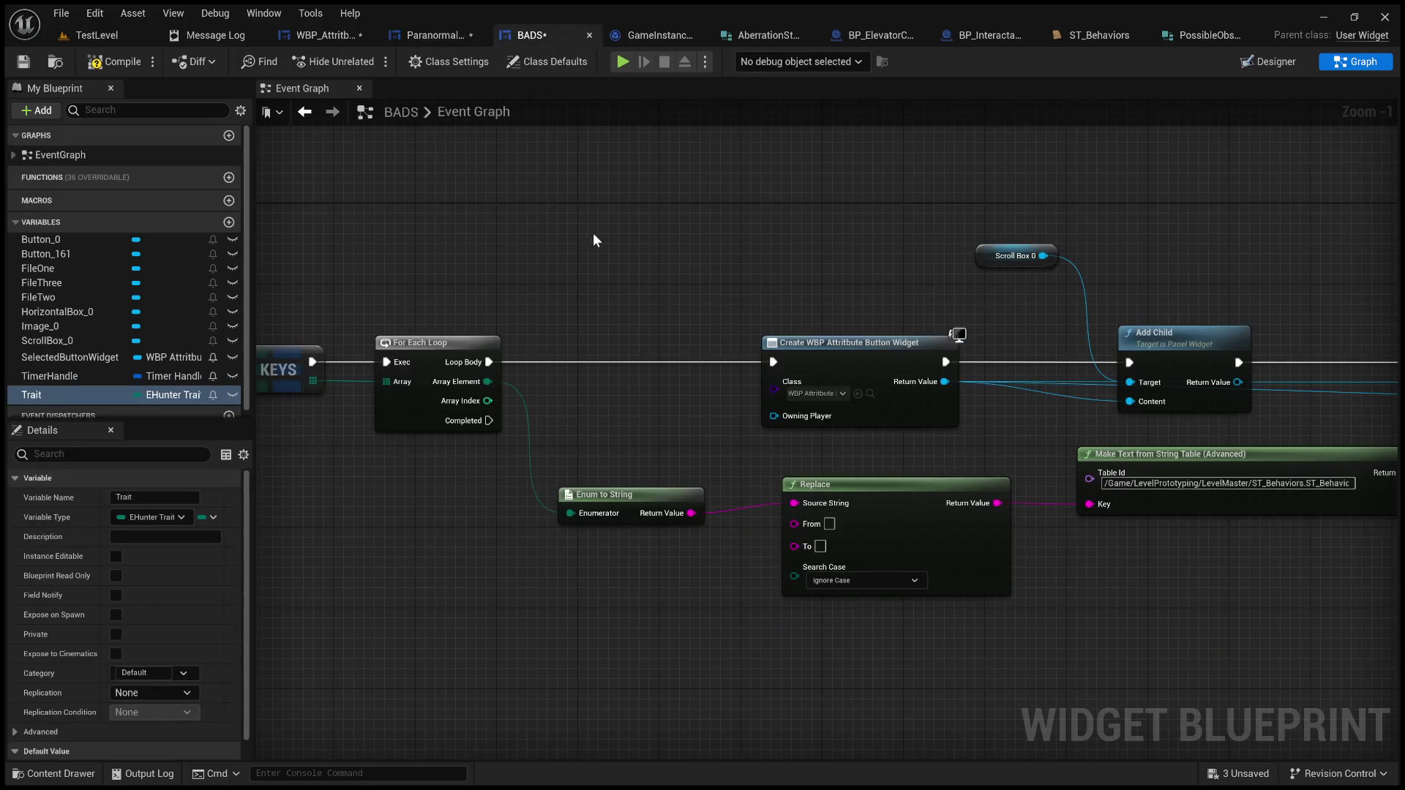
left_click(341, 36)
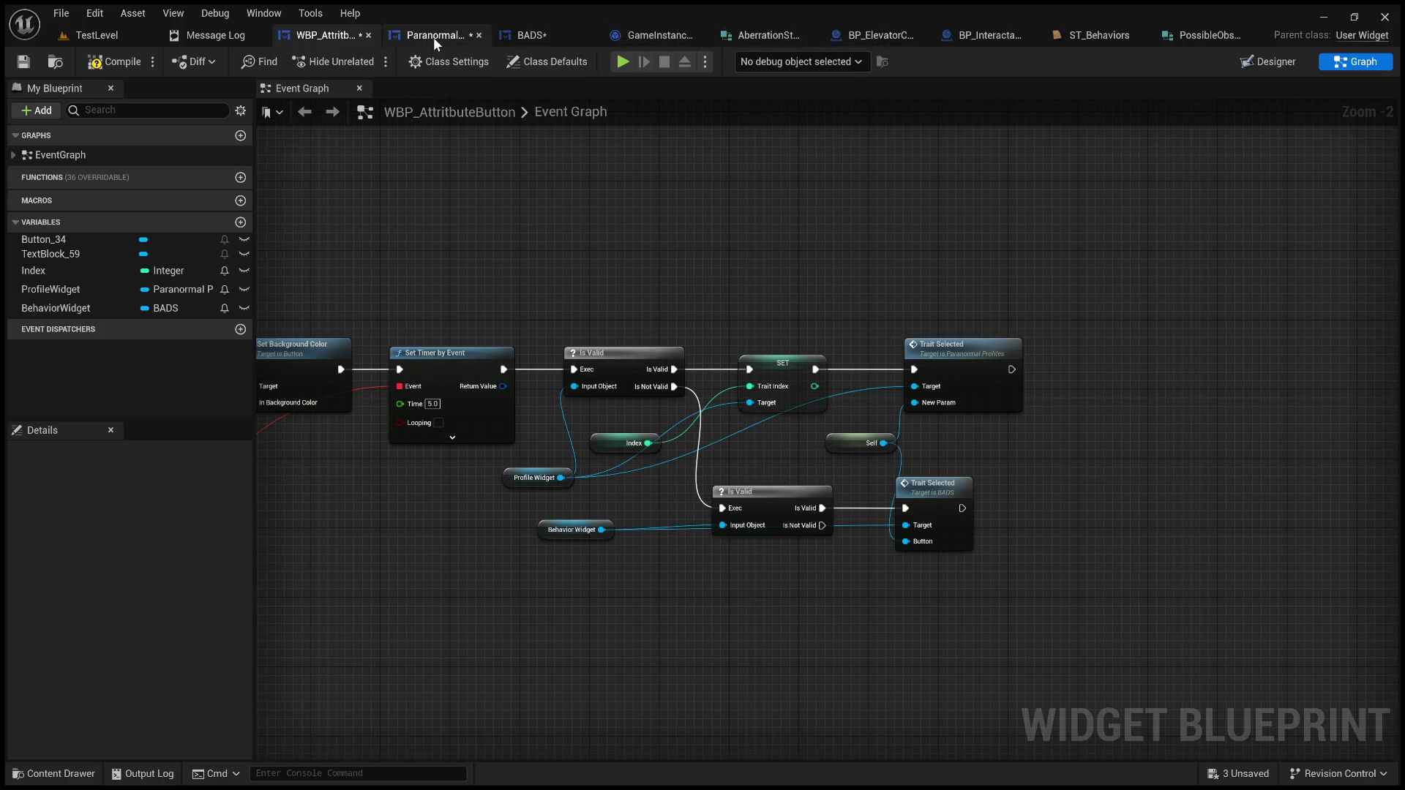
scroll(628, 502, "up", 2)
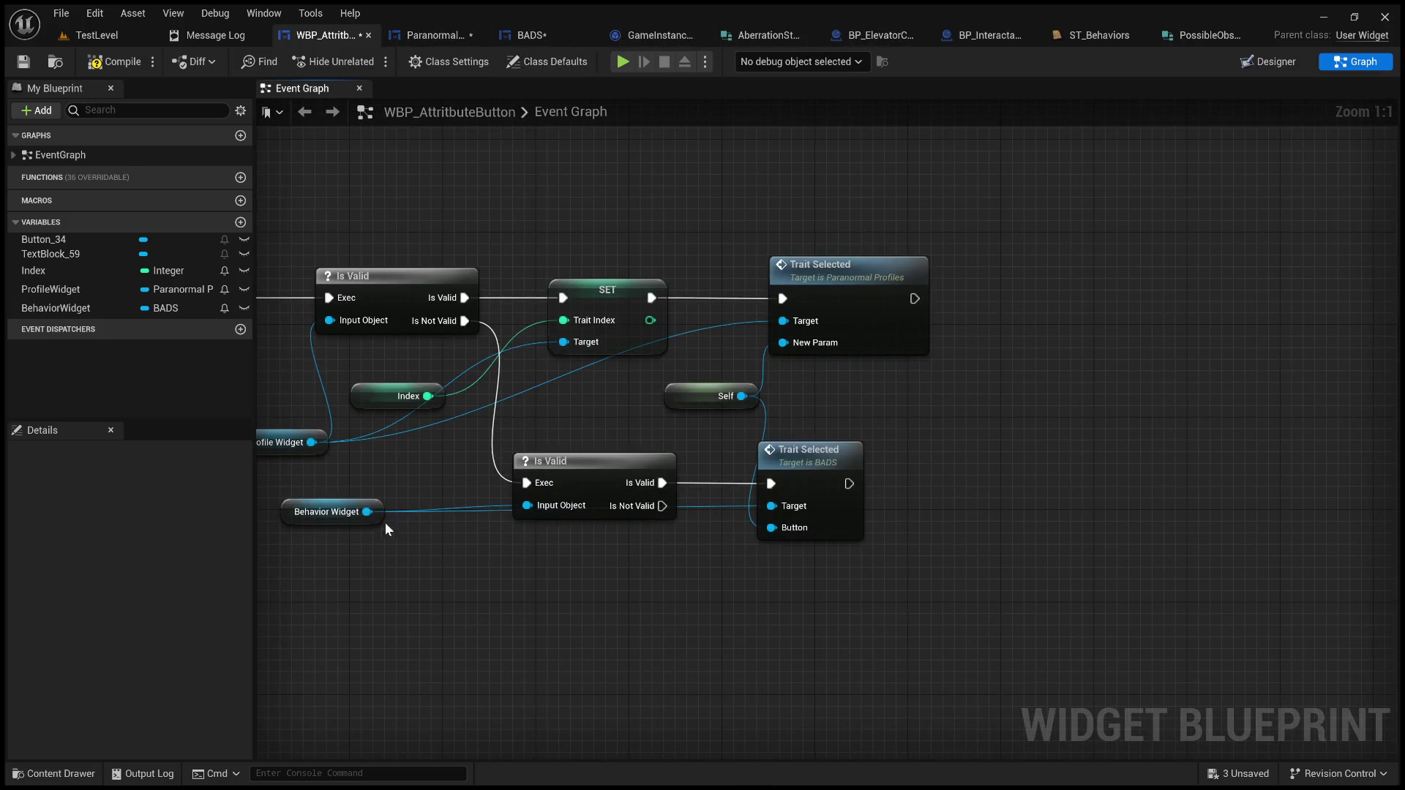
Step: Add a SET Trait node on Behavior Widget that runs after the BADS Trait Selected call
left_click_drag(405, 566, 569, 611)
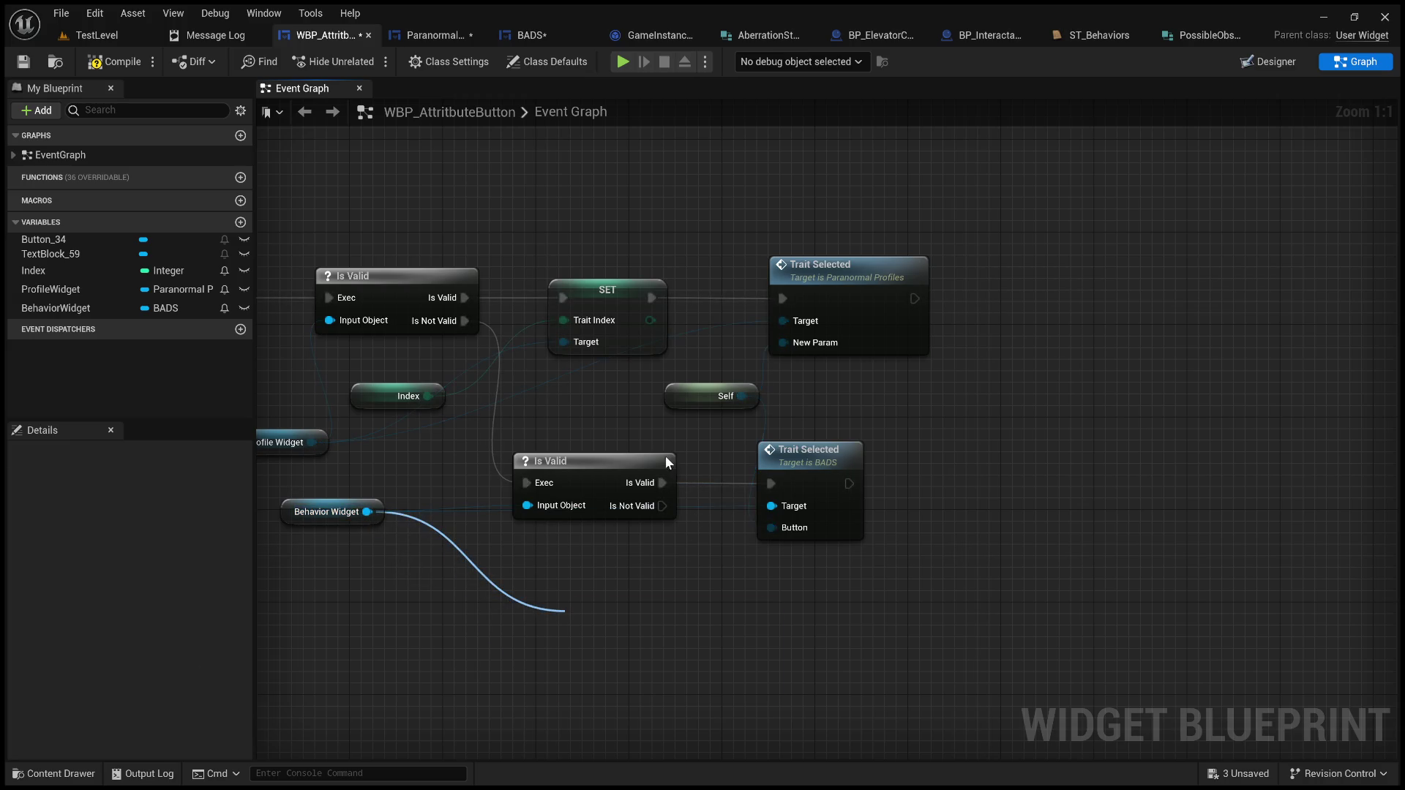
mouse_move(628, 606)
left_mouse_down()
mouse_move(1052, 494)
mouse_move(1025, 467)
left_mouse_up()
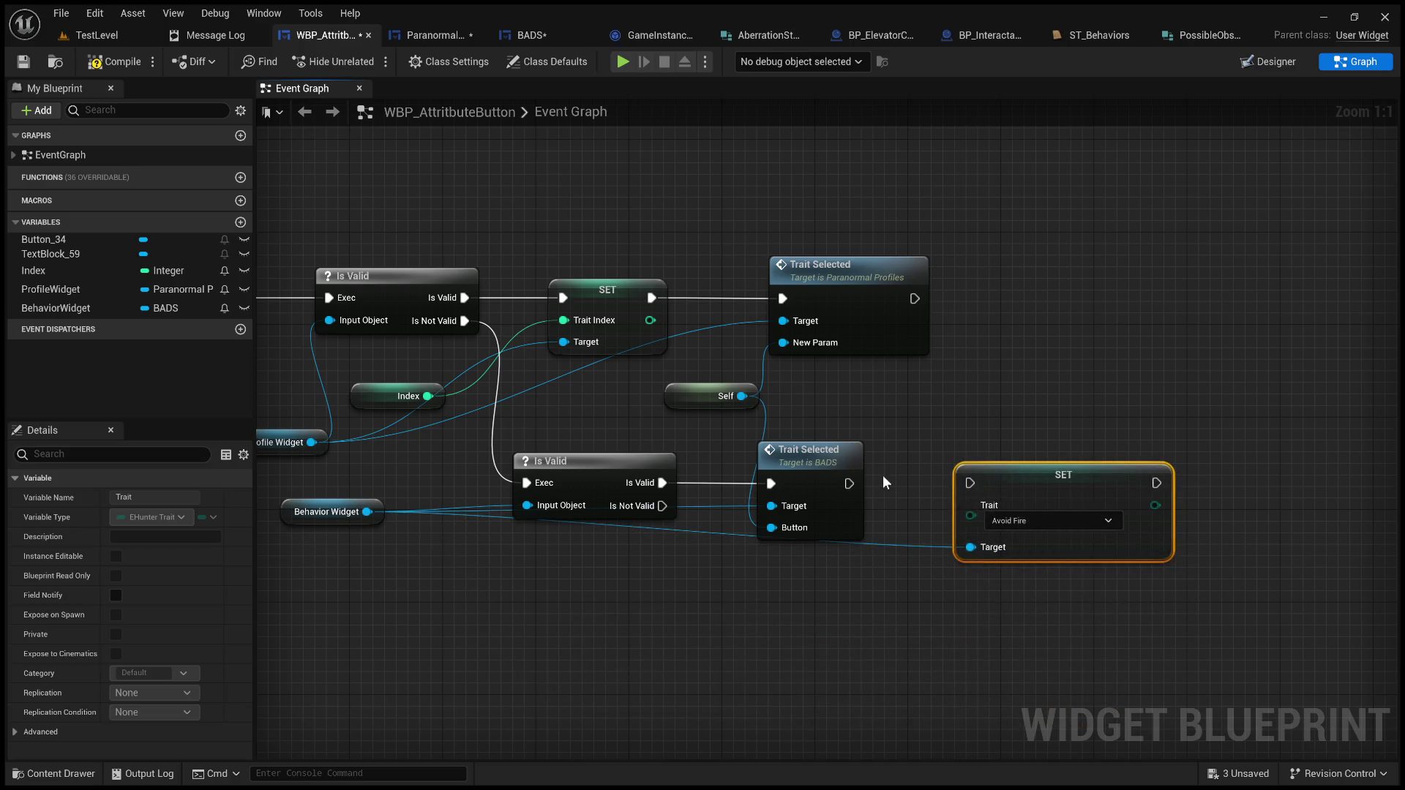
left_click_drag(849, 483, 970, 484)
left_click(911, 476)
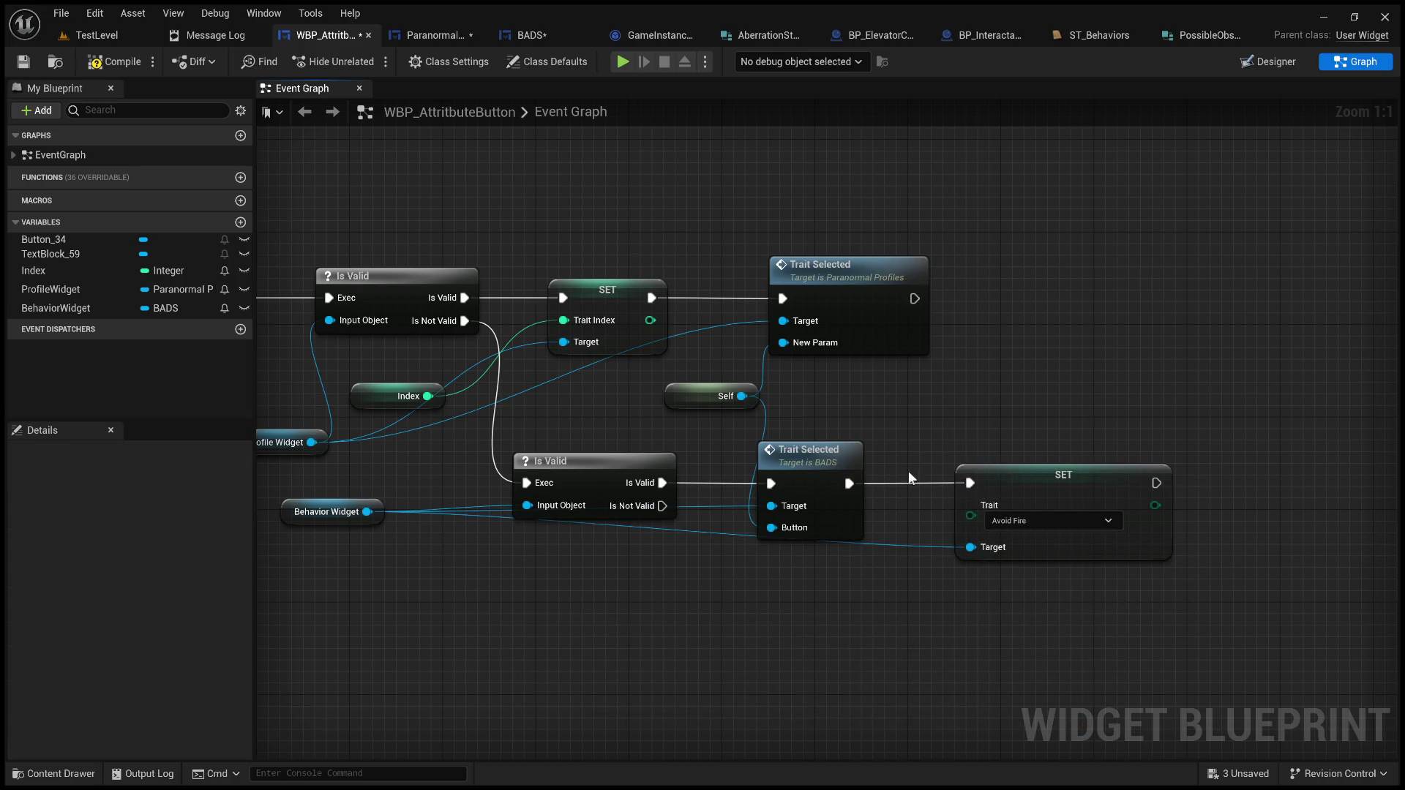
Step: Reframe the graph around the new SET node, the Set Background Color node and Is Valid checks
left_click_drag(455, 670, 828, 675)
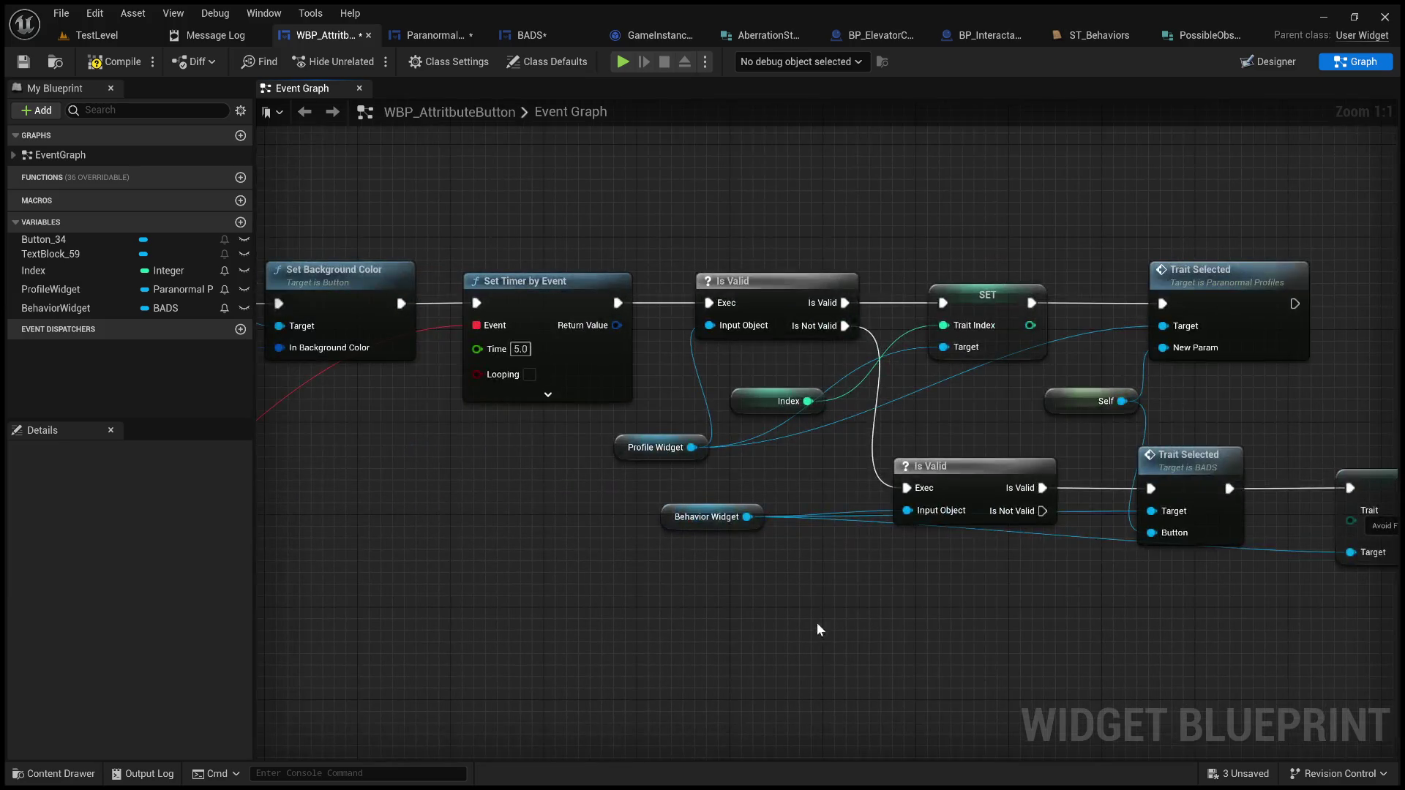
mouse_move(801, 609)
left_mouse_down()
mouse_move(716, 568)
mouse_move(822, 590)
mouse_move(518, 563)
left_mouse_up()
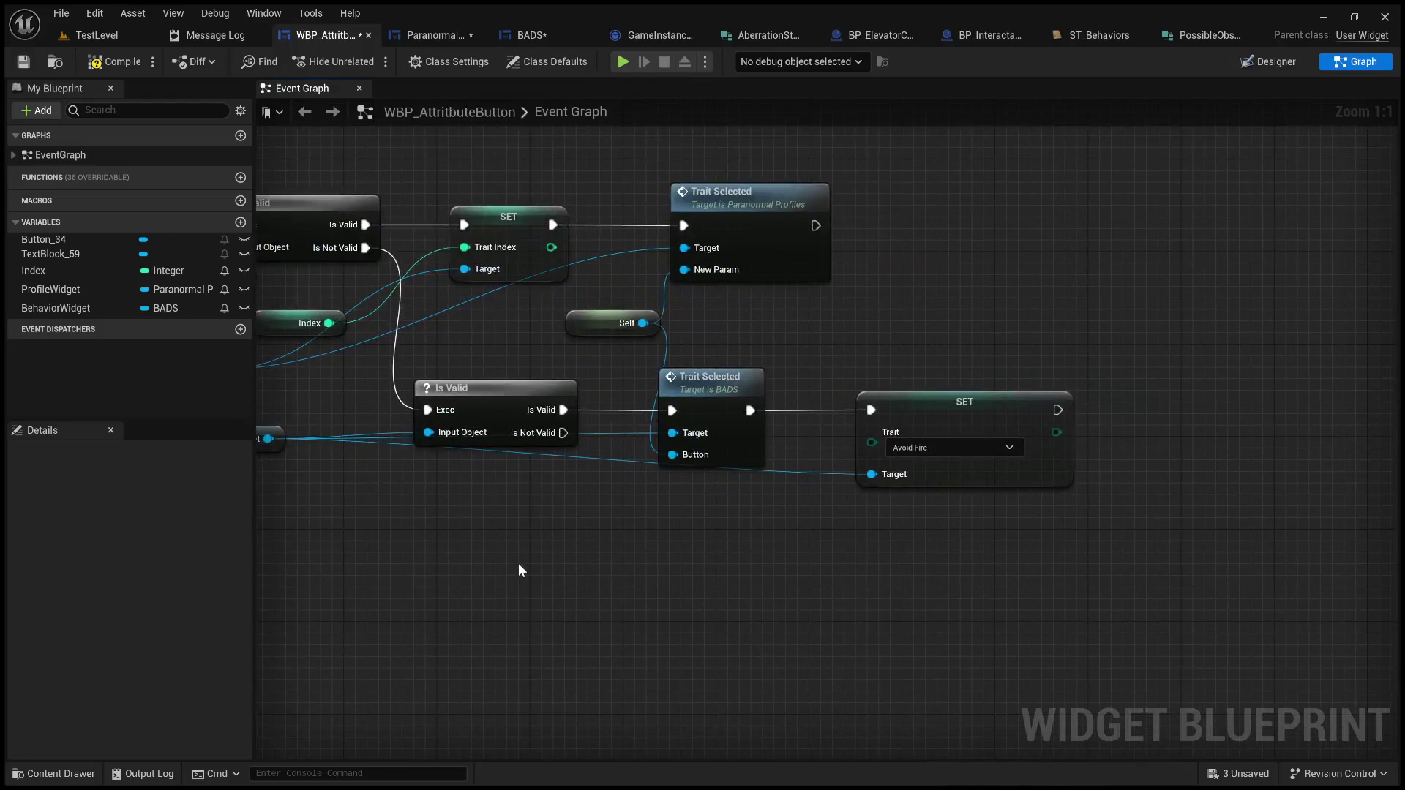
scroll(518, 564, "down", 1)
left_click_drag(686, 590, 493, 580)
scroll(524, 578, "up", 1)
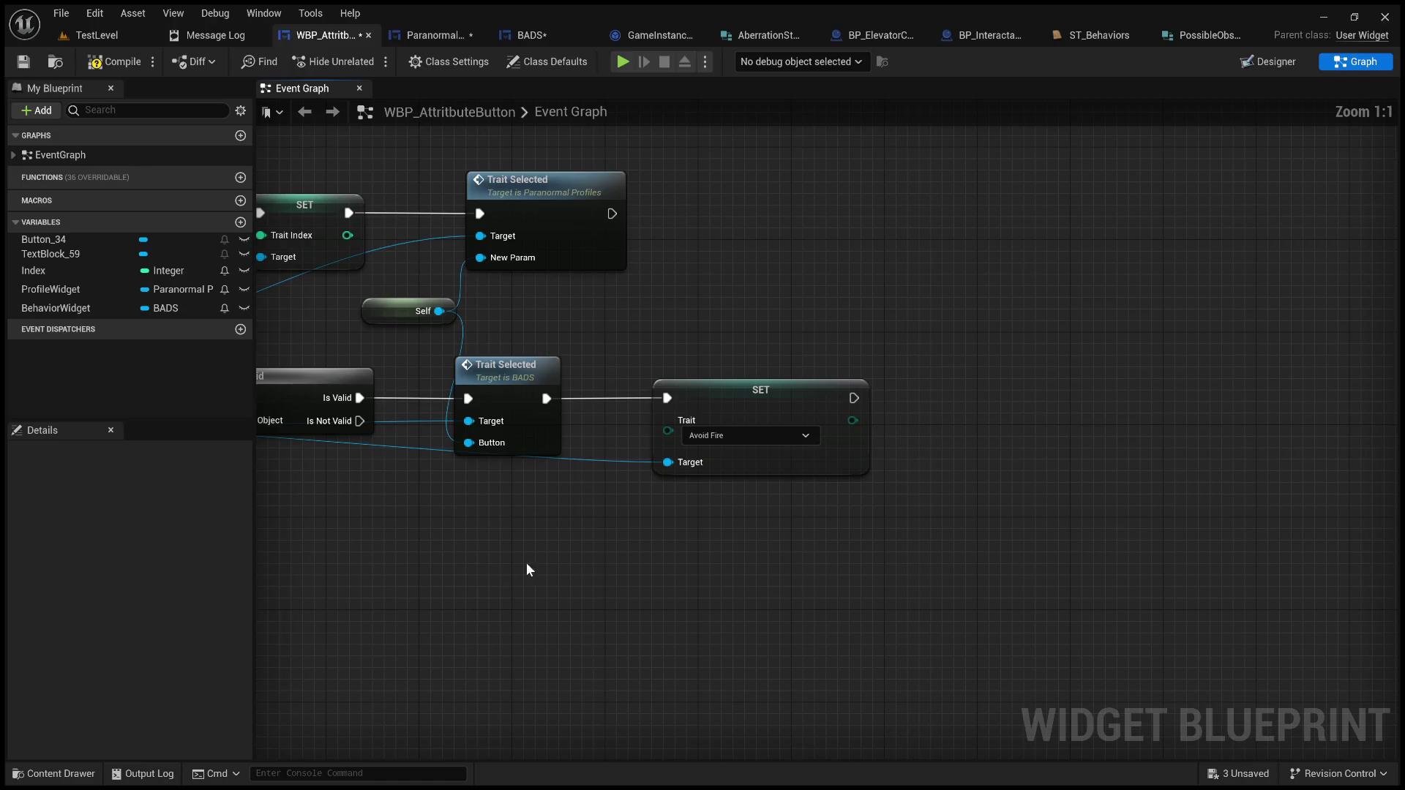
left_click_drag(582, 547, 835, 546)
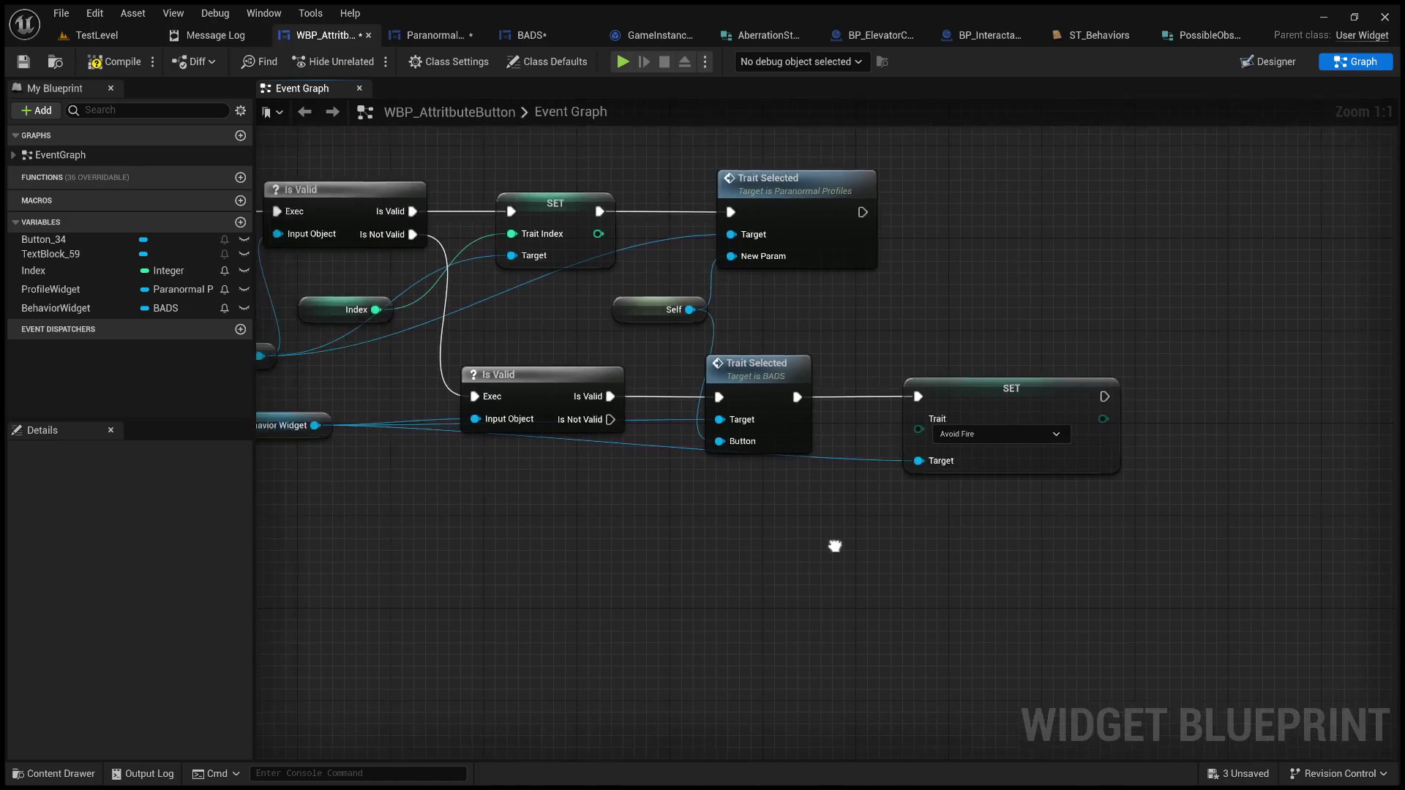
Step: Add a new EHunter Trait variable and name it HunterTrait
mouse_move(657, 559)
left_mouse_down()
mouse_move(815, 559)
mouse_move(769, 542)
left_mouse_up()
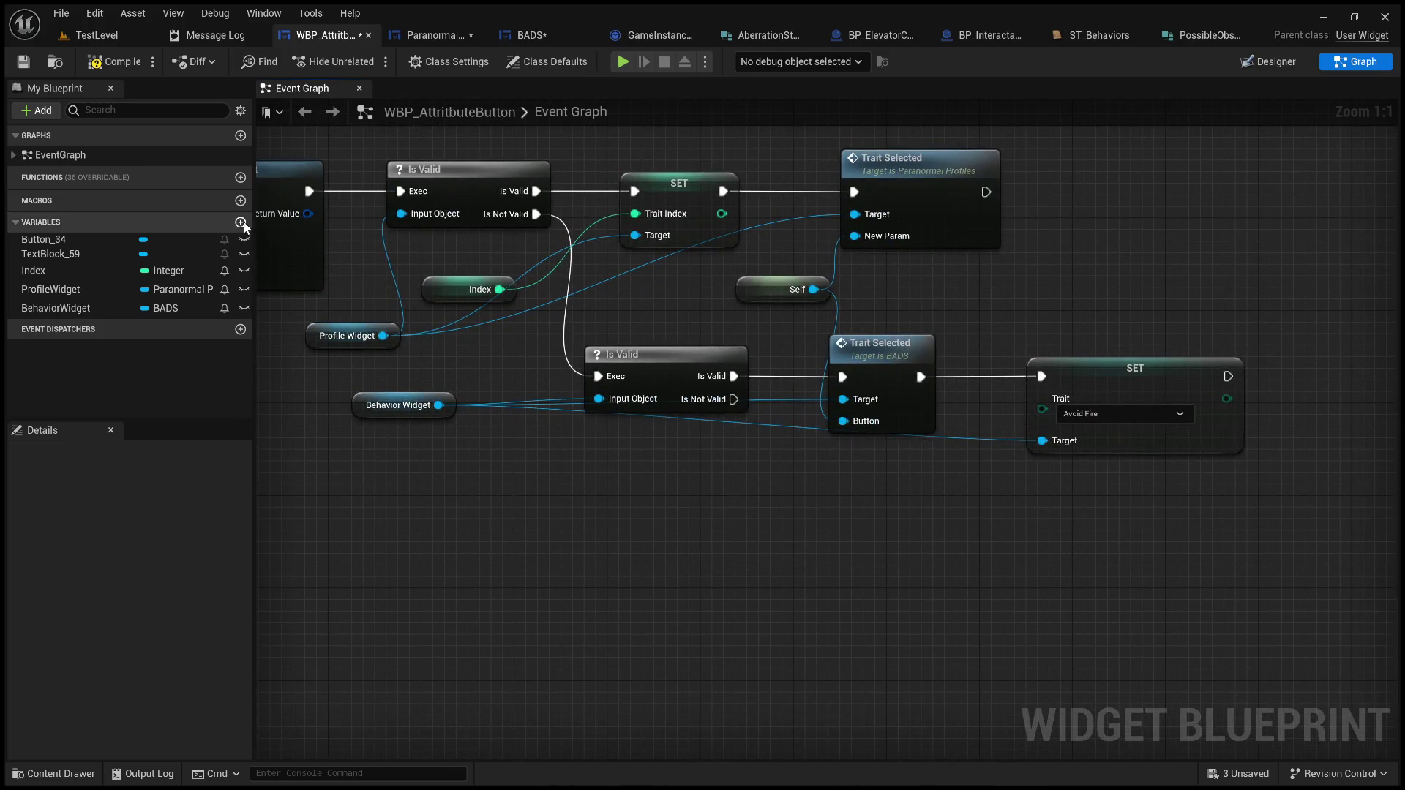
left_click(240, 223)
type("trait")
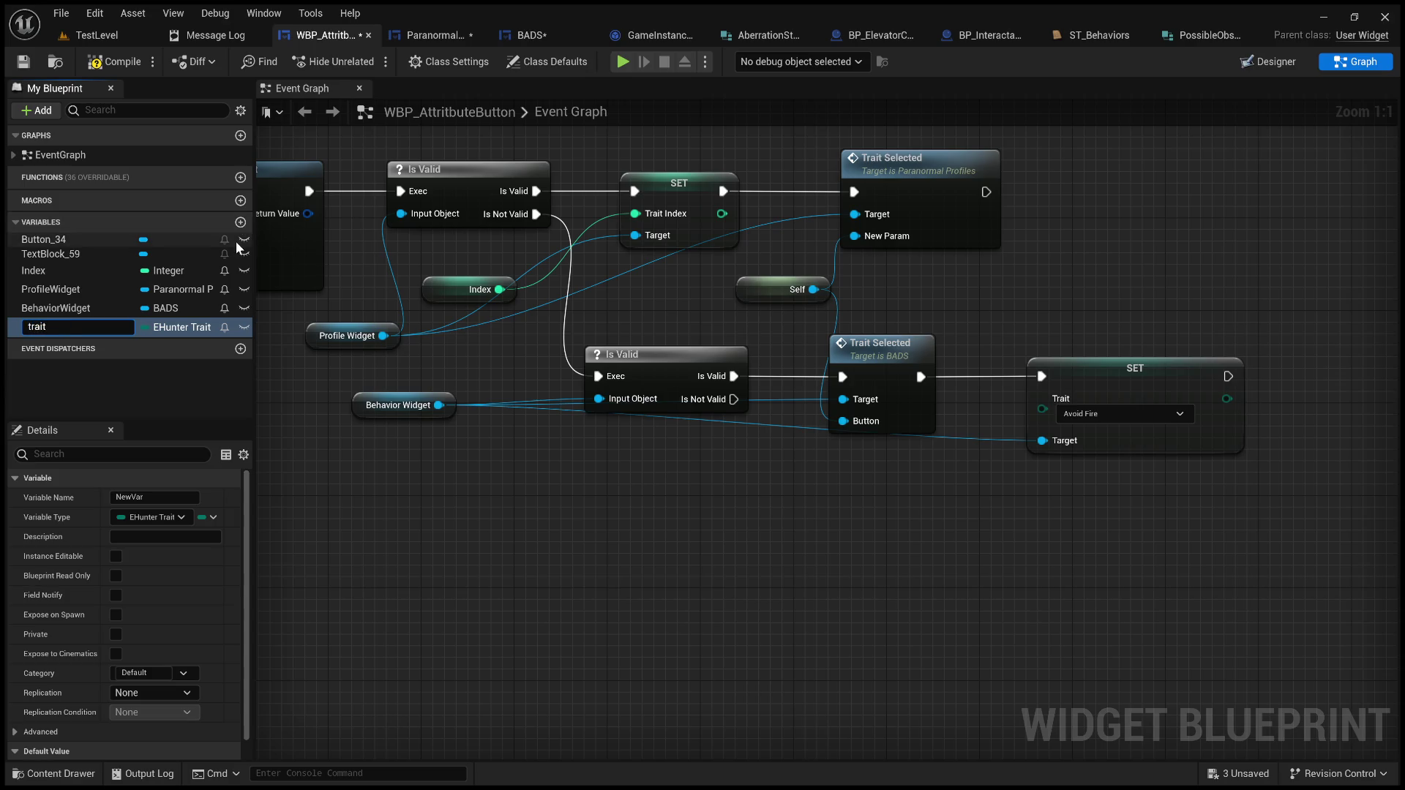
key("Home")
key("Delete")
type("HunterT")
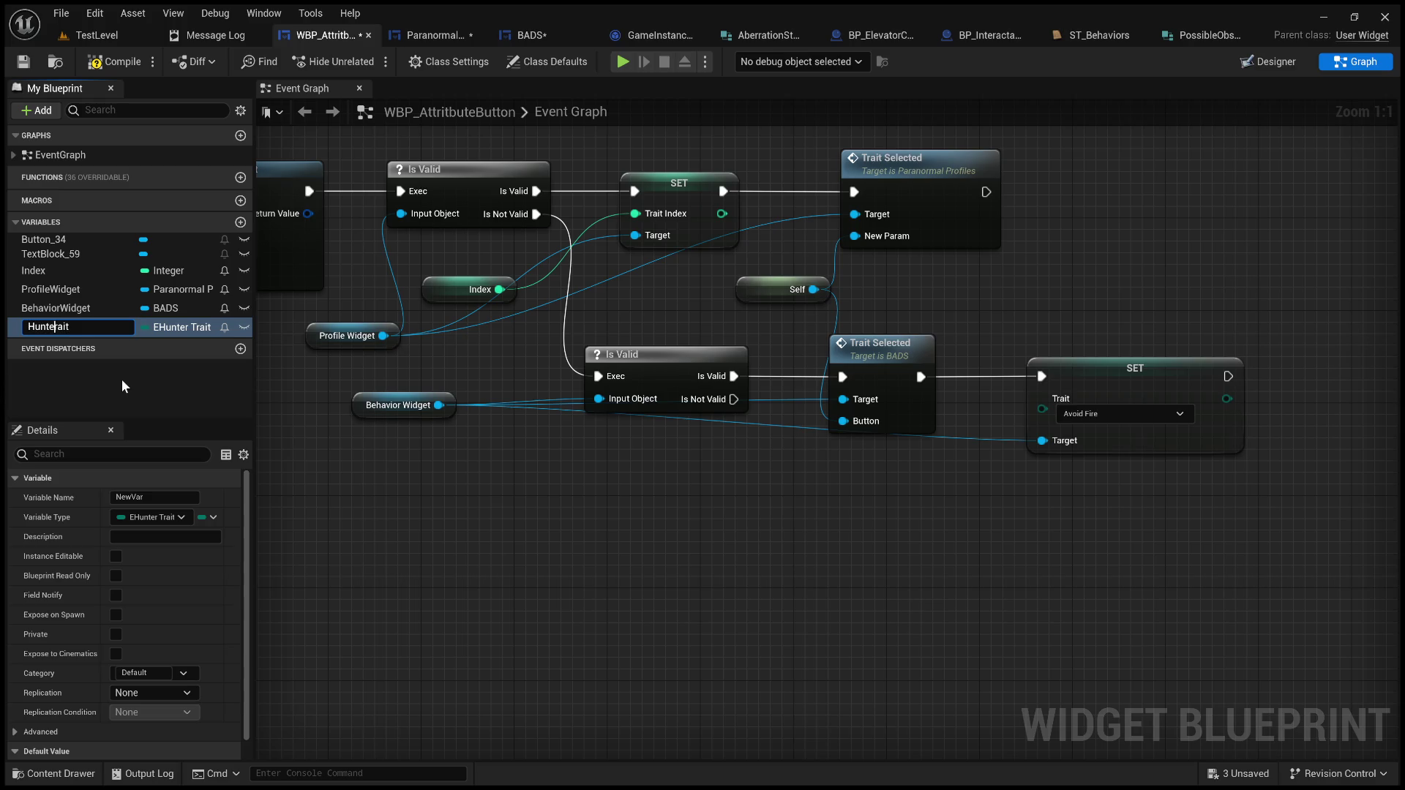
key("Return")
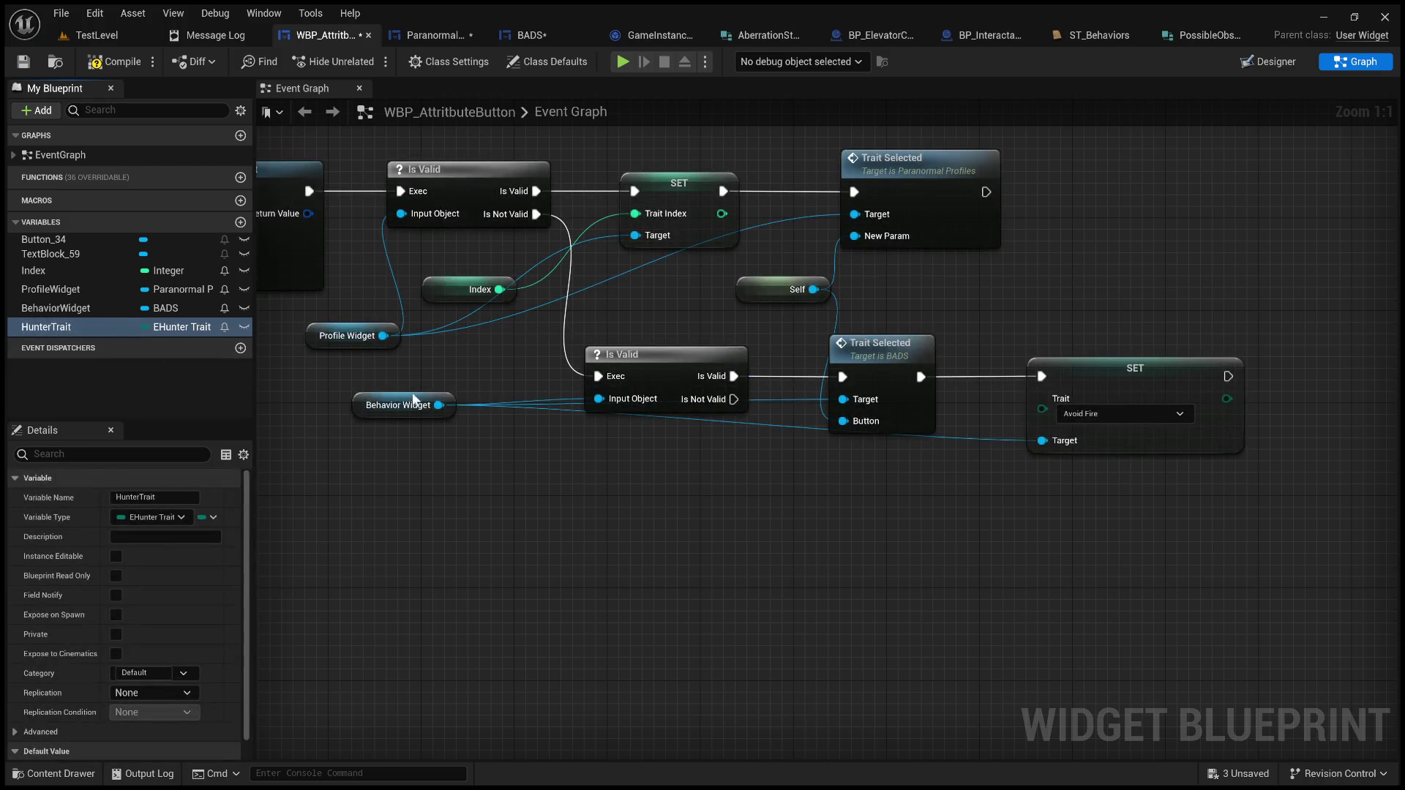
Step: Feed a HunterTrait getter into SET Trait and compile, which reports the Trait property is missing
left_click(830, 492)
mouse_move(845, 501)
left_mouse_down()
mouse_move(1074, 415)
mouse_move(1042, 399)
left_mouse_up()
left_click(940, 497)
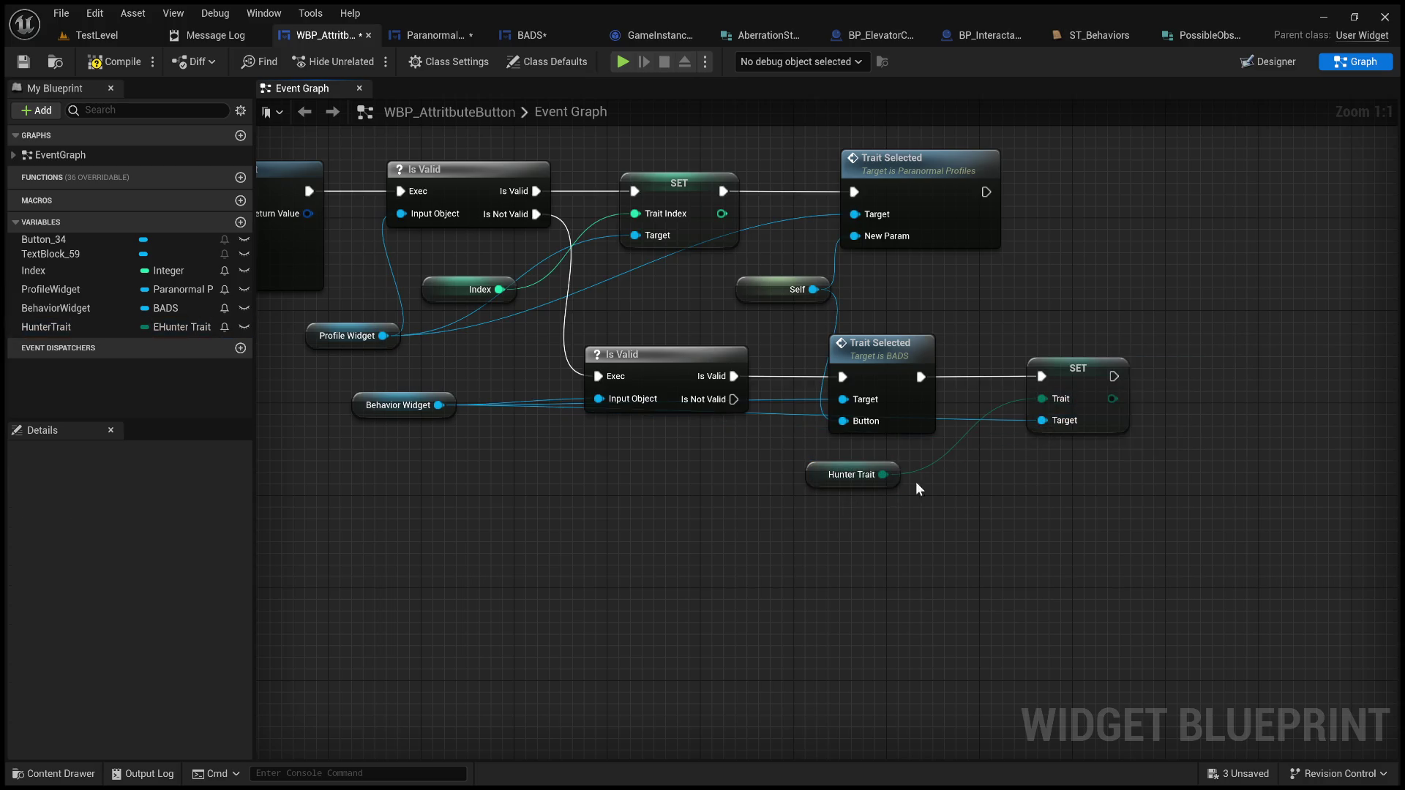
left_click(115, 61)
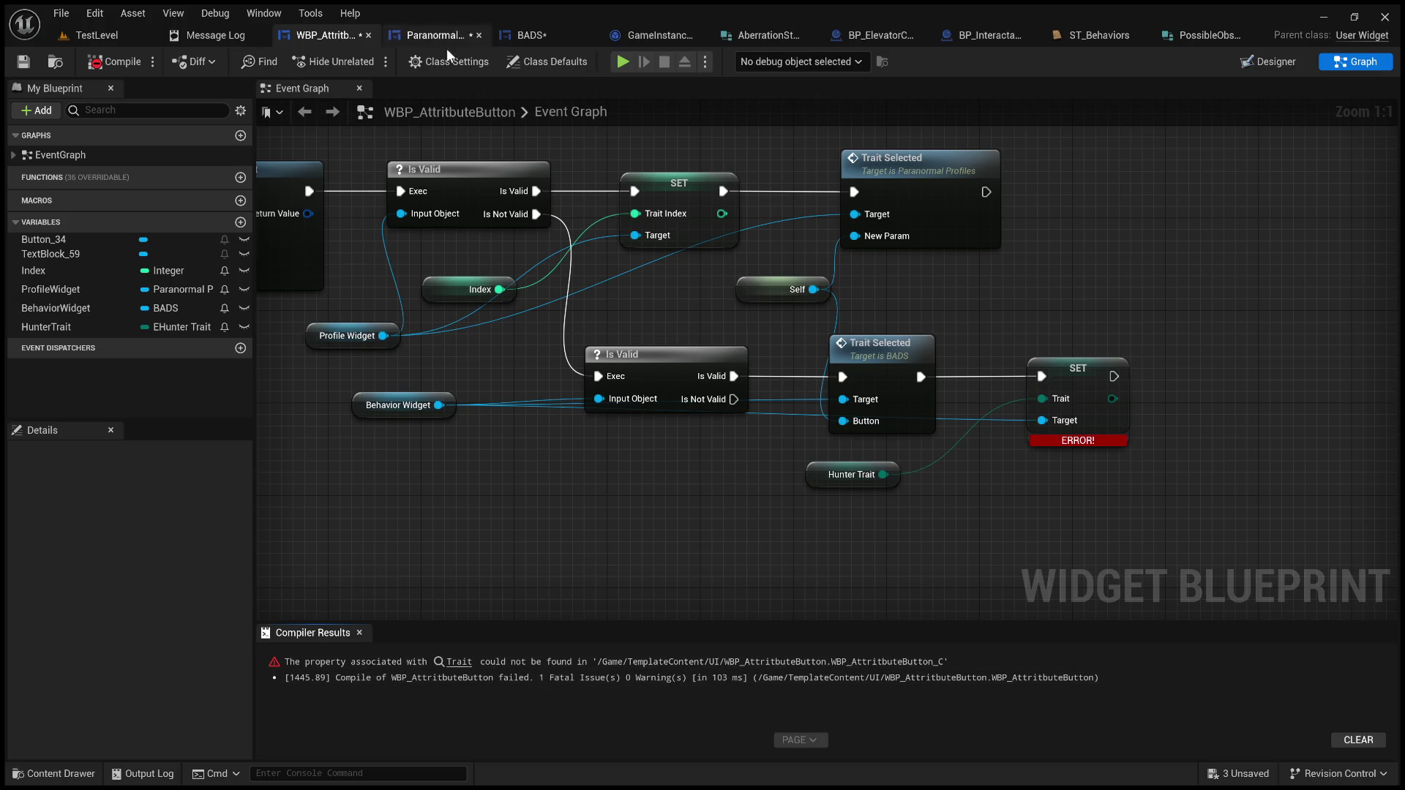
Step: Make the BADS Trait variable instance editable and compile BADS
left_click(527, 33)
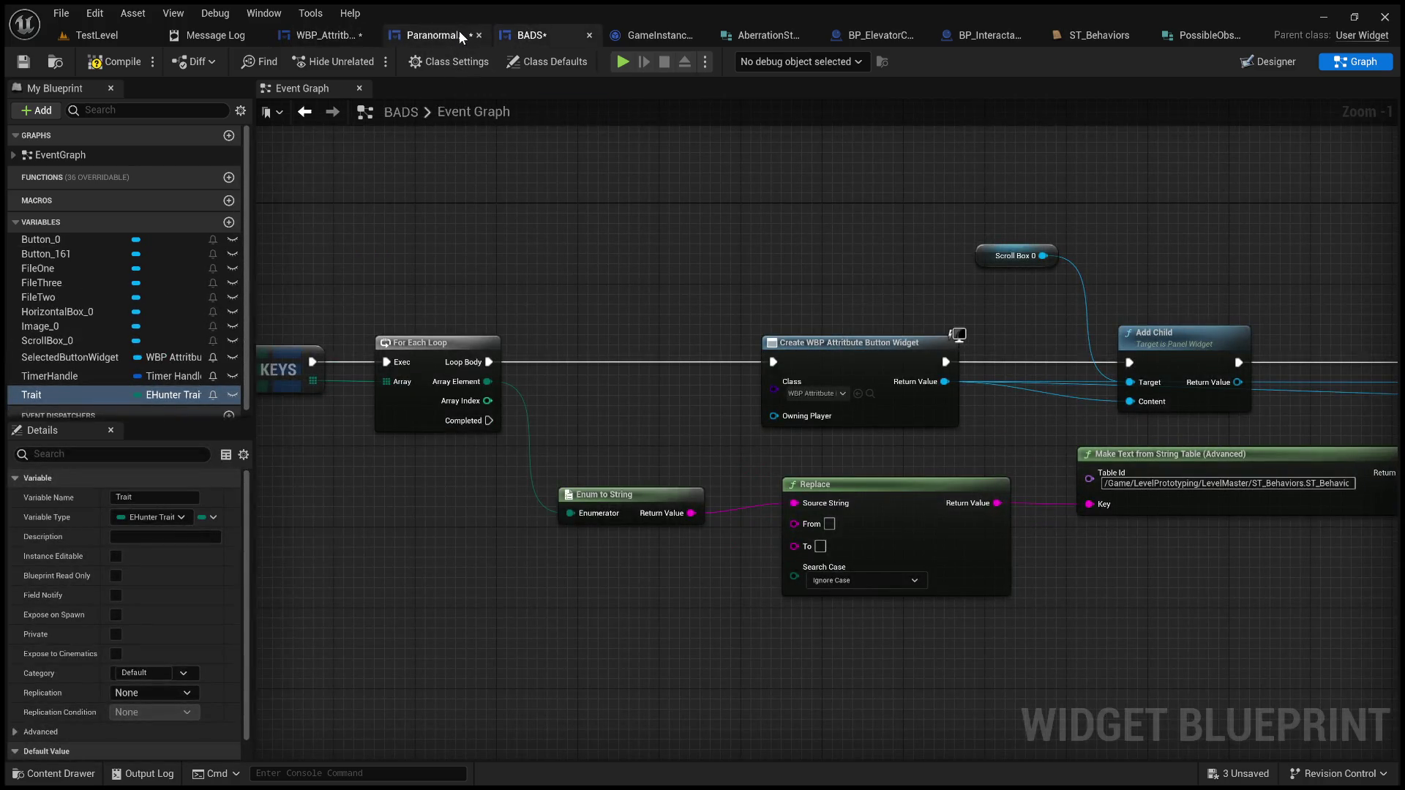
left_click(230, 395)
scroll(248, 337, "down", 1)
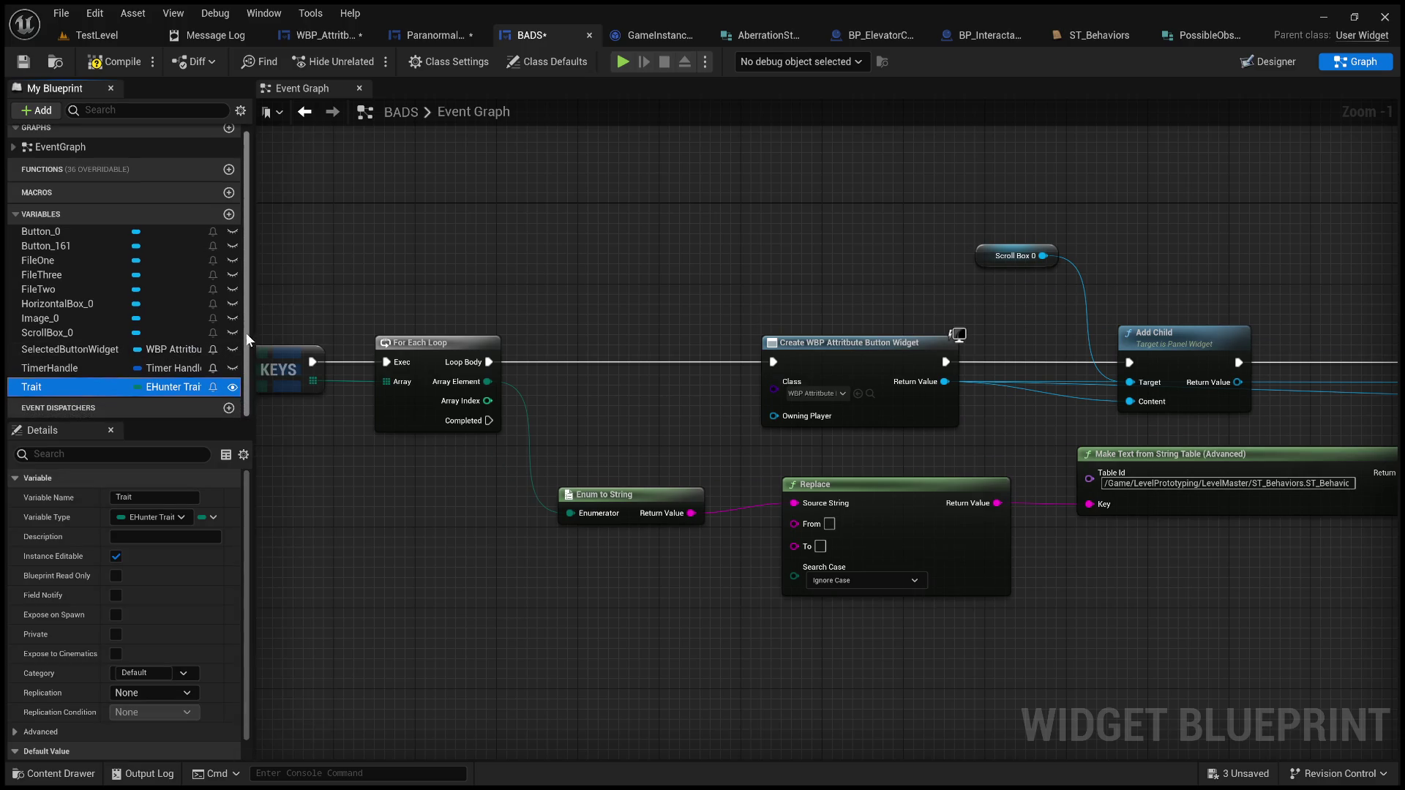
left_click(113, 62)
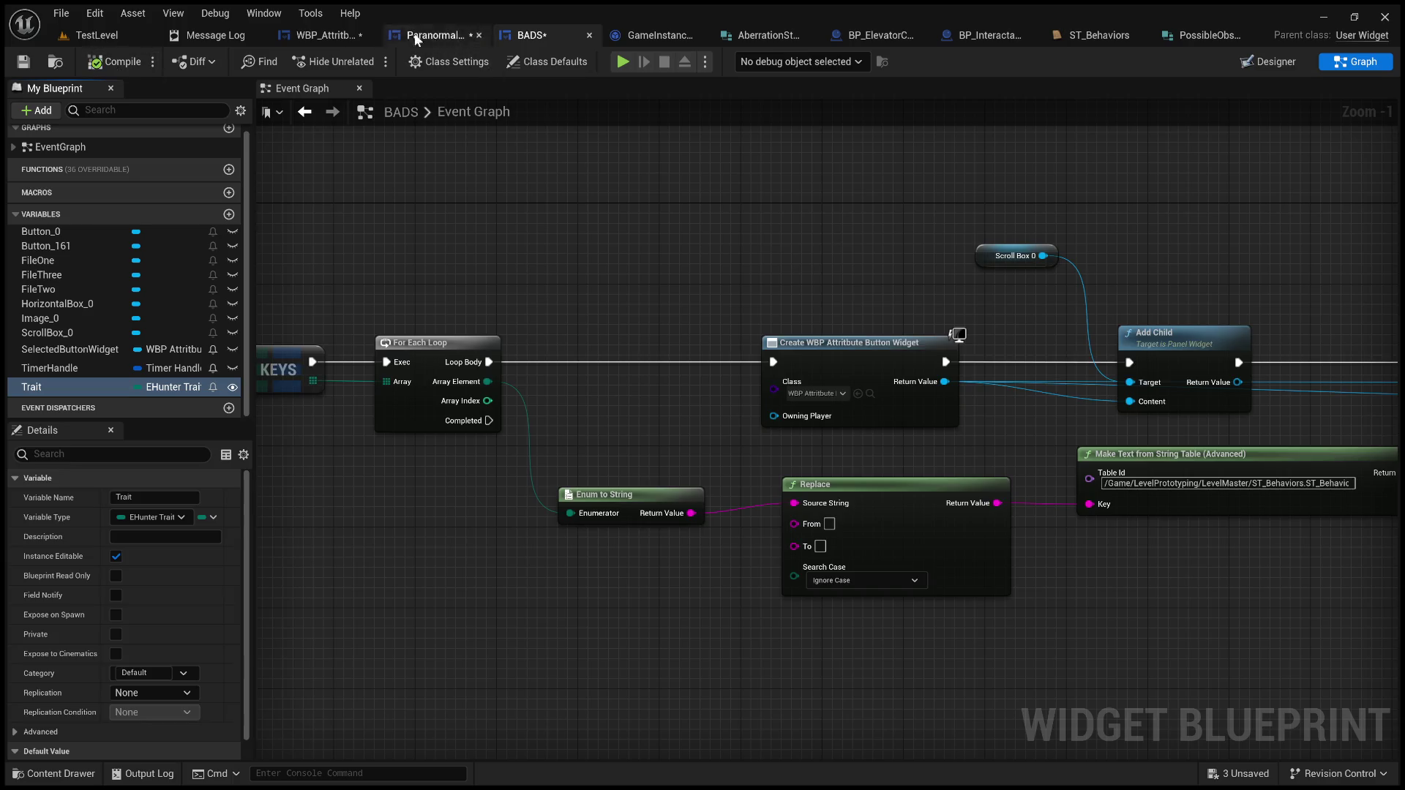
Step: Recompile and save WBP_AttributeButton, checking its Set Timer and Set Background Color nodes
left_click(342, 33)
left_click(112, 64)
left_click(25, 62)
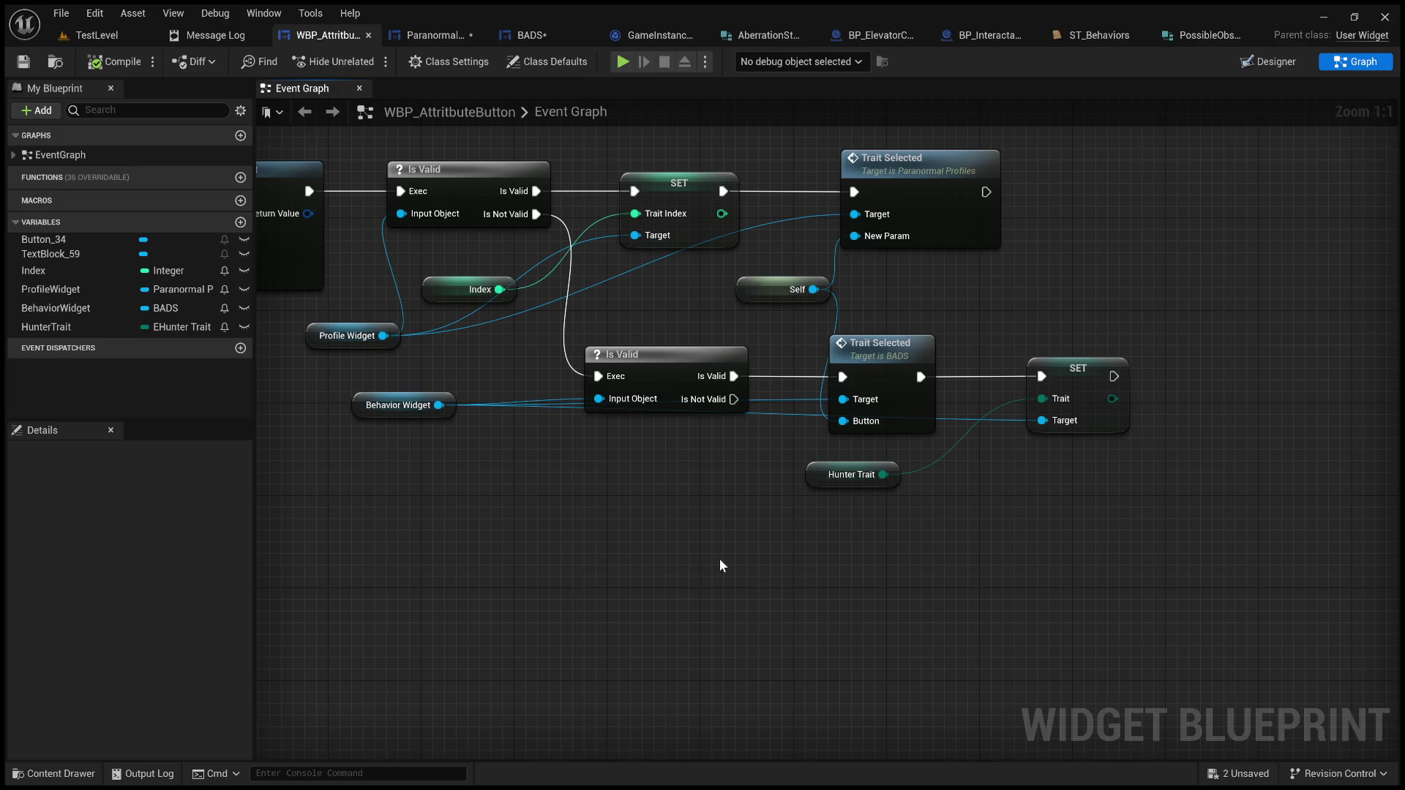
left_click_drag(664, 563, 770, 577)
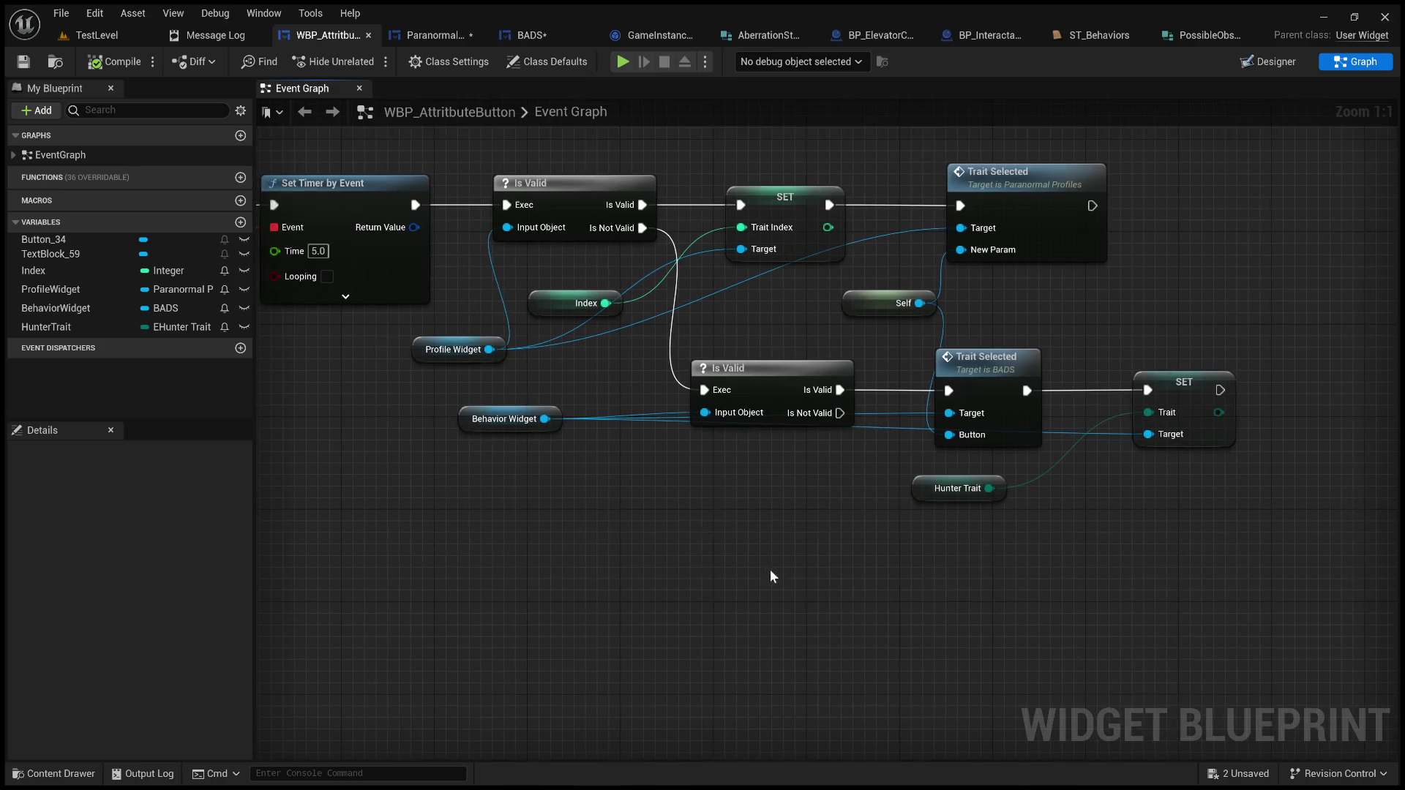
mouse_move(647, 421)
left_mouse_down()
mouse_move(783, 498)
mouse_move(961, 558)
left_mouse_up()
Step: Glance at Paranormal_Profiles, then review the BADS graph around the Add Text node
left_click(445, 31)
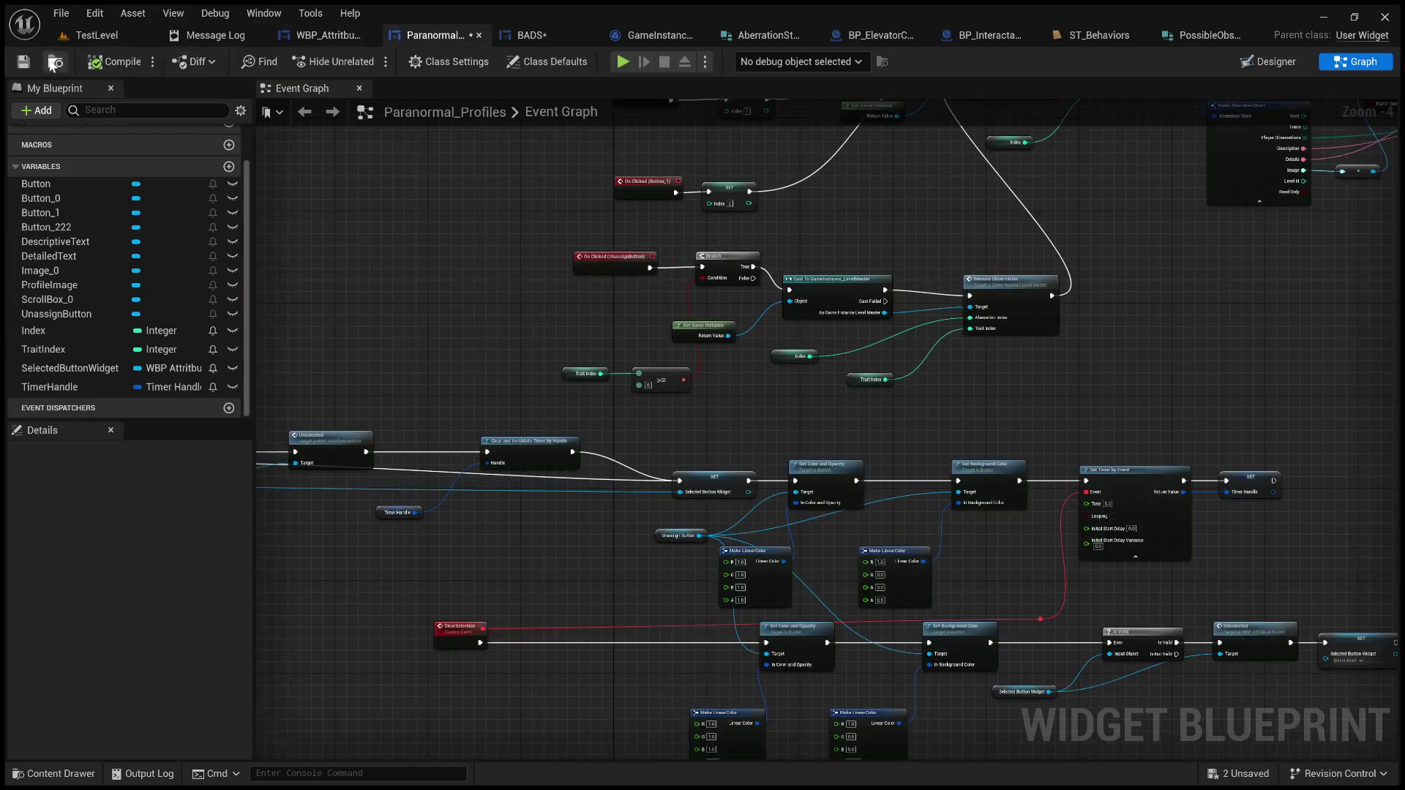
scroll(459, 185, "down", 3)
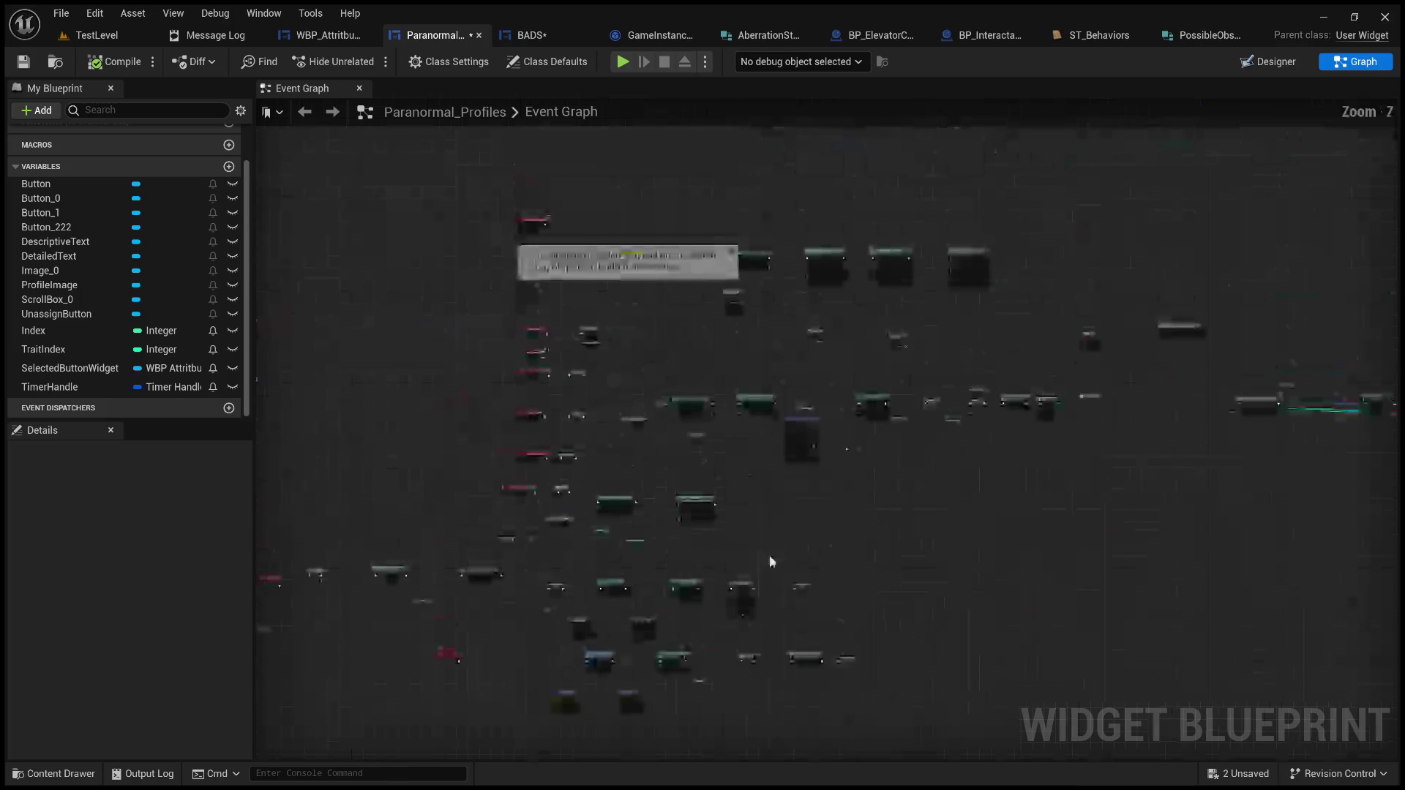
left_click(545, 36)
mouse_move(786, 366)
left_mouse_down()
mouse_move(801, 371)
mouse_move(889, 304)
mouse_move(867, 327)
mouse_move(461, 361)
left_mouse_up()
mouse_move(872, 318)
left_mouse_down()
mouse_move(800, 298)
mouse_move(993, 322)
mouse_move(1060, 308)
mouse_move(1024, 298)
left_mouse_up()
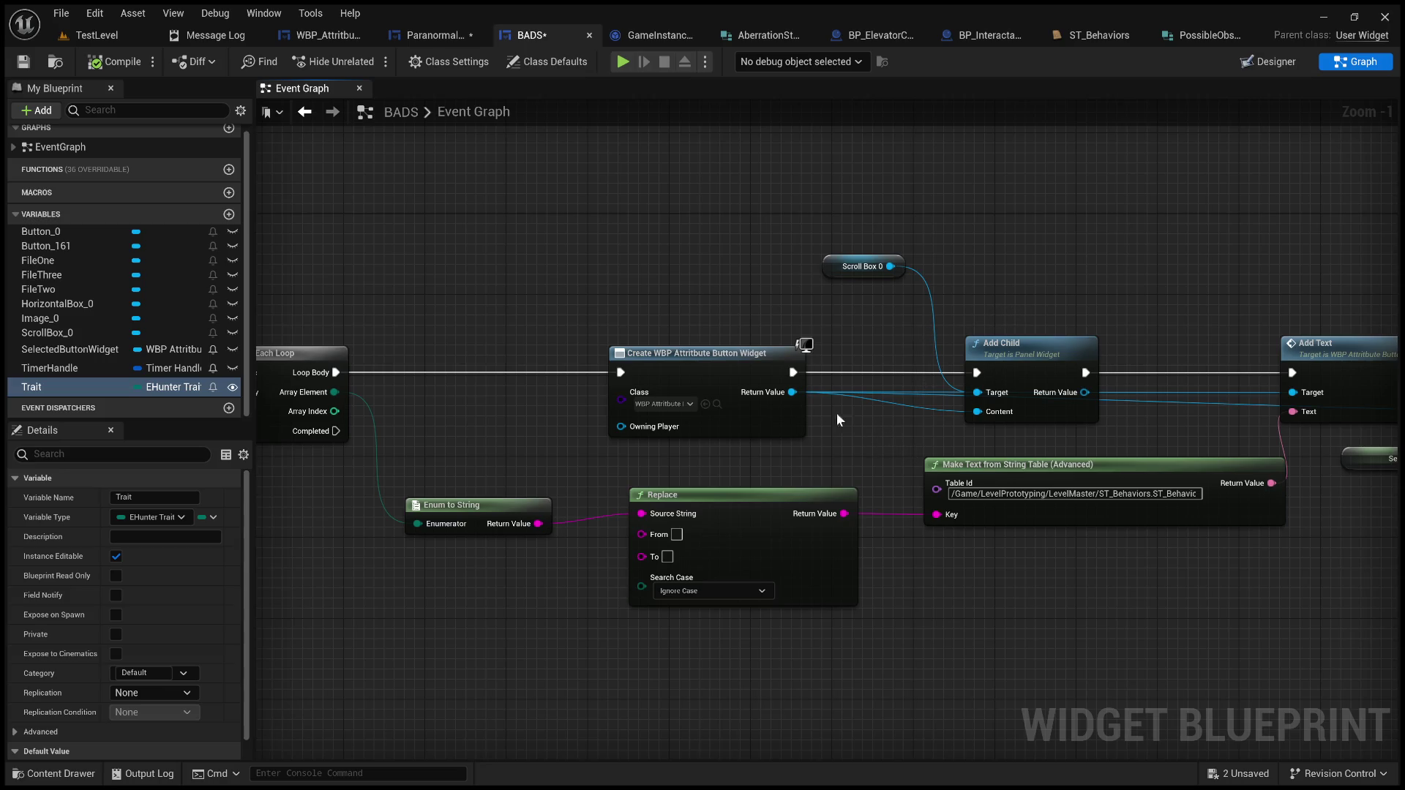
Step: Insert SET Hunter Trait between Create Widget and Add Child, fed by the loop's Array Element
left_click_drag(792, 392, 984, 271)
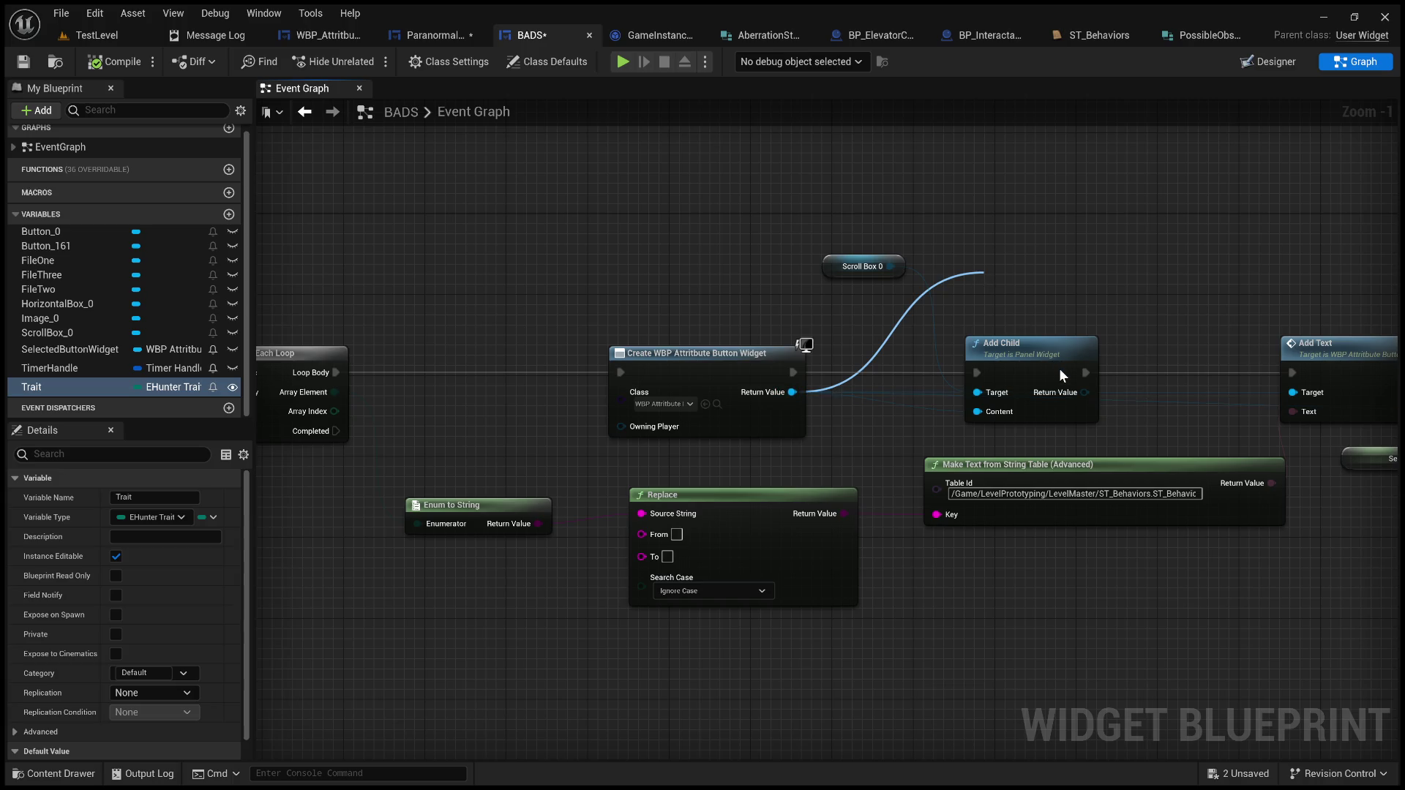
left_click_drag(714, 363, 512, 361)
left_click_drag(1046, 282, 758, 373)
left_click_drag(590, 372, 700, 379)
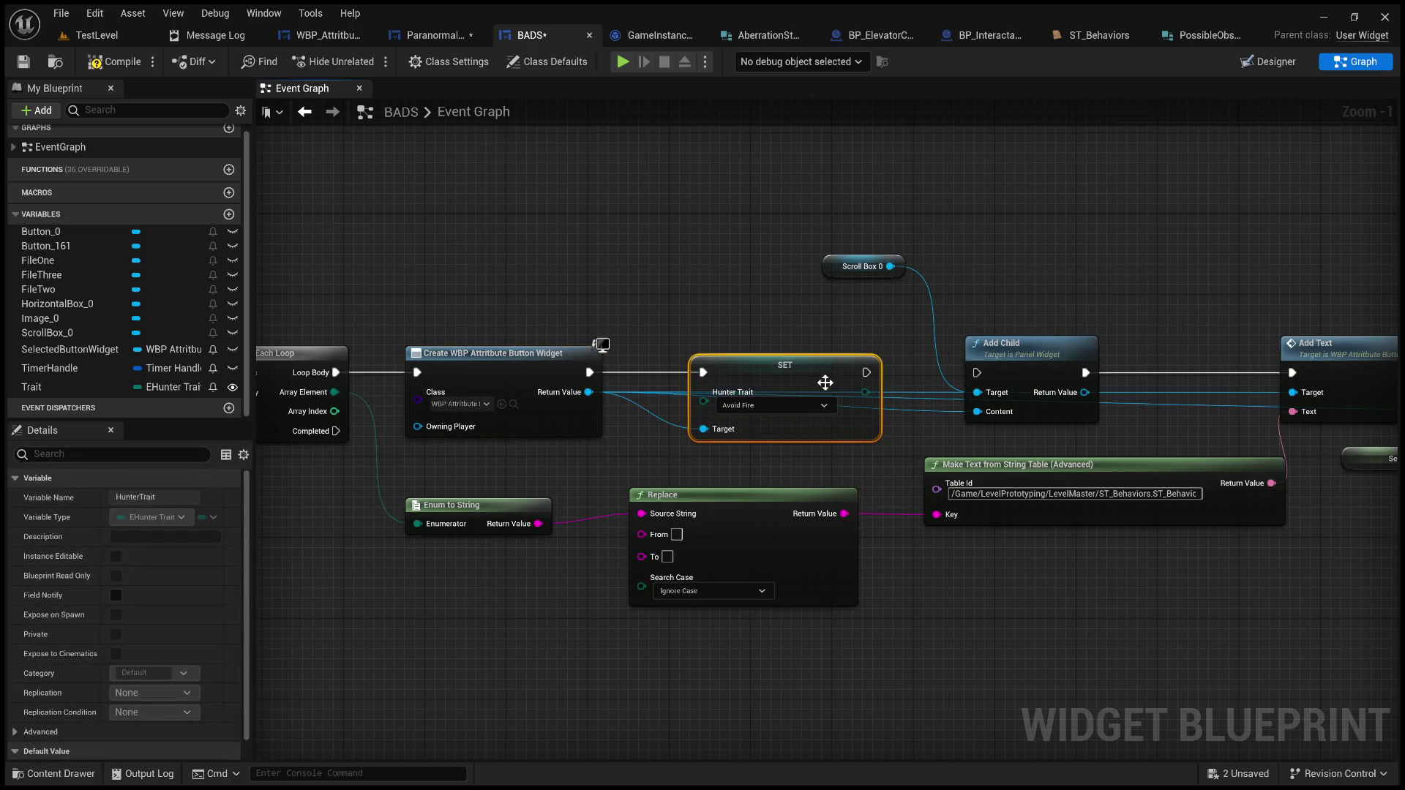
left_click_drag(866, 373, 977, 372)
mouse_move(417, 524)
left_mouse_down()
mouse_move(449, 474)
mouse_move(705, 406)
left_mouse_up()
left_click(692, 337)
left_click_drag(388, 205, 745, 144)
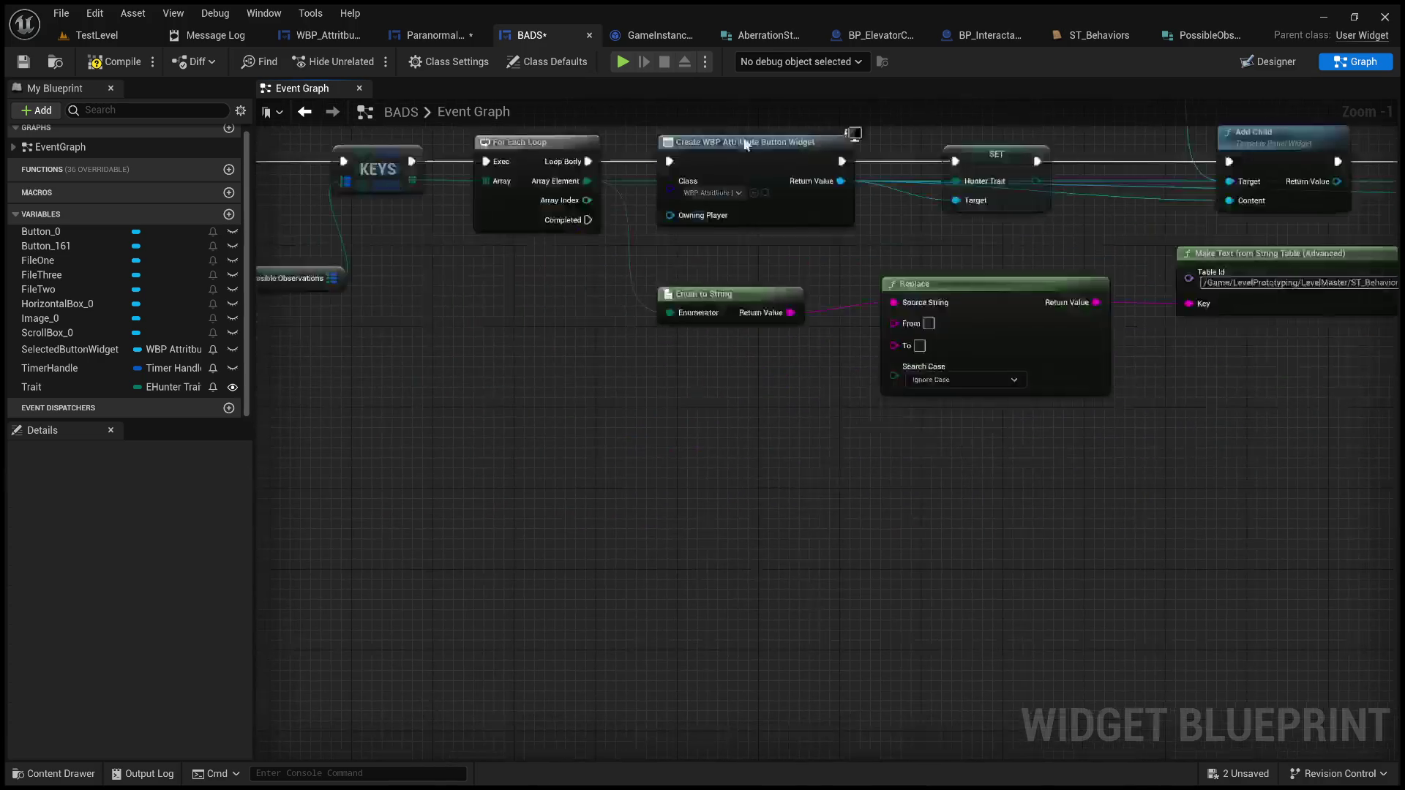
Step: Pan toward the file click events and compile the BADS widget blueprint
scroll(629, 521, "down", 5)
scroll(634, 468, "up", 2)
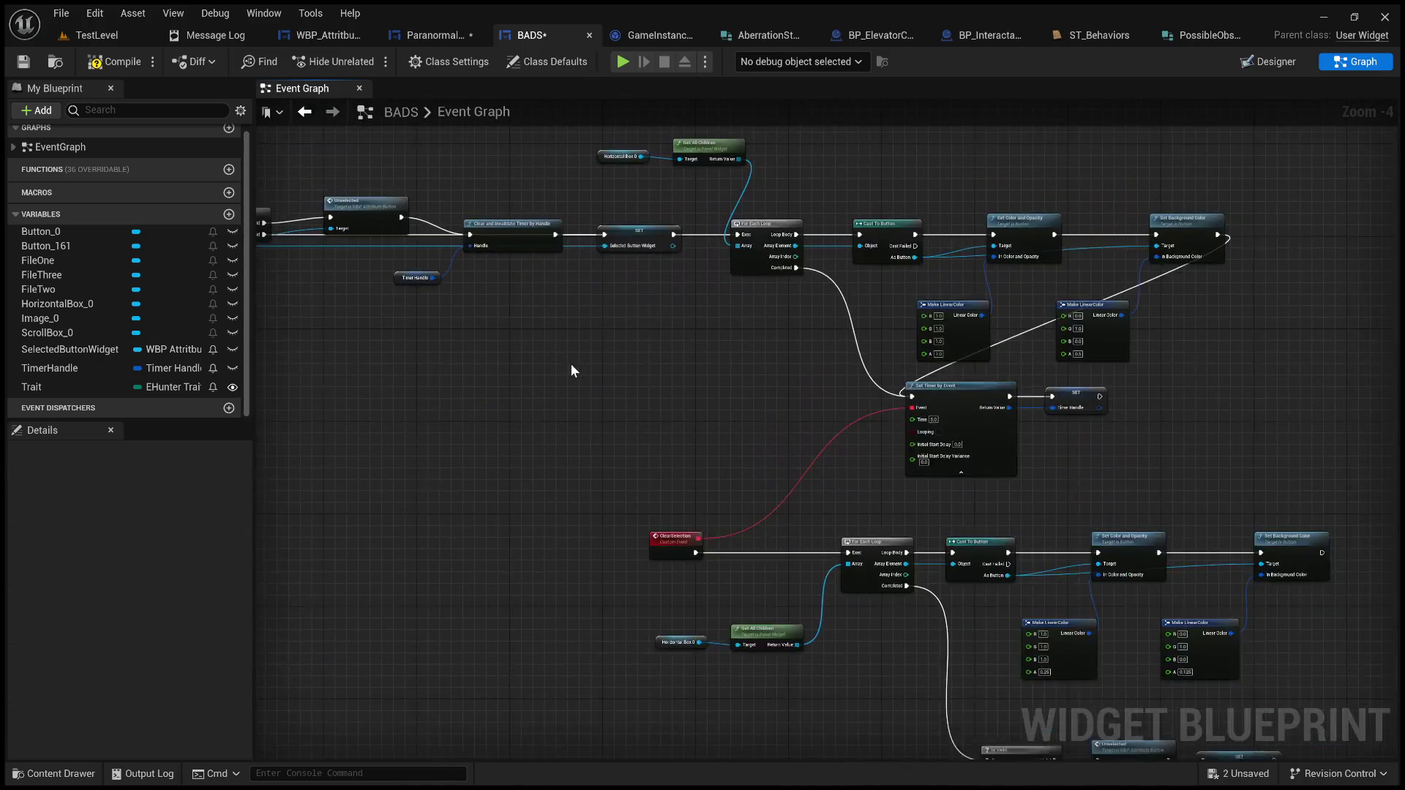
left_click_drag(596, 387, 888, 618)
mouse_move(556, 355)
left_mouse_down()
mouse_move(715, 477)
mouse_move(773, 482)
mouse_move(893, 344)
mouse_move(900, 285)
left_mouse_up()
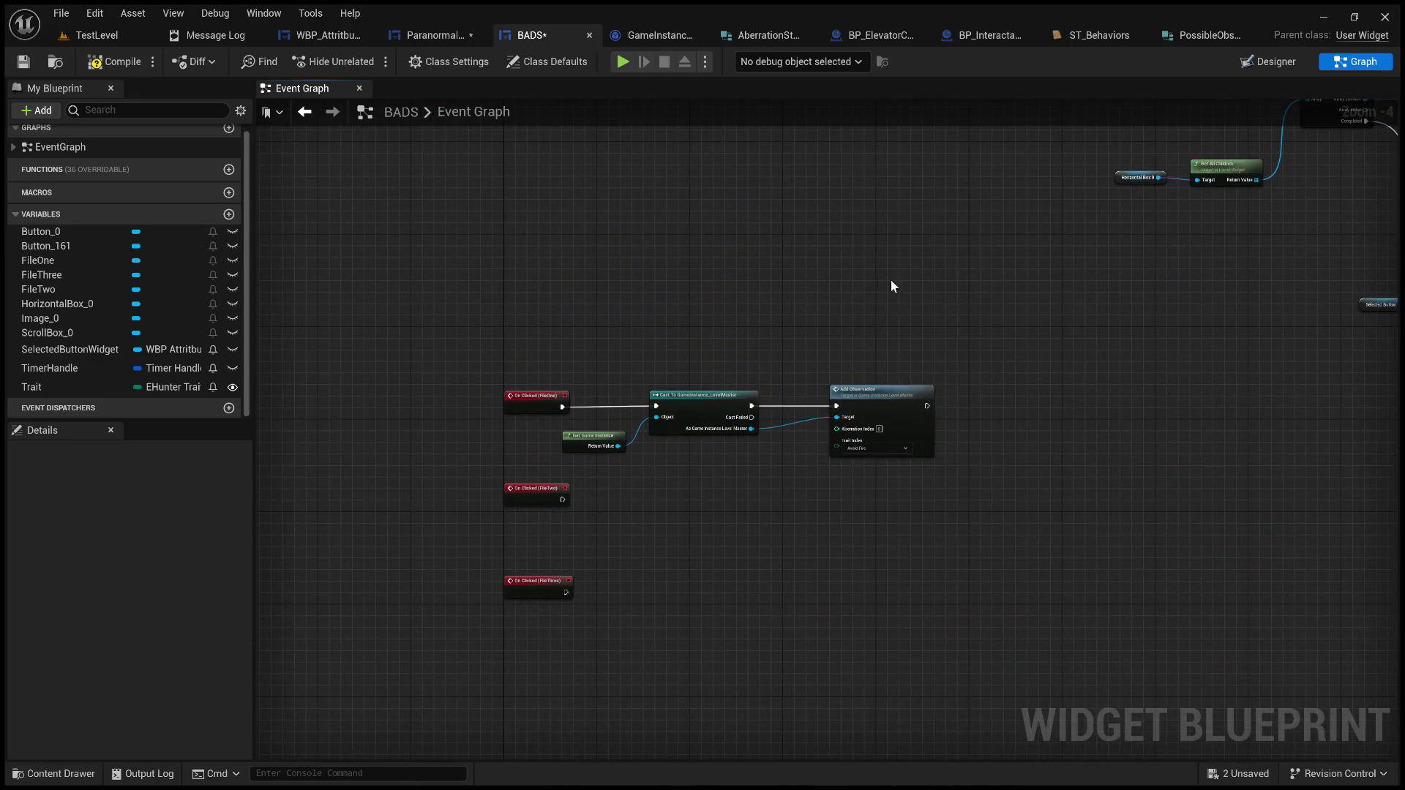
left_click(102, 62)
Step: Review the TraitSelected and On Clicked nodes, then show the Designer layout with File #1–#3 buttons
mouse_move(911, 366)
left_mouse_down()
mouse_move(803, 433)
mouse_move(683, 411)
mouse_move(732, 446)
mouse_move(606, 319)
left_mouse_up()
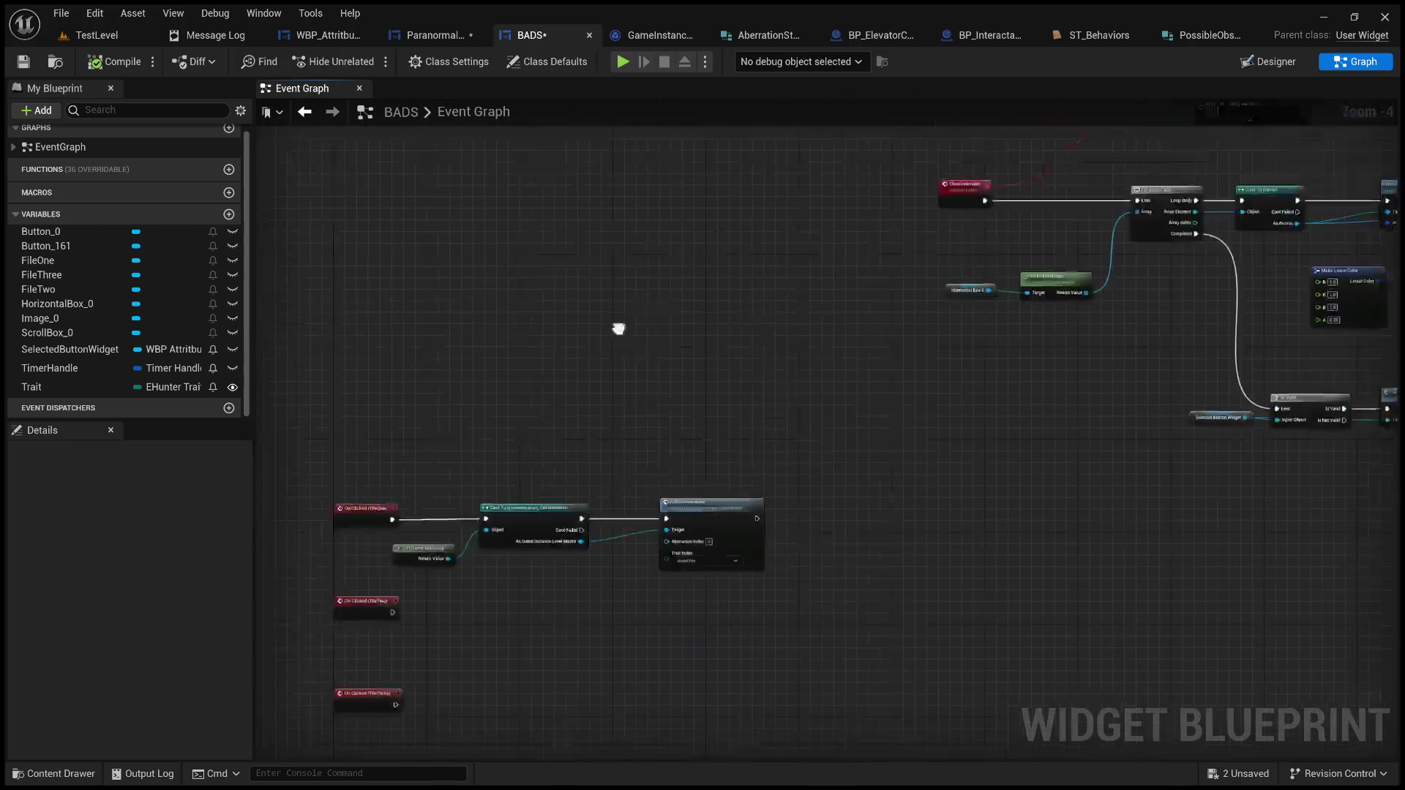
scroll(644, 345, "down", 2)
left_click_drag(925, 447, 808, 450)
scroll(732, 432, "up", 3)
mouse_move(674, 392)
left_mouse_down()
mouse_move(1069, 673)
mouse_move(565, 426)
left_mouse_up()
scroll(656, 412, "up", 3)
mouse_move(656, 411)
left_mouse_down()
mouse_move(606, 483)
mouse_move(968, 549)
mouse_move(841, 643)
left_mouse_up()
scroll(686, 519, "down", 5)
scroll(841, 643, "down", 2)
scroll(840, 643, "up", 1)
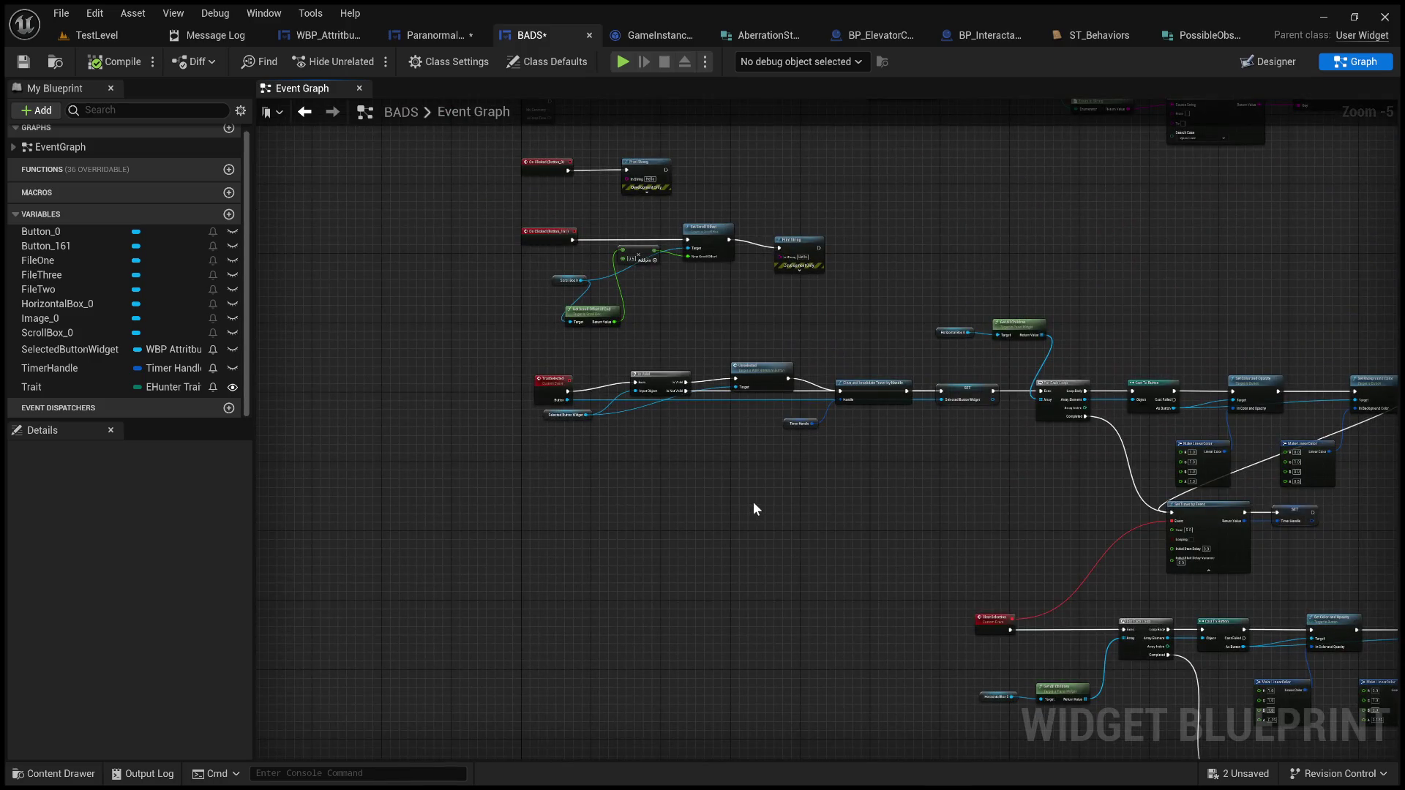
left_click_drag(673, 525, 696, 555)
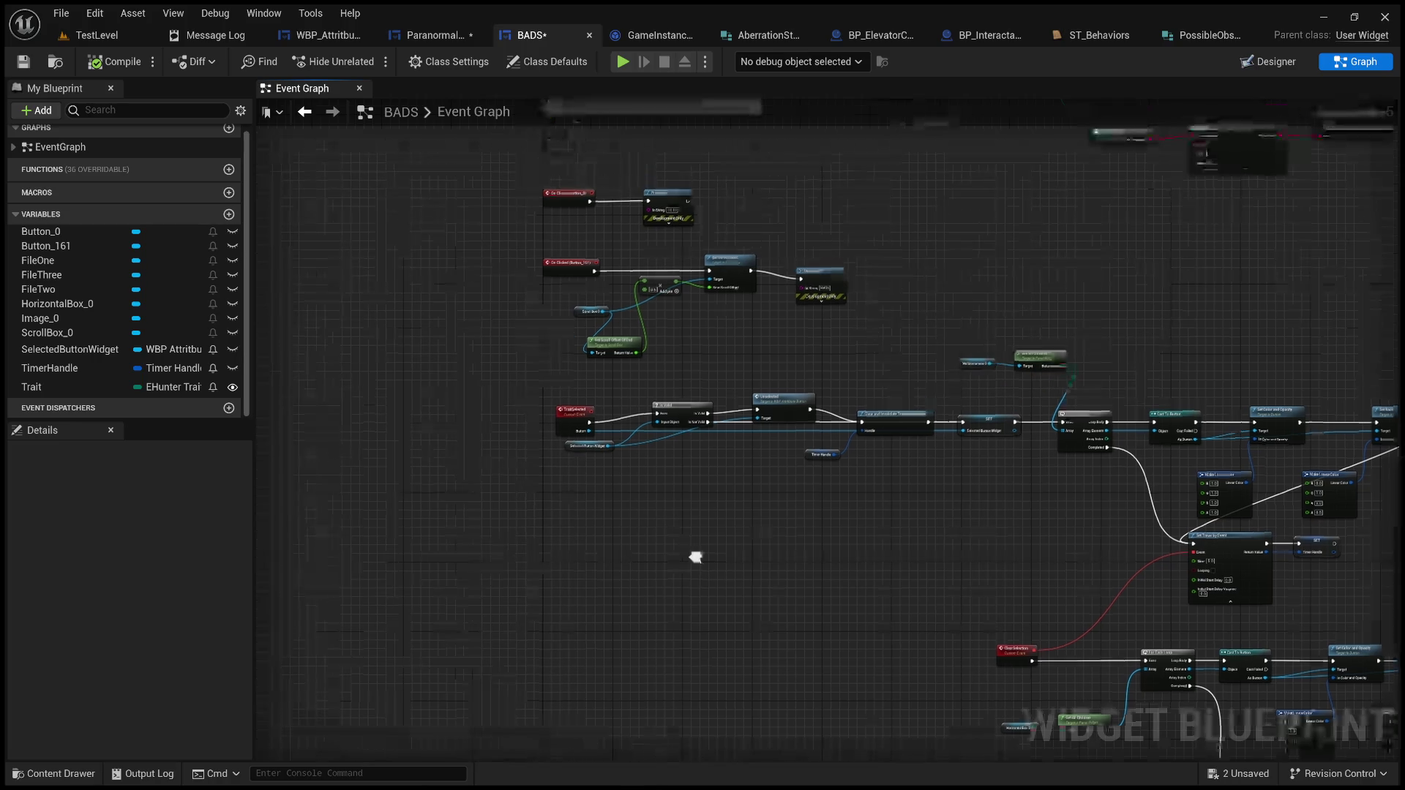
scroll(507, 398, "up", 4)
mouse_move(507, 397)
left_mouse_down()
mouse_move(520, 485)
mouse_move(510, 647)
mouse_move(462, 496)
mouse_move(480, 449)
mouse_move(516, 454)
left_mouse_up()
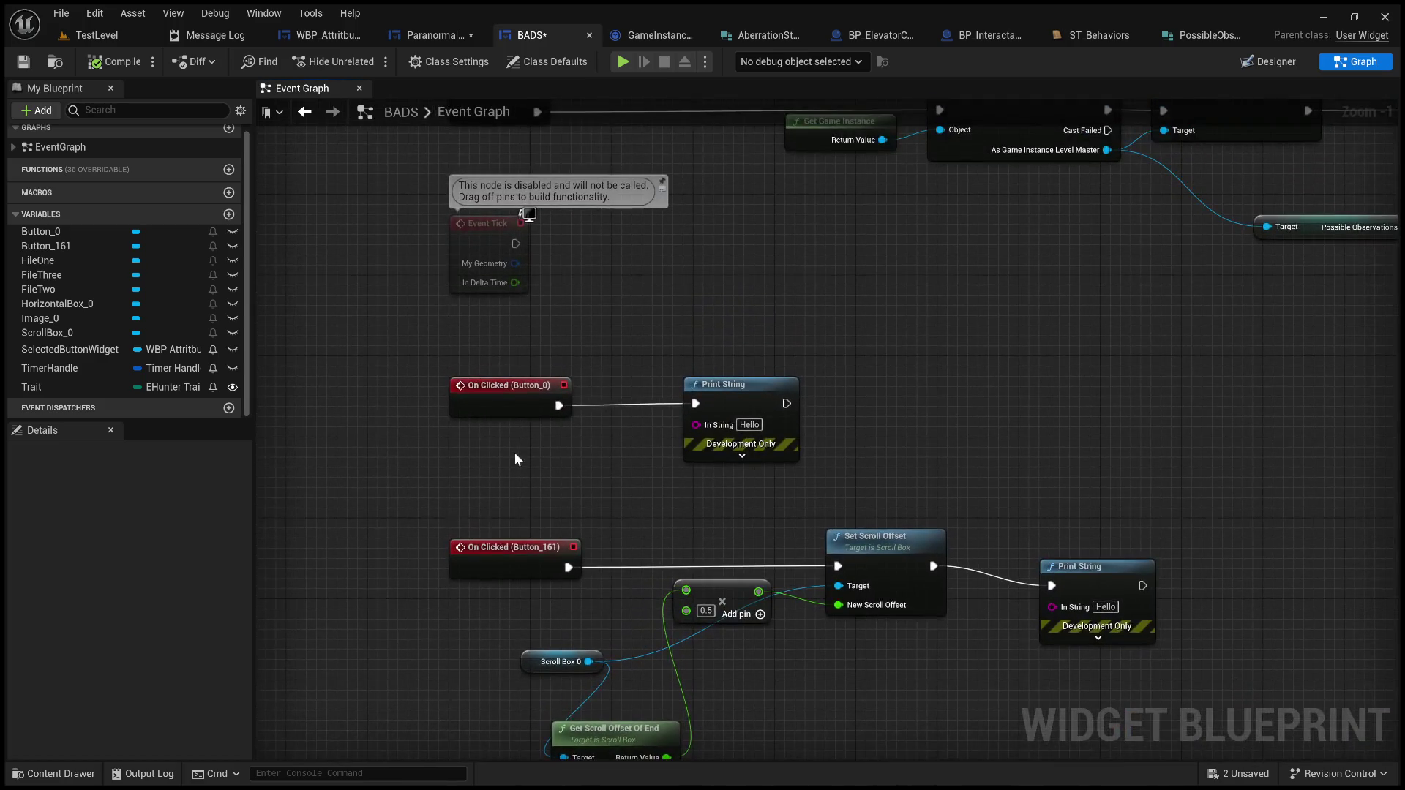
left_click(1253, 63)
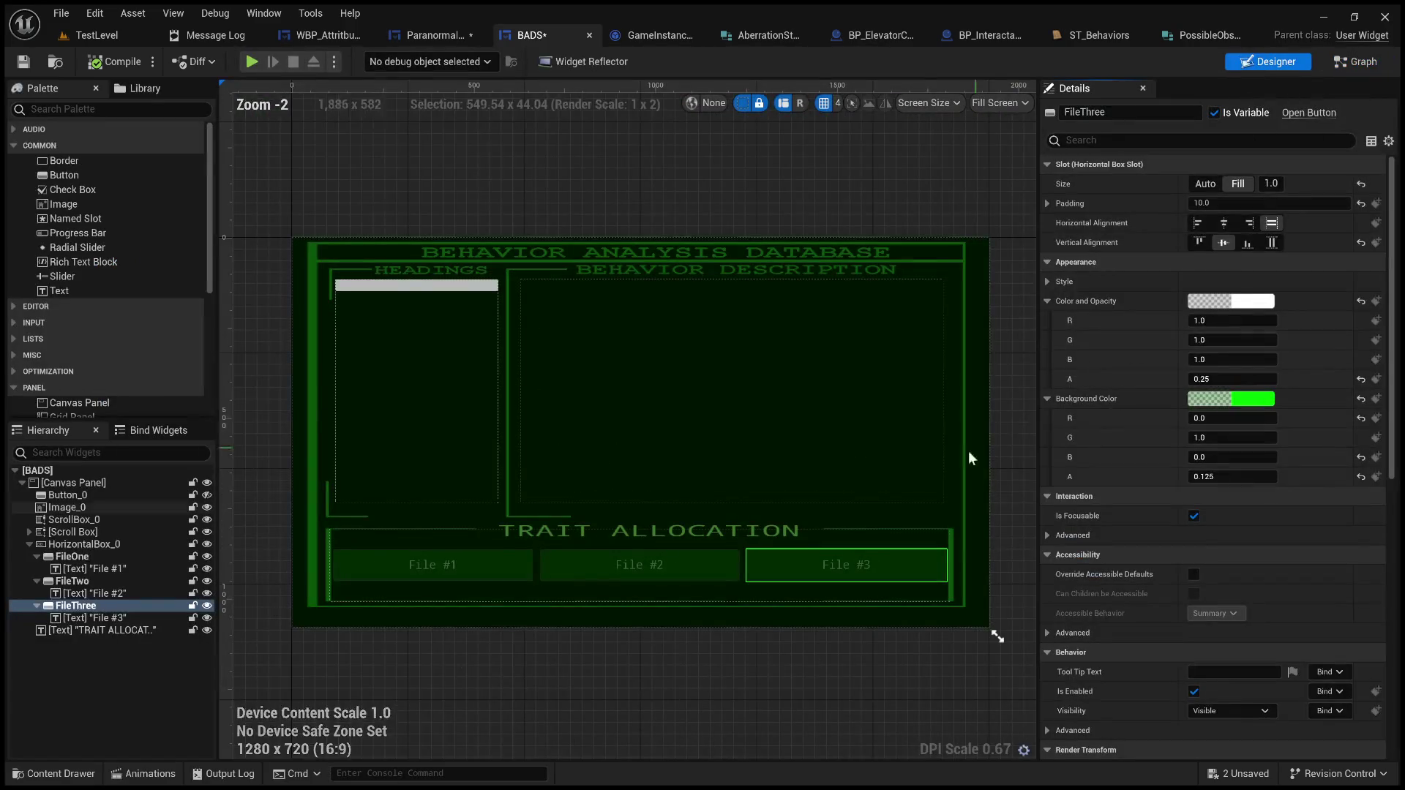
Step: Back in the Event Graph, frame the FileOne click chain and place a Trait getter
left_click(1357, 61)
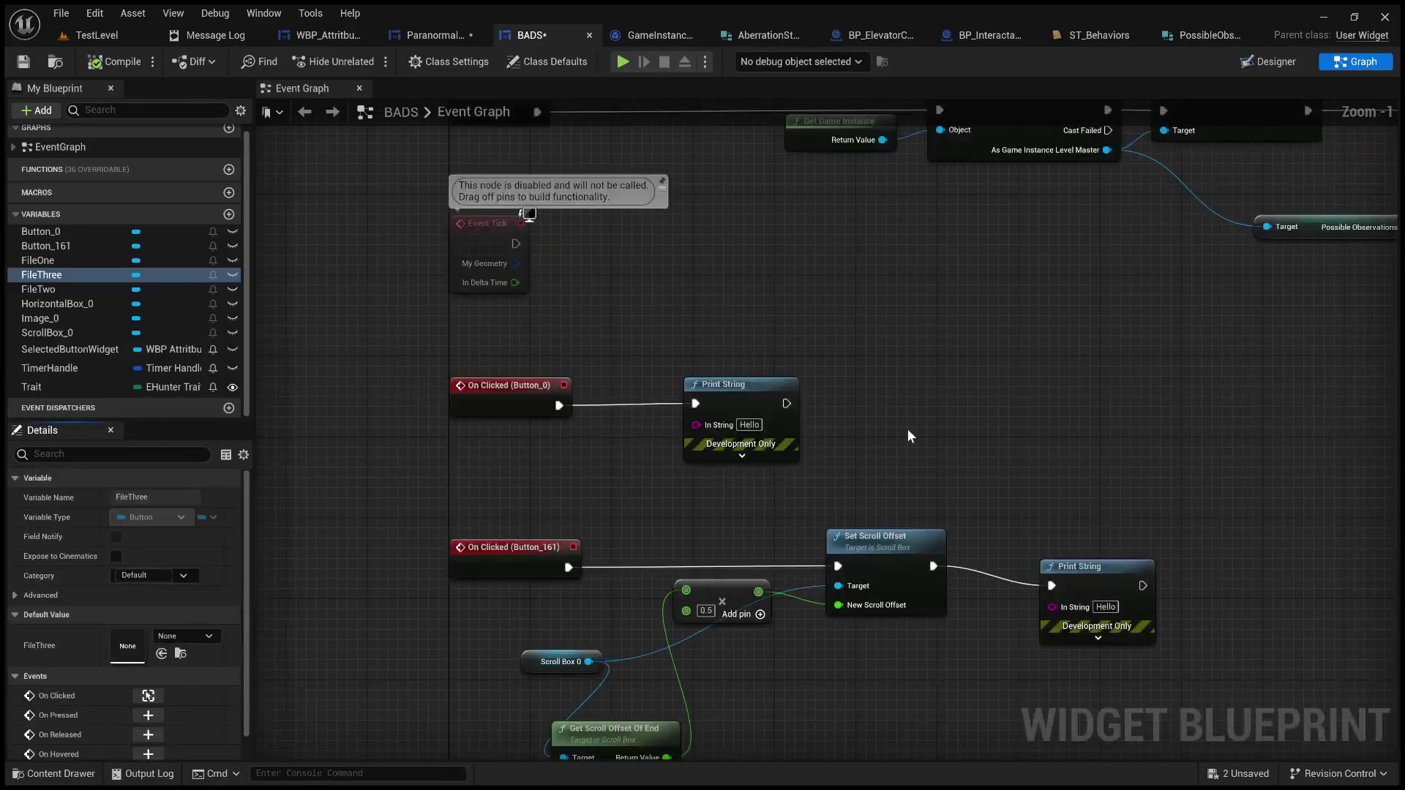
scroll(924, 416, "down", 4)
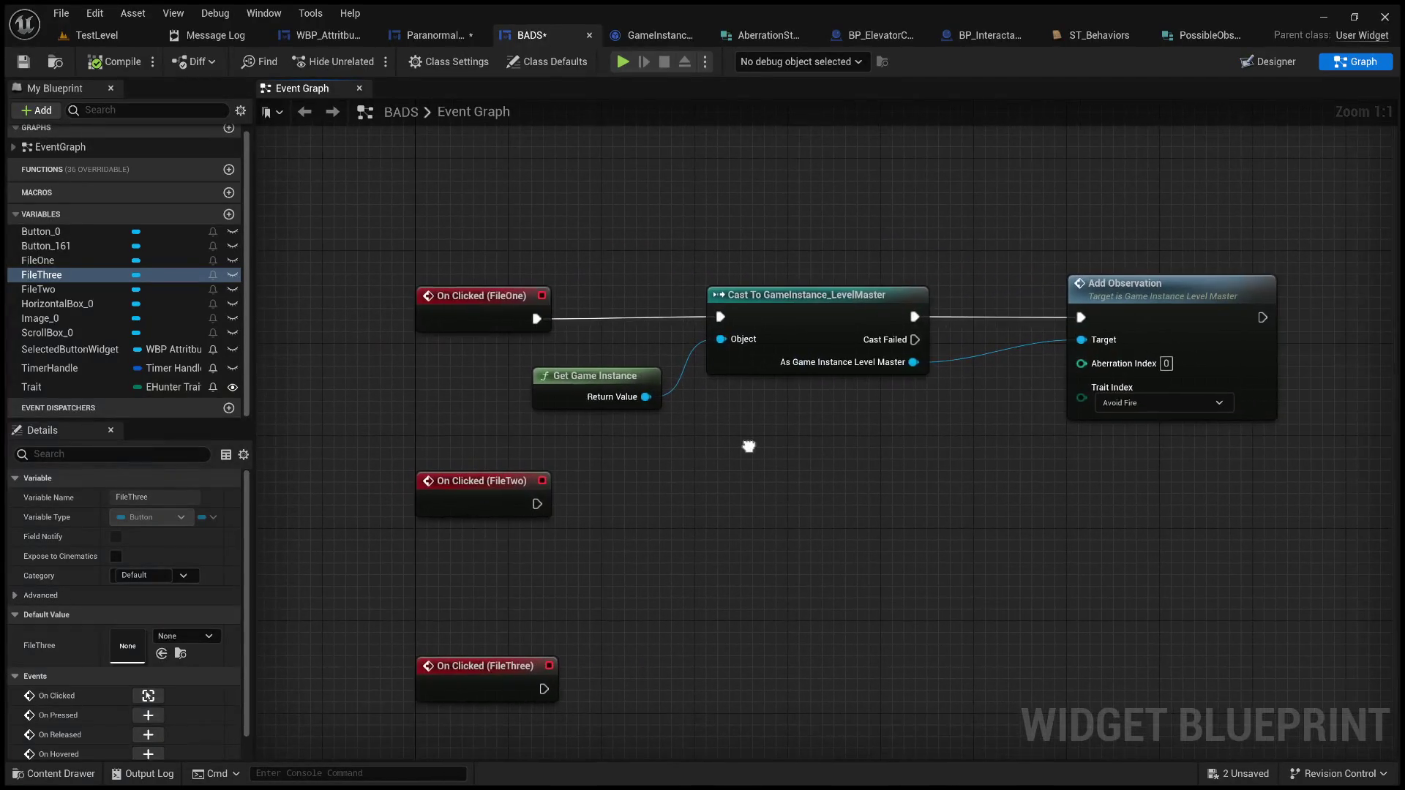
left_click_drag(674, 462, 716, 467)
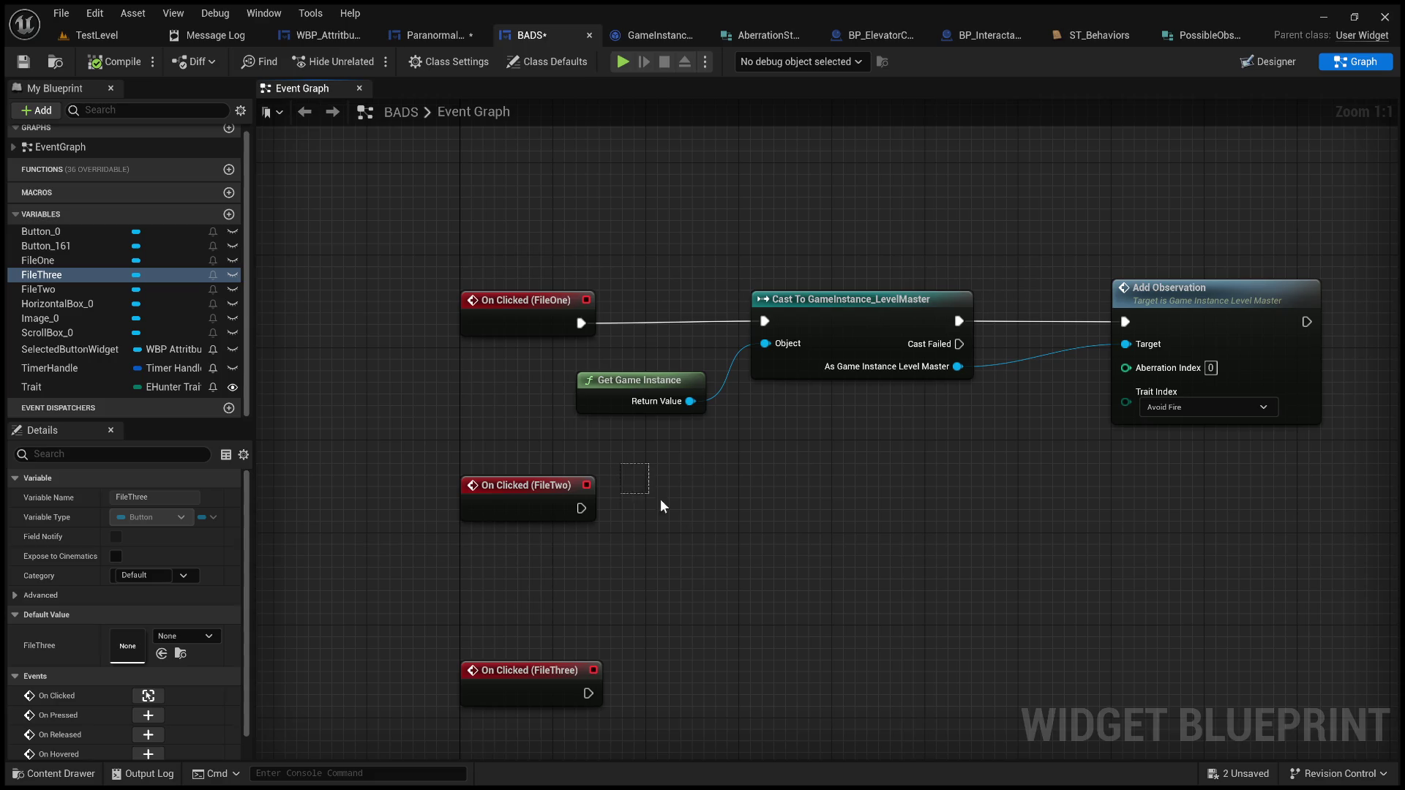
mouse_move(840, 483)
left_mouse_down()
mouse_move(856, 449)
mouse_move(643, 464)
mouse_move(768, 476)
mouse_move(651, 502)
mouse_move(443, 503)
left_mouse_up()
left_click(33, 382)
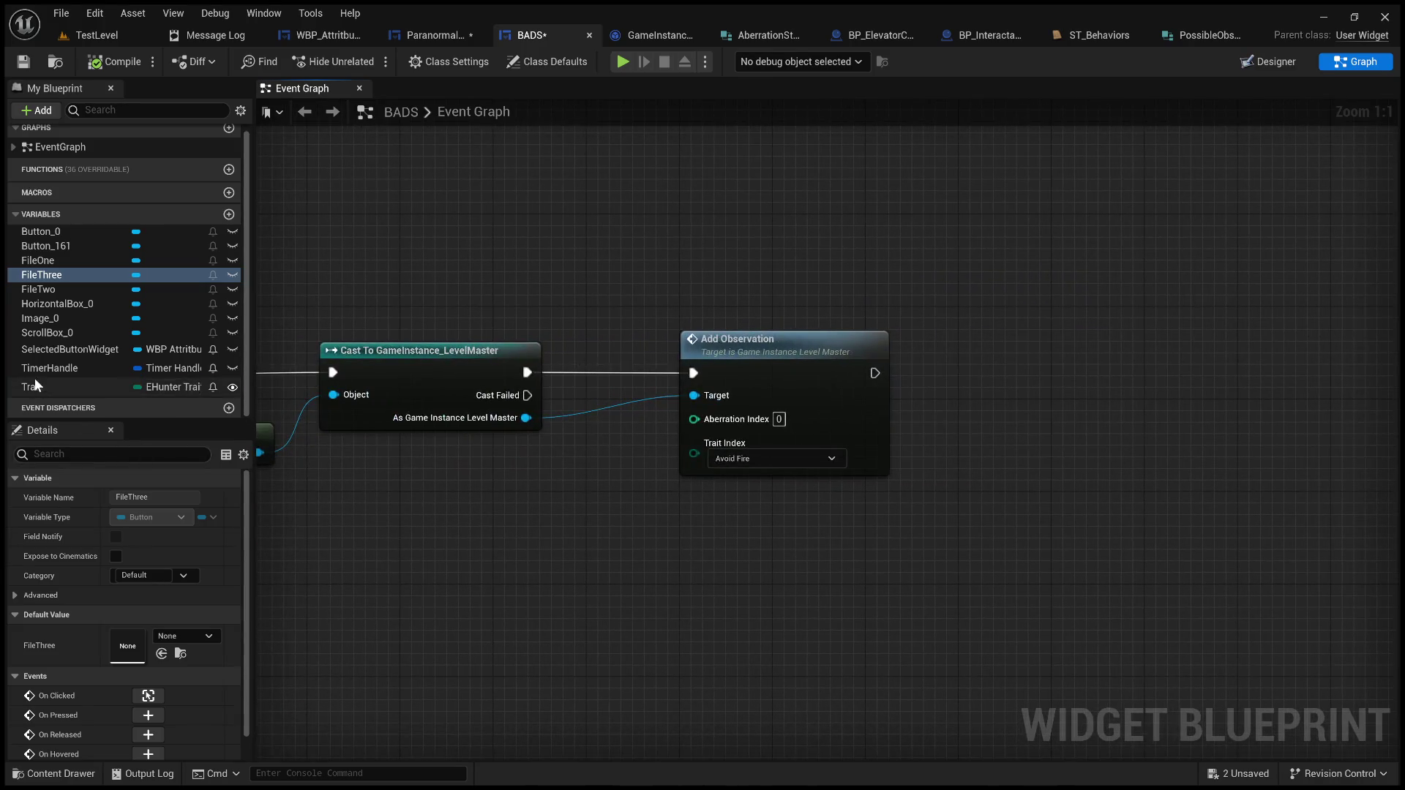
left_click(491, 508)
Step: Connect the Trait getter to Add Observation's Trait Index input
left_click_drag(513, 494, 703, 459)
mouse_move(511, 486)
left_mouse_down()
mouse_move(514, 463)
mouse_move(489, 462)
left_mouse_up()
mouse_move(543, 507)
left_mouse_down()
mouse_move(872, 399)
mouse_move(750, 488)
left_mouse_up()
Step: Duplicate the Cast, Trait and Add Observation chain beside the FileTwo click event
left_click_drag(1058, 483, 664, 300)
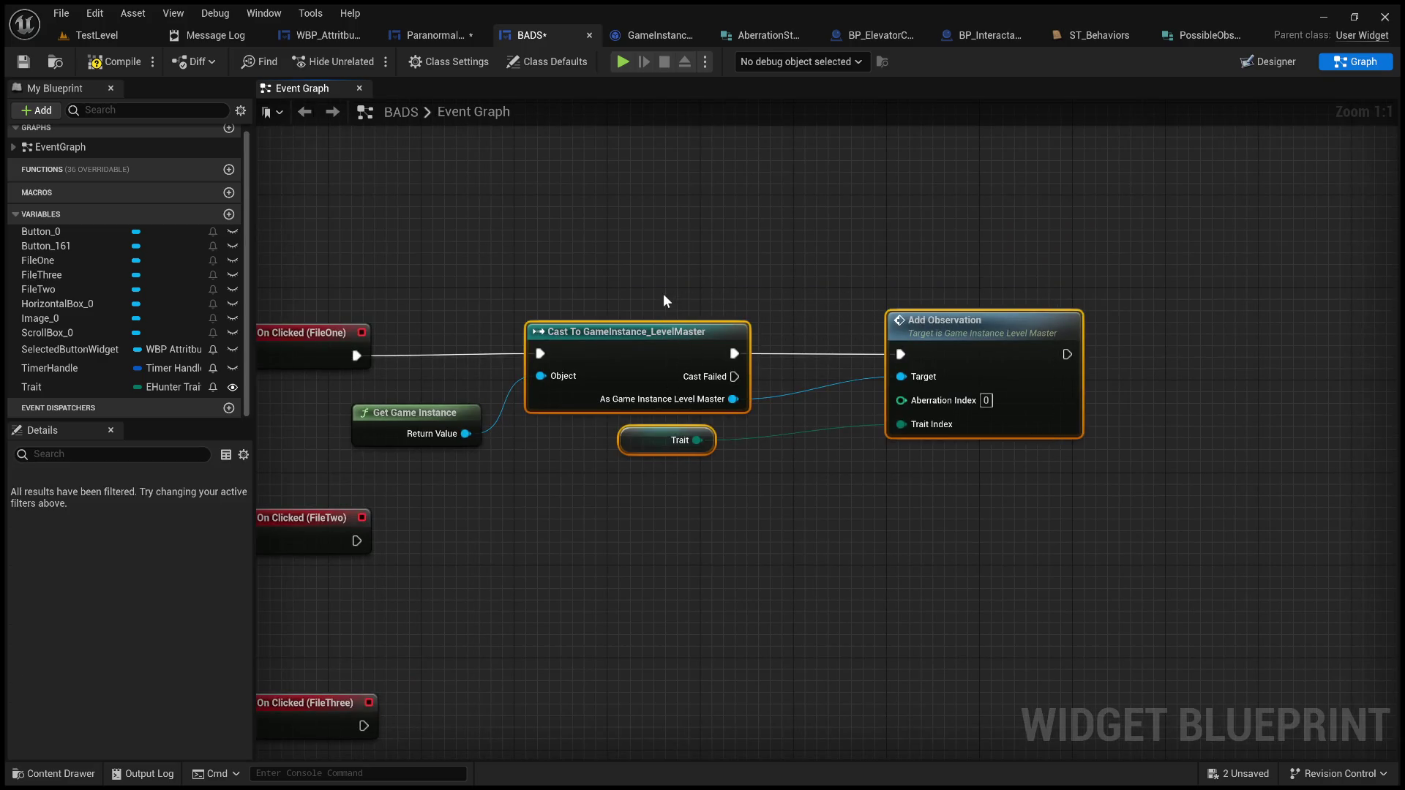
key("ctrl+c")
key("ctrl+v")
mouse_move(764, 421)
left_mouse_down()
mouse_move(686, 490)
mouse_move(640, 507)
left_mouse_up()
left_click(716, 626)
left_click(671, 593)
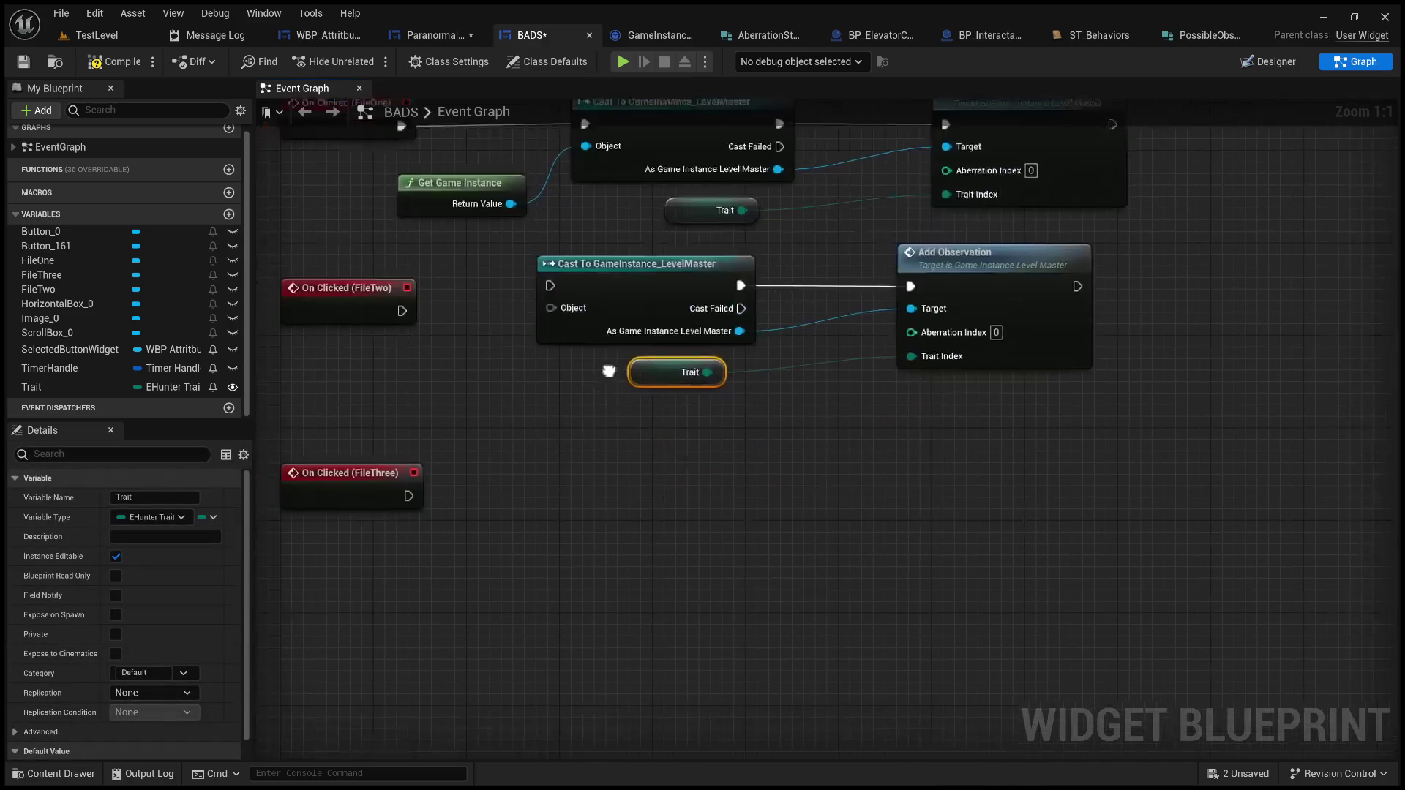
left_click(818, 522)
Step: Paste another copy of the chain for FileThree and wire FileThree's click to its cast
mouse_move(1010, 475)
left_mouse_down()
mouse_move(643, 246)
mouse_move(630, 283)
left_mouse_up()
key("ctrl+c")
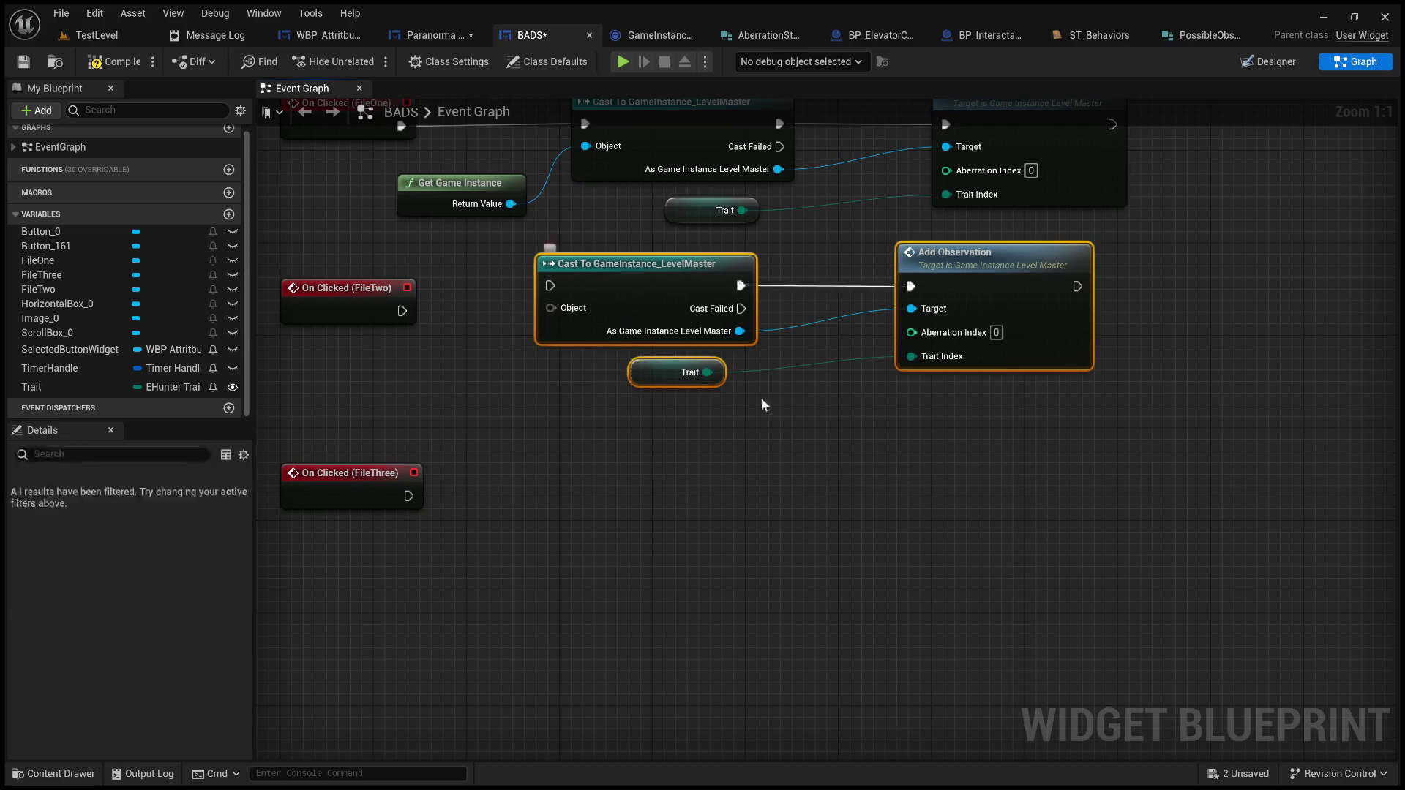
key("ctrl+v")
left_click_drag(740, 366, 751, 493)
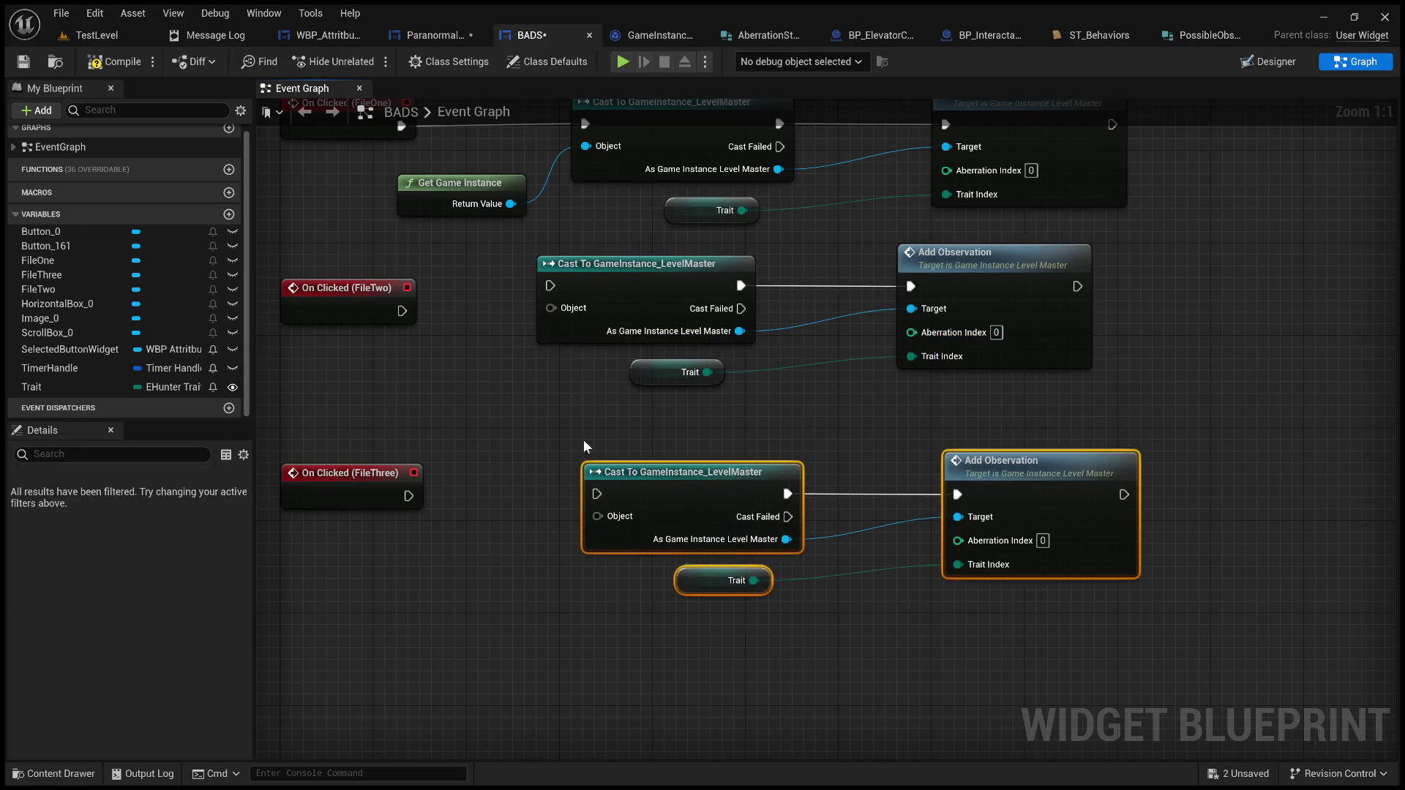
left_click(522, 459)
left_click_drag(409, 495, 596, 494)
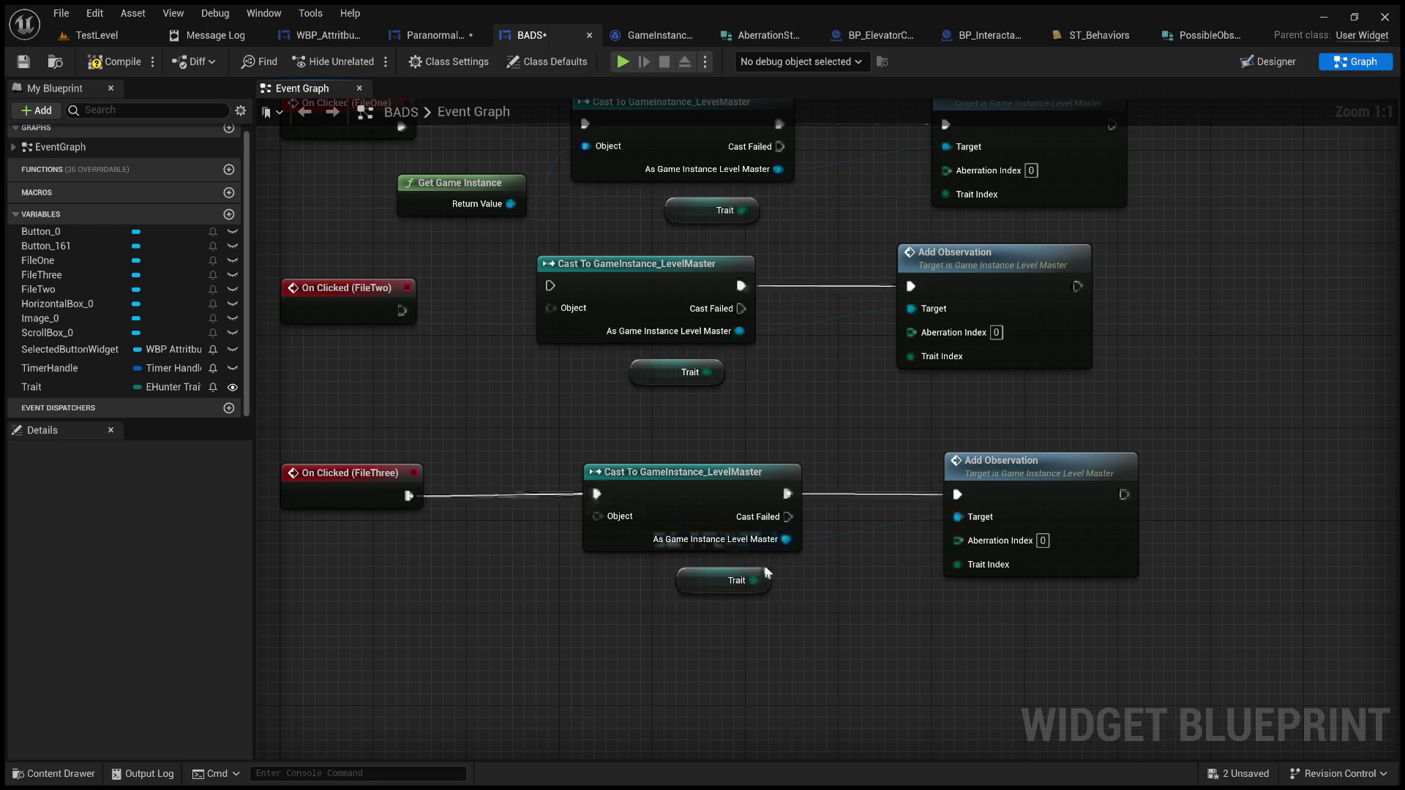
key("Home")
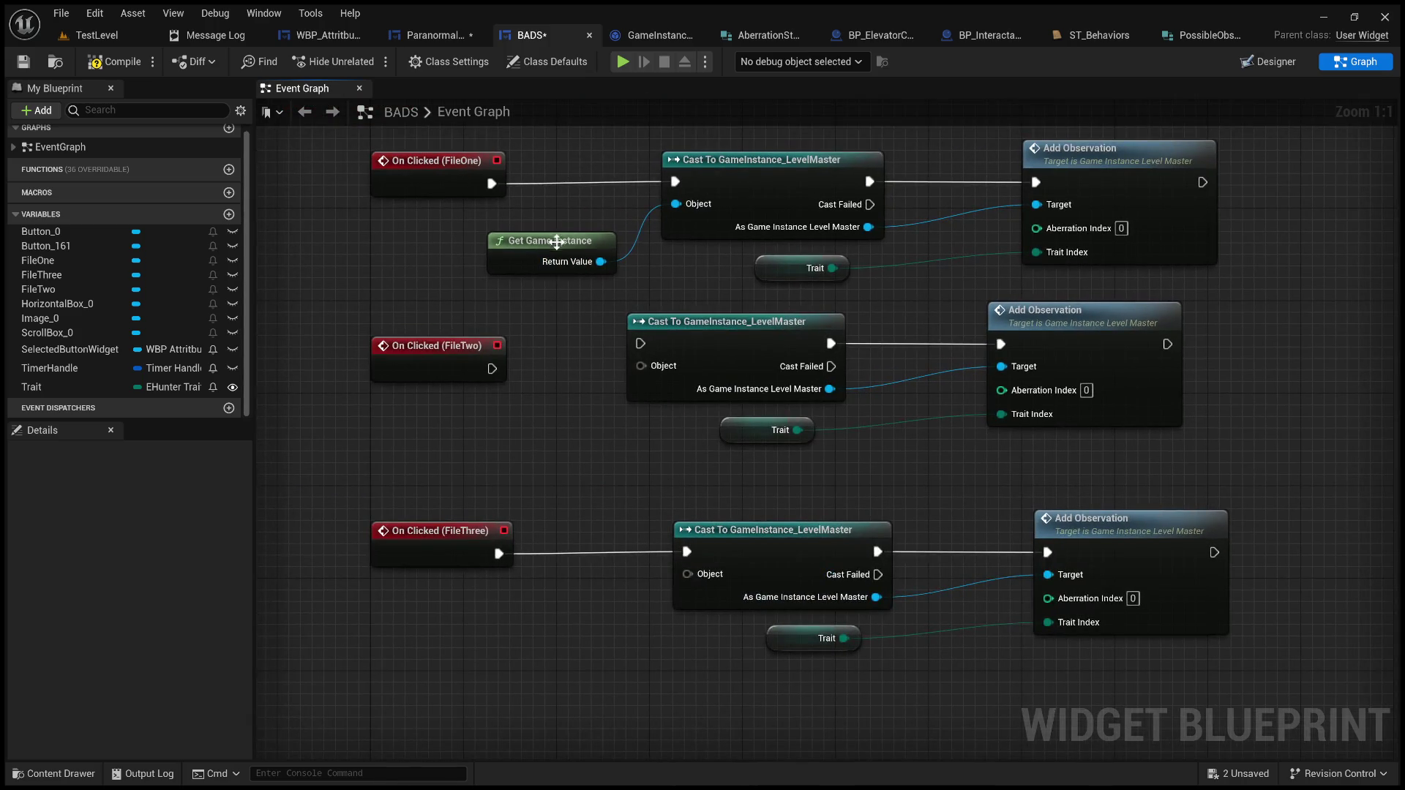
Step: Feed Get Game Instance into the middle cast and connect FileTwo's click to it
left_click_drag(601, 261, 644, 367)
mouse_move(601, 261)
left_mouse_down()
mouse_move(599, 292)
mouse_move(468, 406)
mouse_move(639, 591)
mouse_move(692, 576)
left_mouse_up()
left_click_drag(493, 369, 641, 343)
left_click_drag(448, 346, 448, 334)
left_click(490, 256)
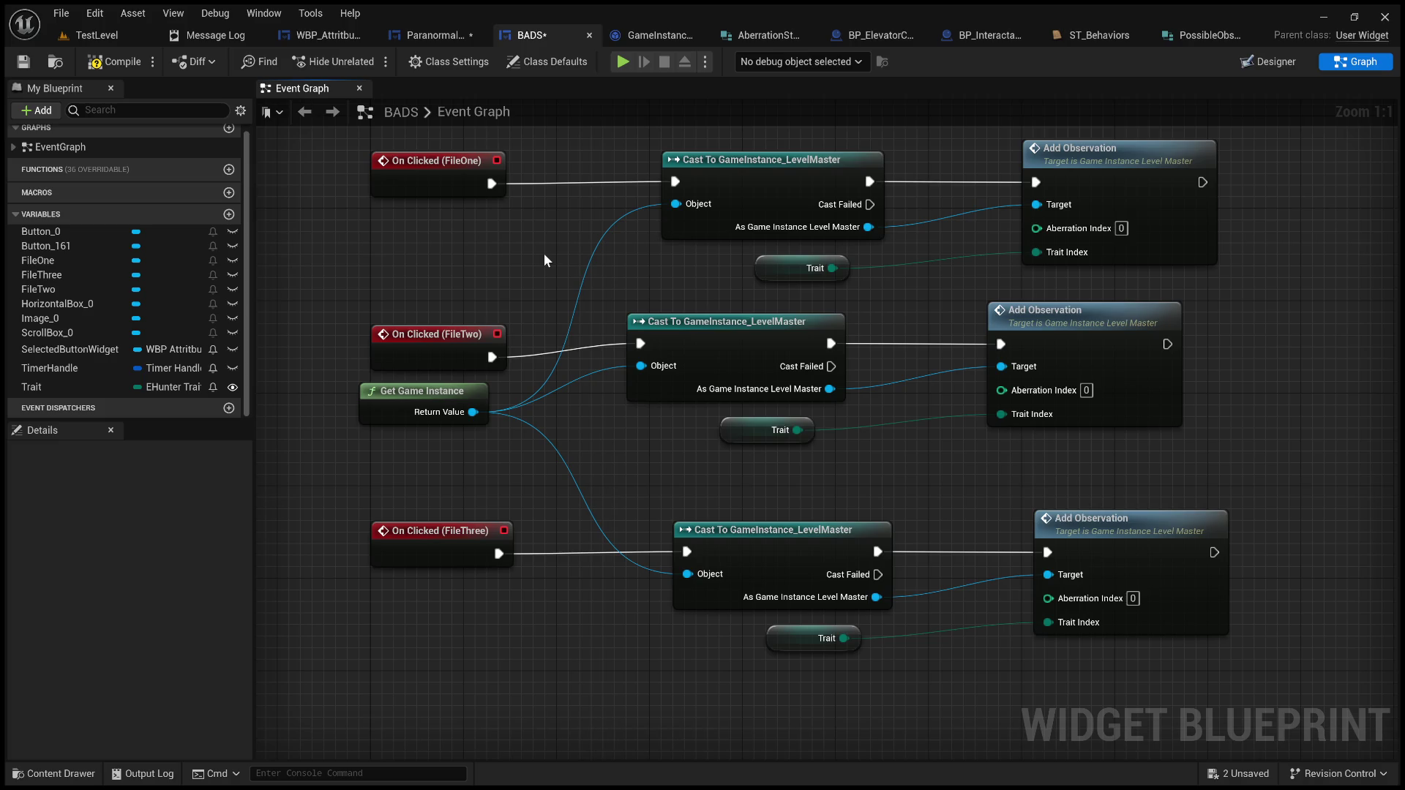
left_click_drag(548, 266, 535, 317)
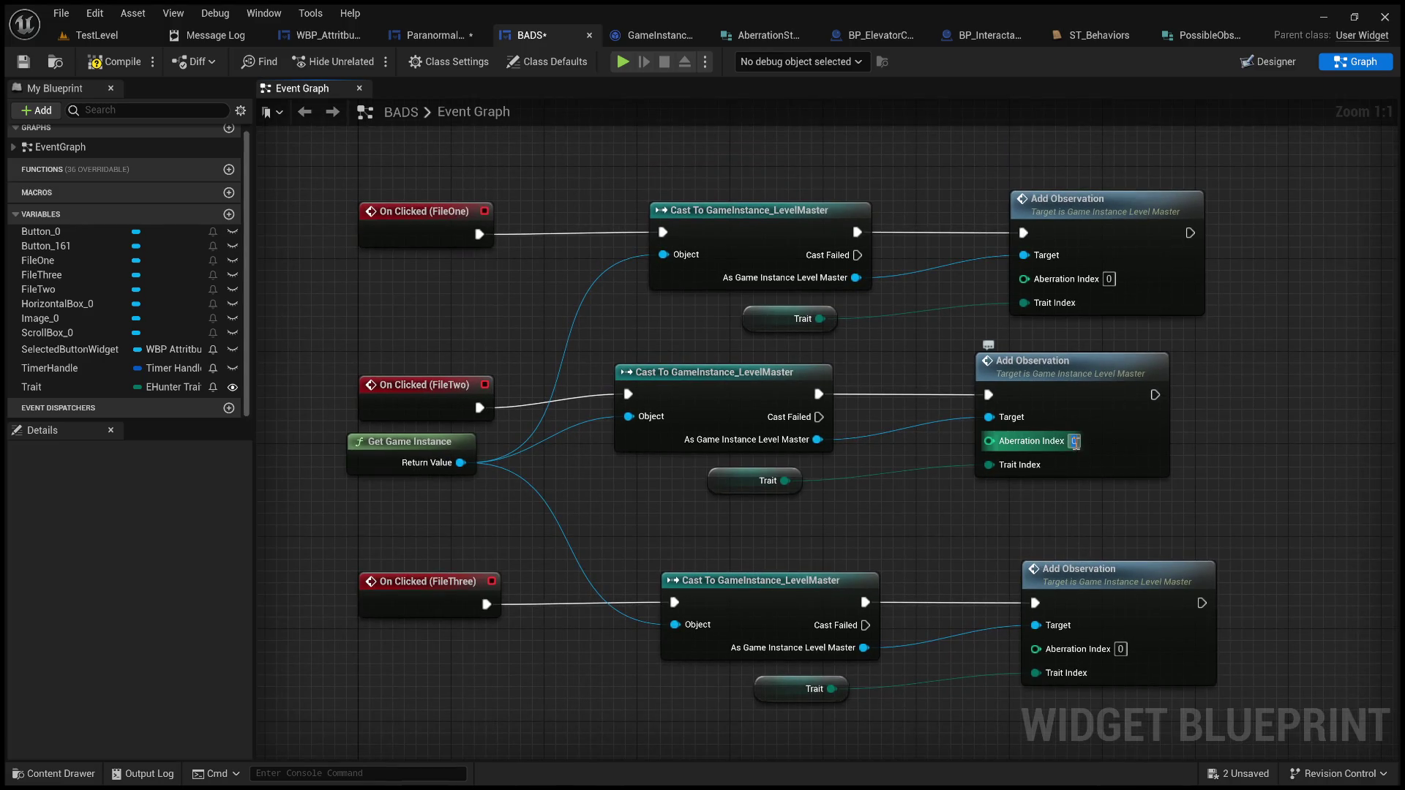
Step: Set Aberration Index to 1 for FileTwo and 2 for FileThree, then compile and save BADS
type("1")
left_click(1121, 650)
type("2")
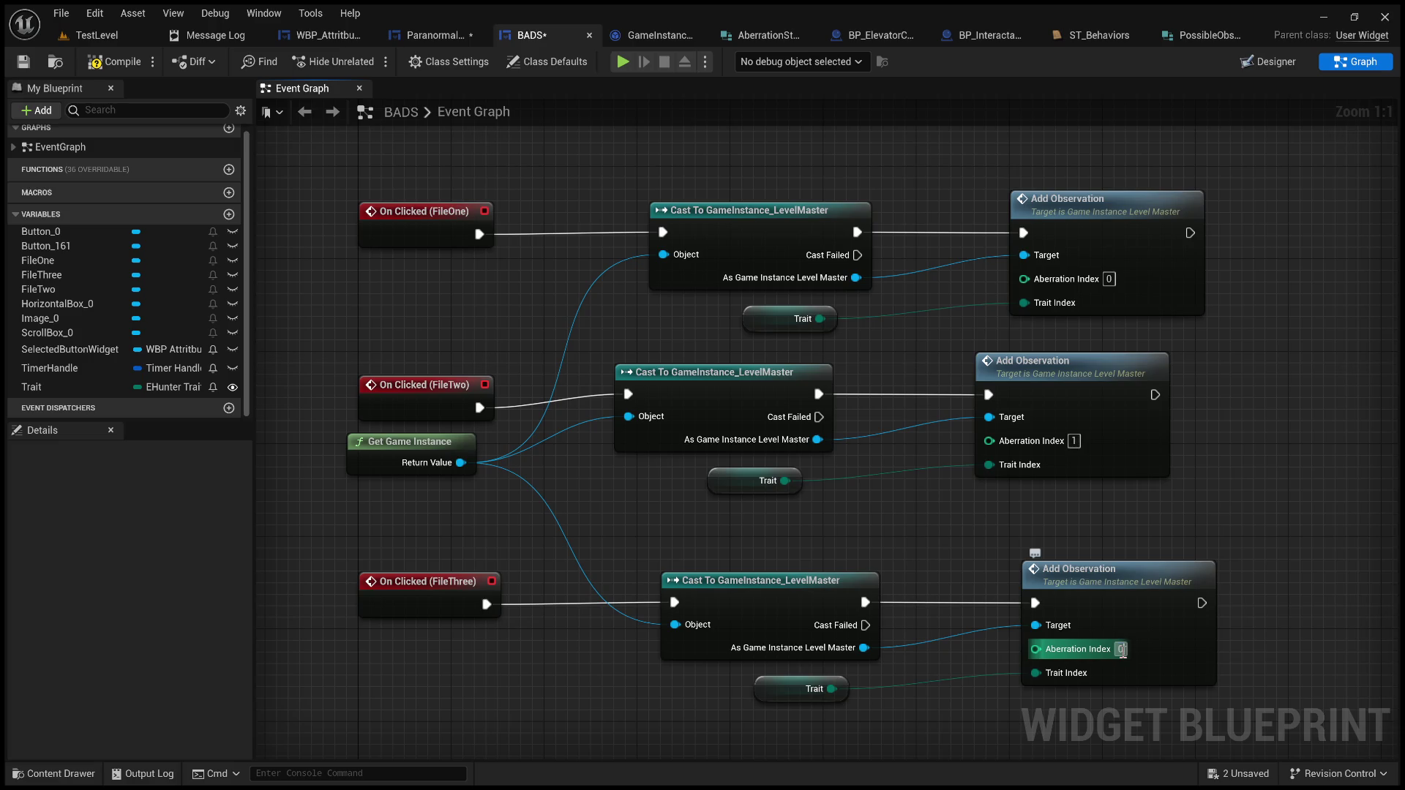
left_click(112, 62)
left_click(23, 61)
scroll(922, 754, "down", 2)
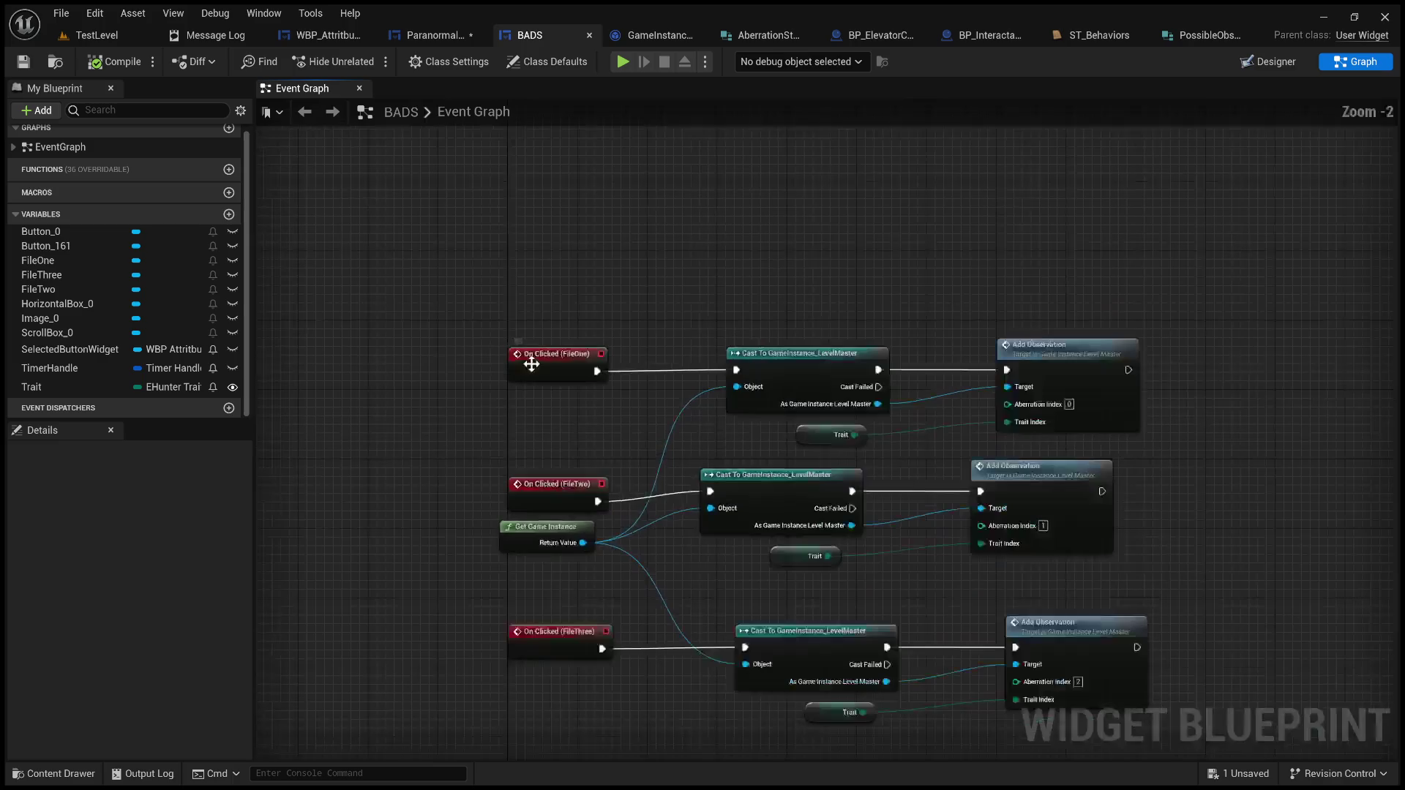
mouse_move(575, 187)
left_mouse_down()
mouse_move(486, 251)
mouse_move(485, 753)
mouse_move(493, 195)
mouse_move(455, 55)
left_mouse_up()
Step: In Paranormal_Profiles, select the Selected Button Widget and Is Valid nodes near TraitSelected
left_click(455, 36)
scroll(507, 498, "up", 3)
mouse_move(516, 462)
left_mouse_down()
mouse_move(752, 360)
mouse_move(816, 307)
left_mouse_up()
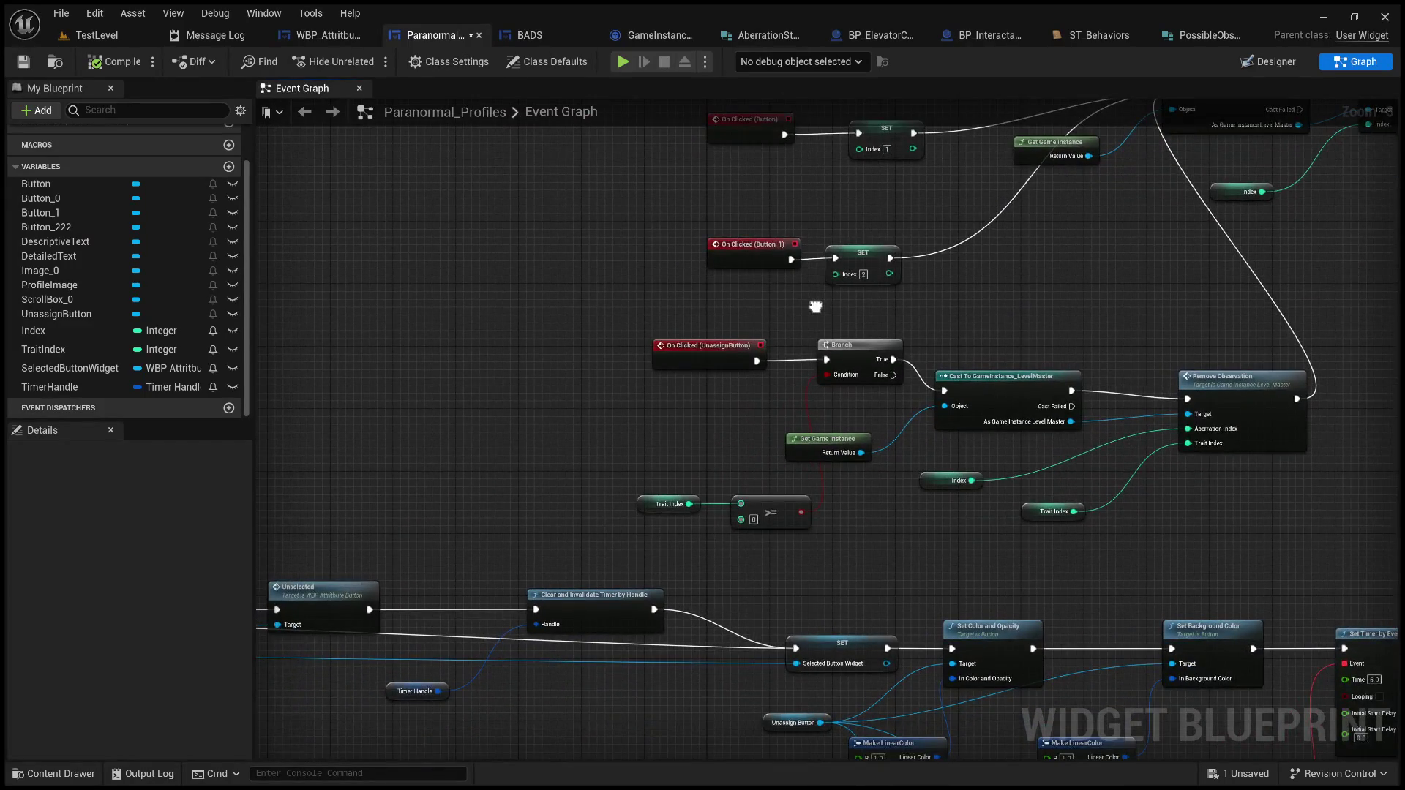
scroll(793, 374, "up", 3)
scroll(706, 445, "down", 4)
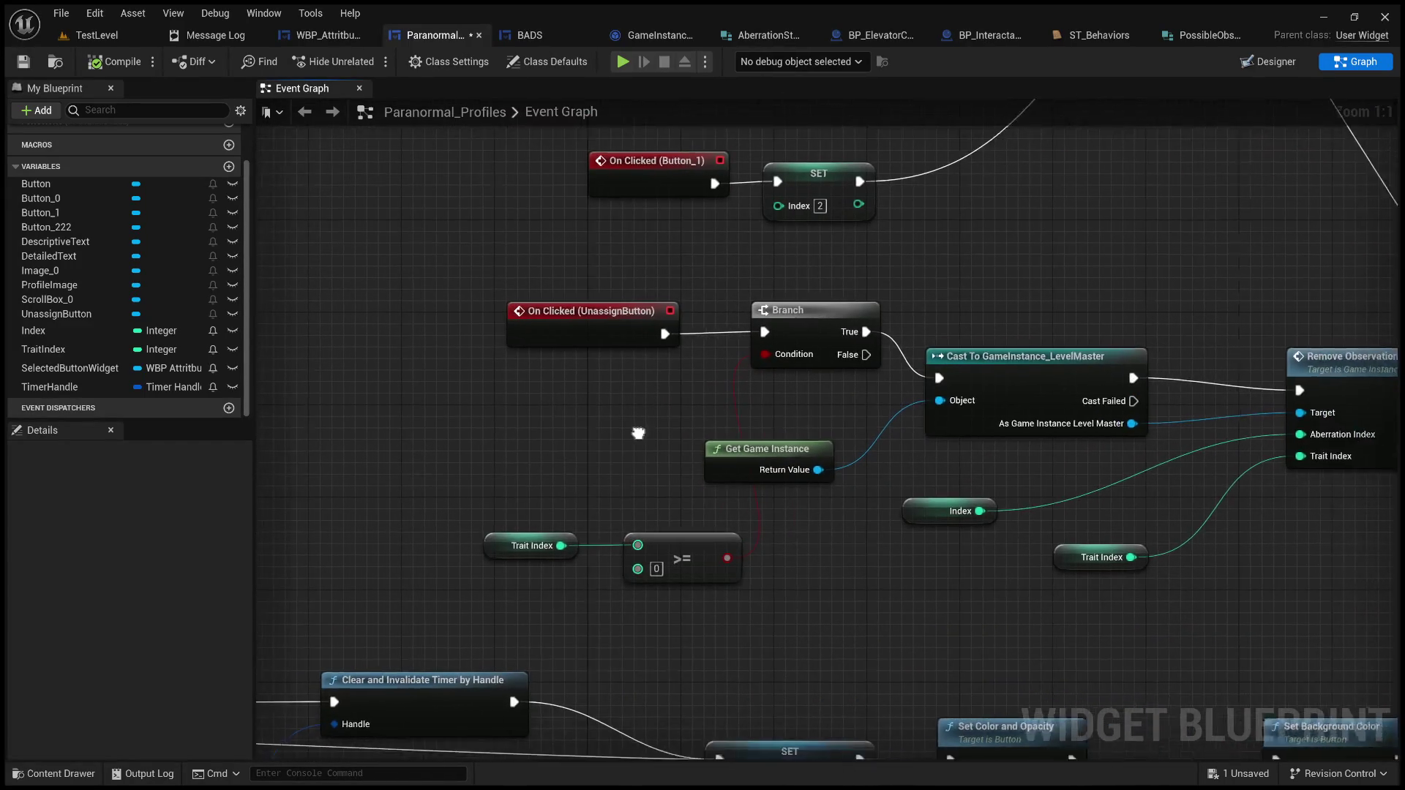
mouse_move(550, 444)
left_mouse_down()
mouse_move(737, 299)
mouse_move(1096, 241)
left_mouse_up()
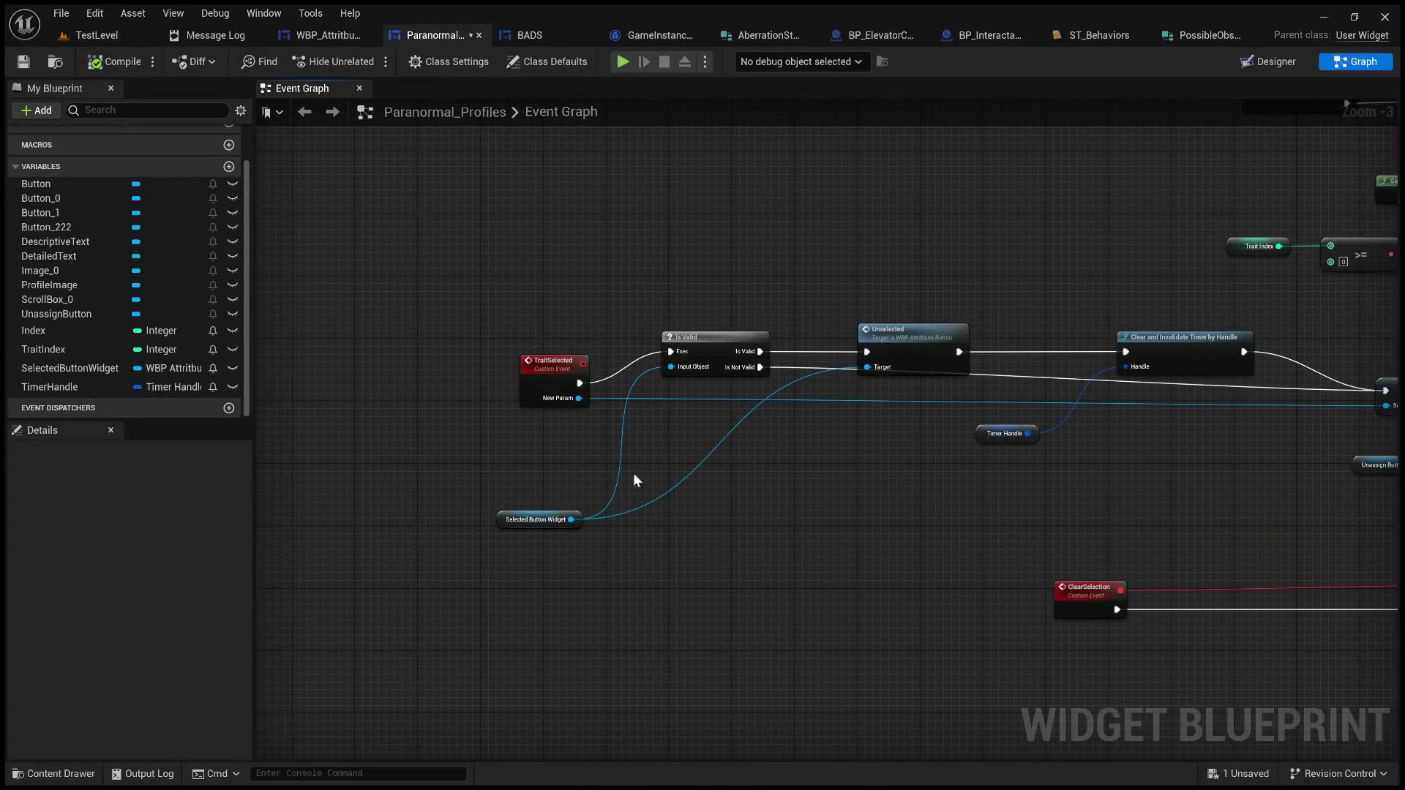
left_click(564, 510)
left_click(731, 337, "ctrl")
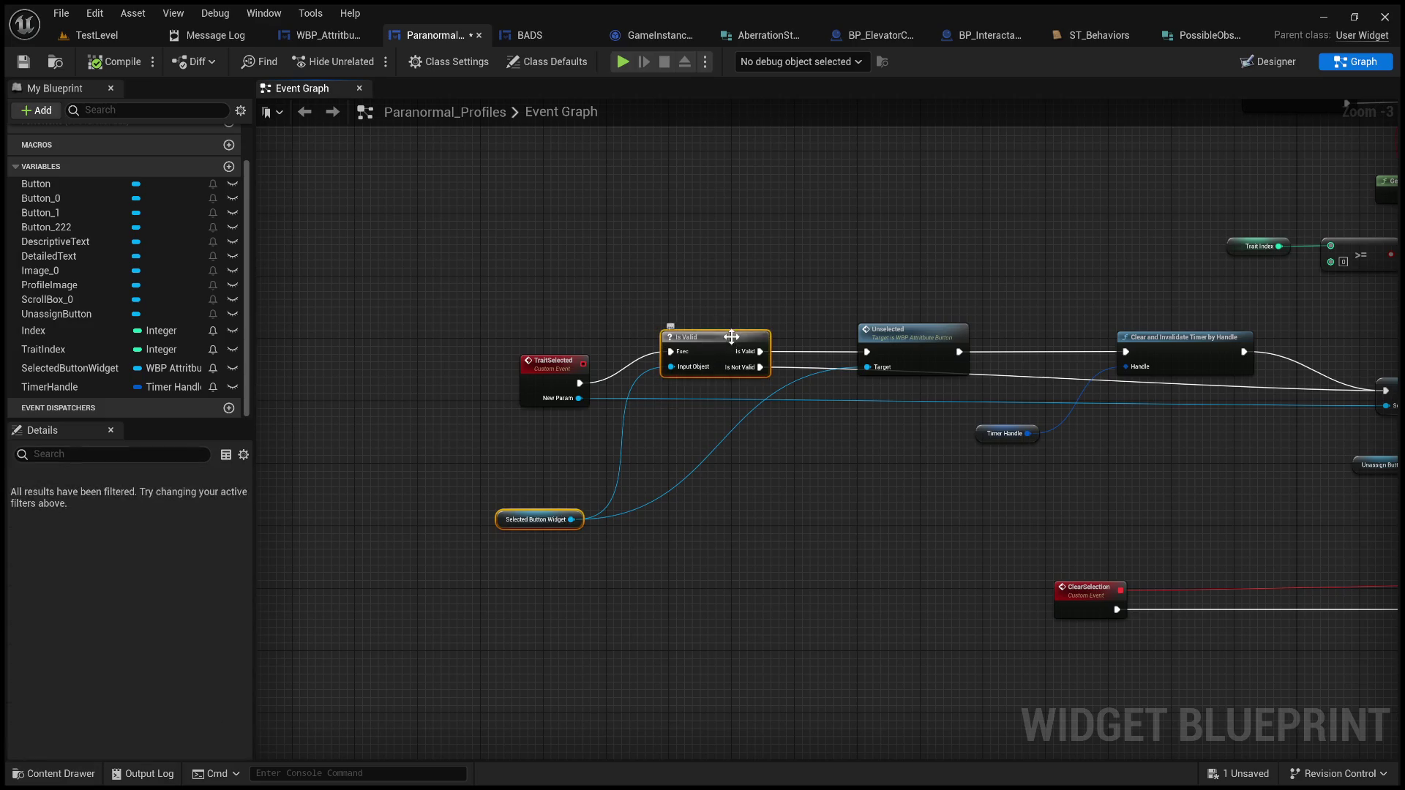
Step: Back in BADS, move Get Game Instance right and select the cast and Add Observation nodes
left_click(528, 35)
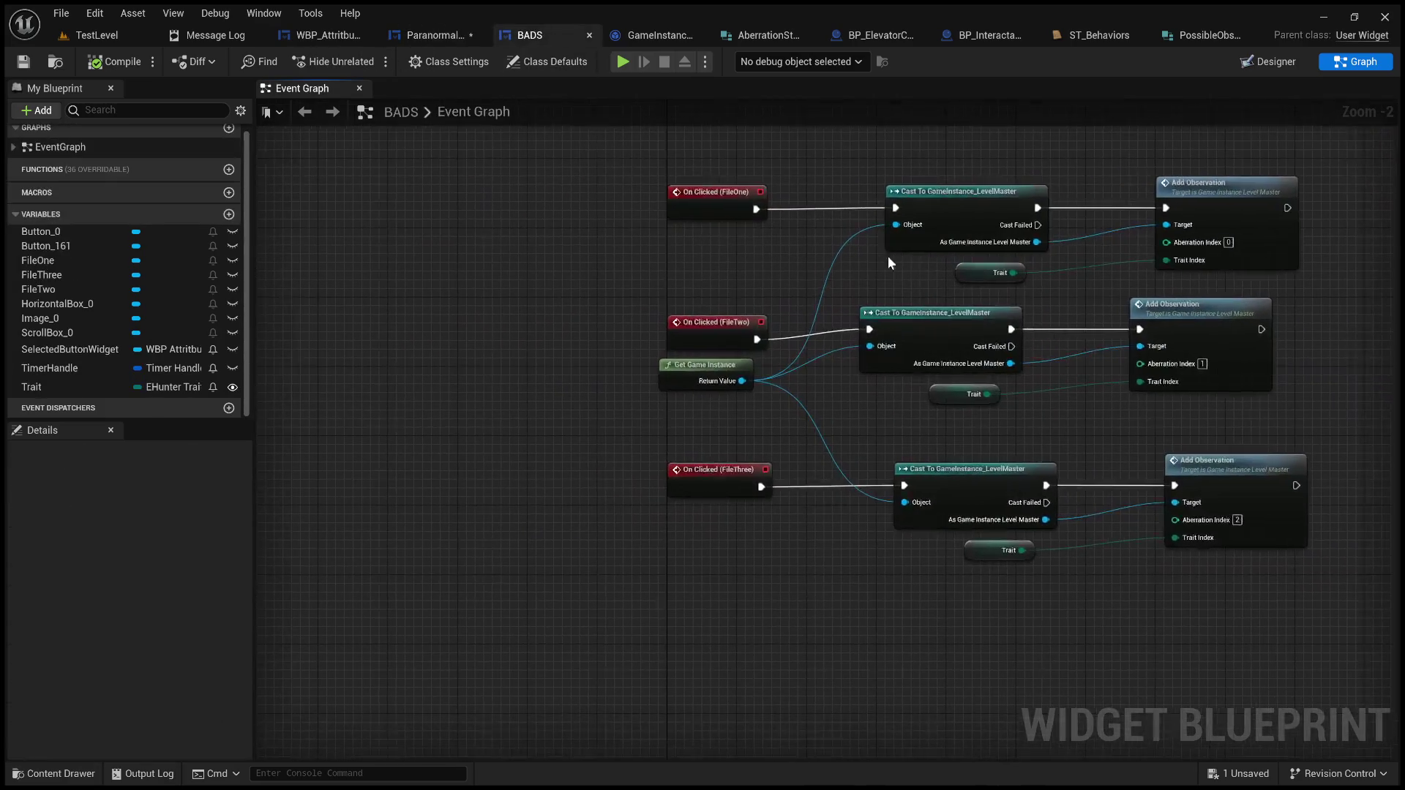
left_click_drag(726, 370, 821, 379)
scroll(815, 406, "down", 3)
left_click_drag(1169, 573, 815, 266)
Step: Shift the chains right and paste an Is Valid check on Selected Button Widget beside On Clicked (FileOne)
left_click_drag(881, 296, 1029, 297)
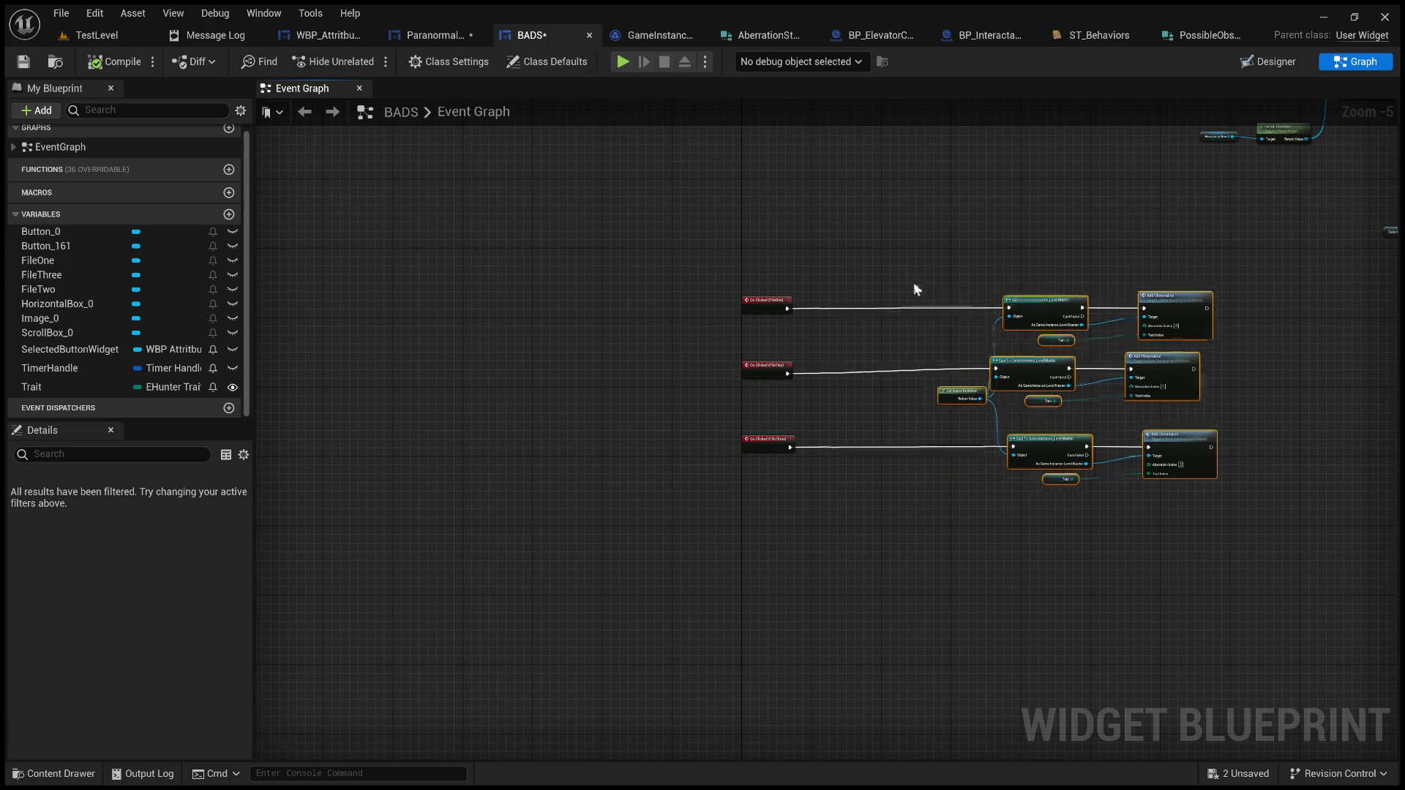
left_click(831, 249)
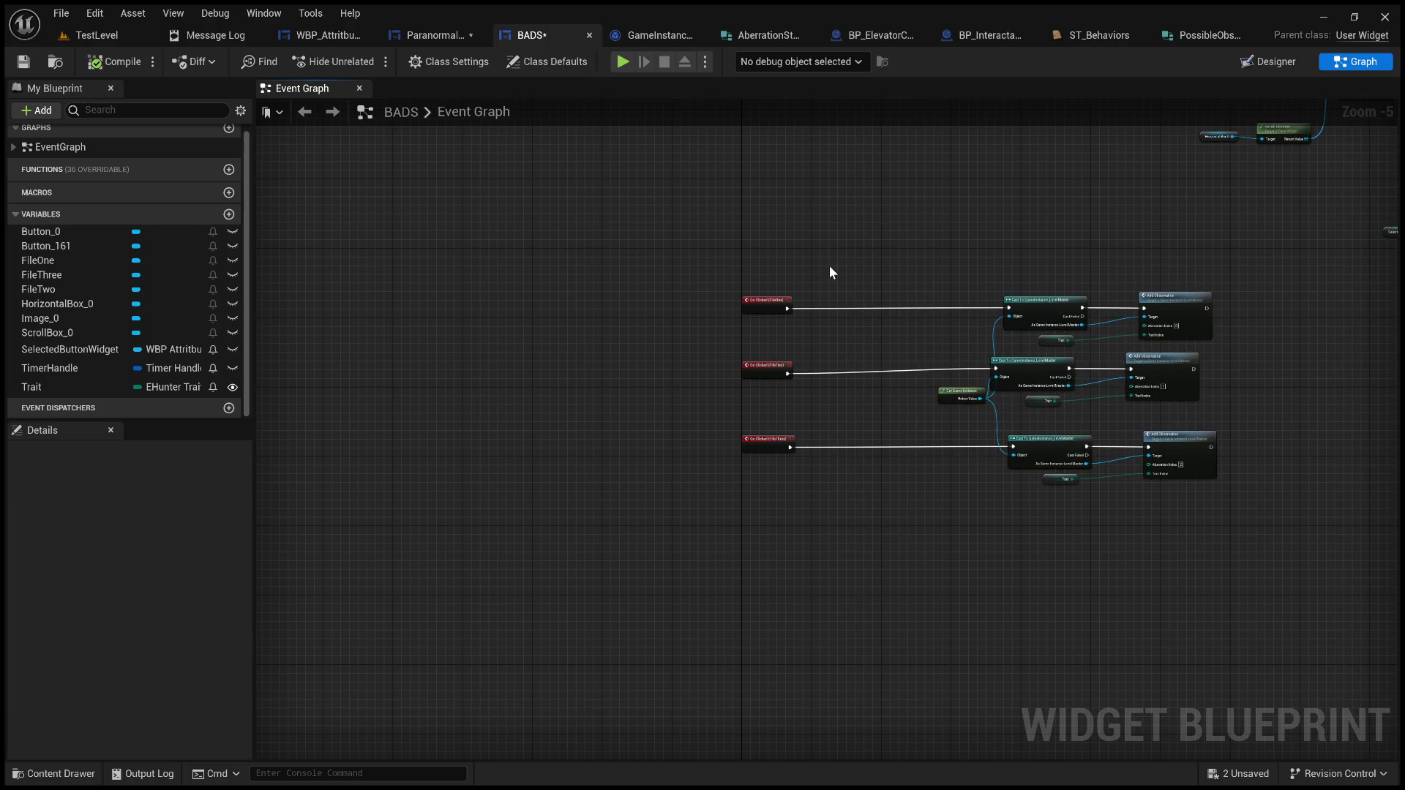
key("ctrl+v")
mouse_move(818, 306)
left_mouse_down()
mouse_move(686, 370)
mouse_move(647, 448)
left_mouse_up()
scroll(736, 359, "up", 5)
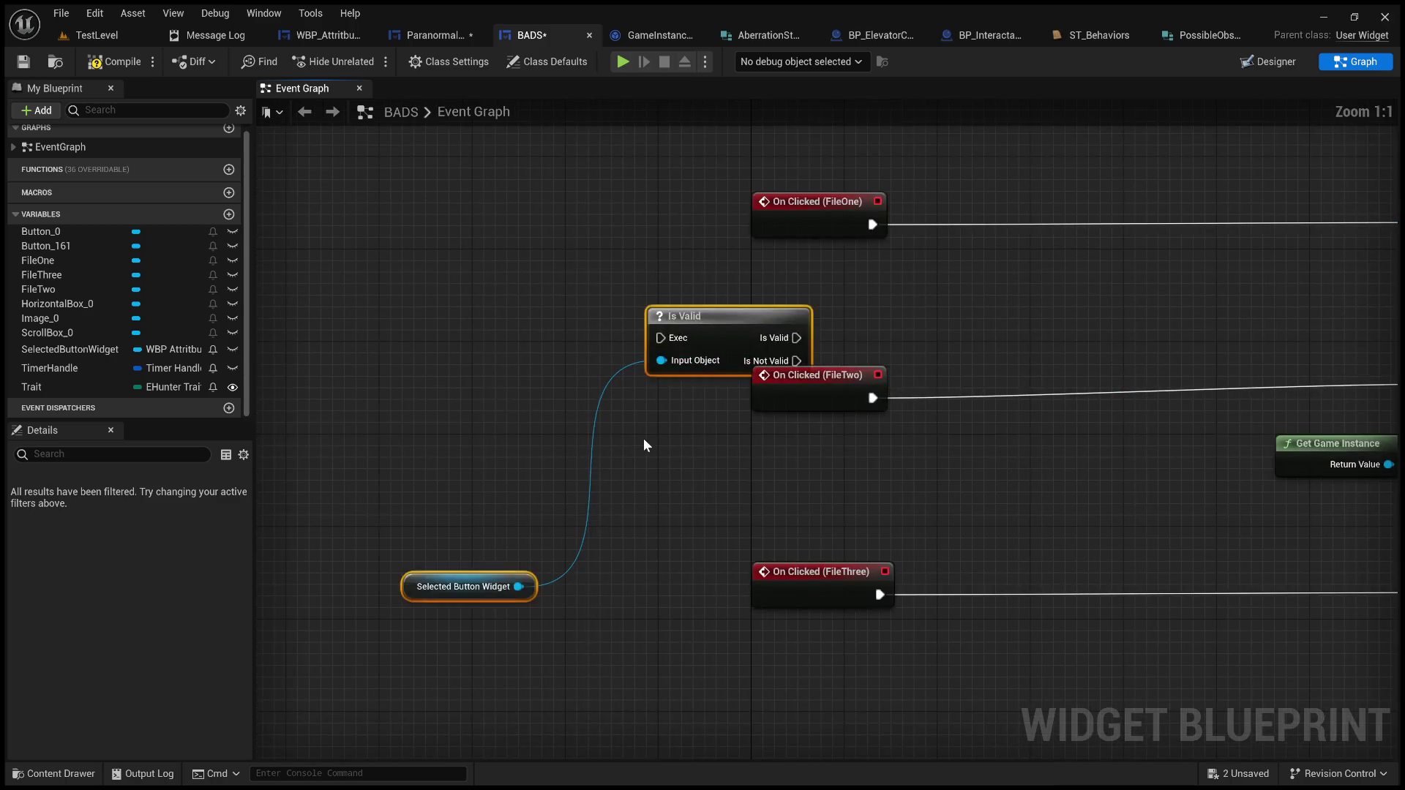
left_click_drag(762, 311, 948, 301)
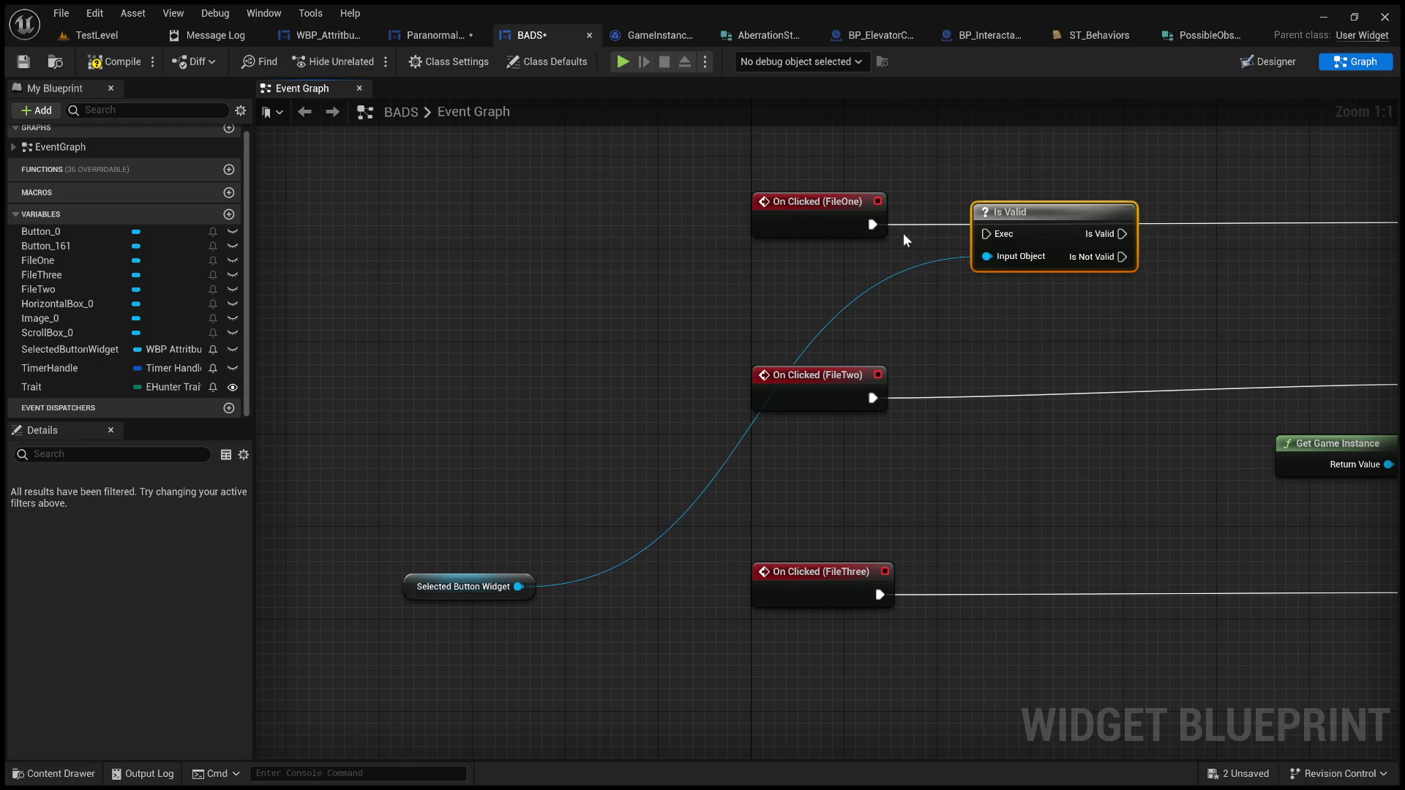
left_click_drag(897, 323, 837, 379)
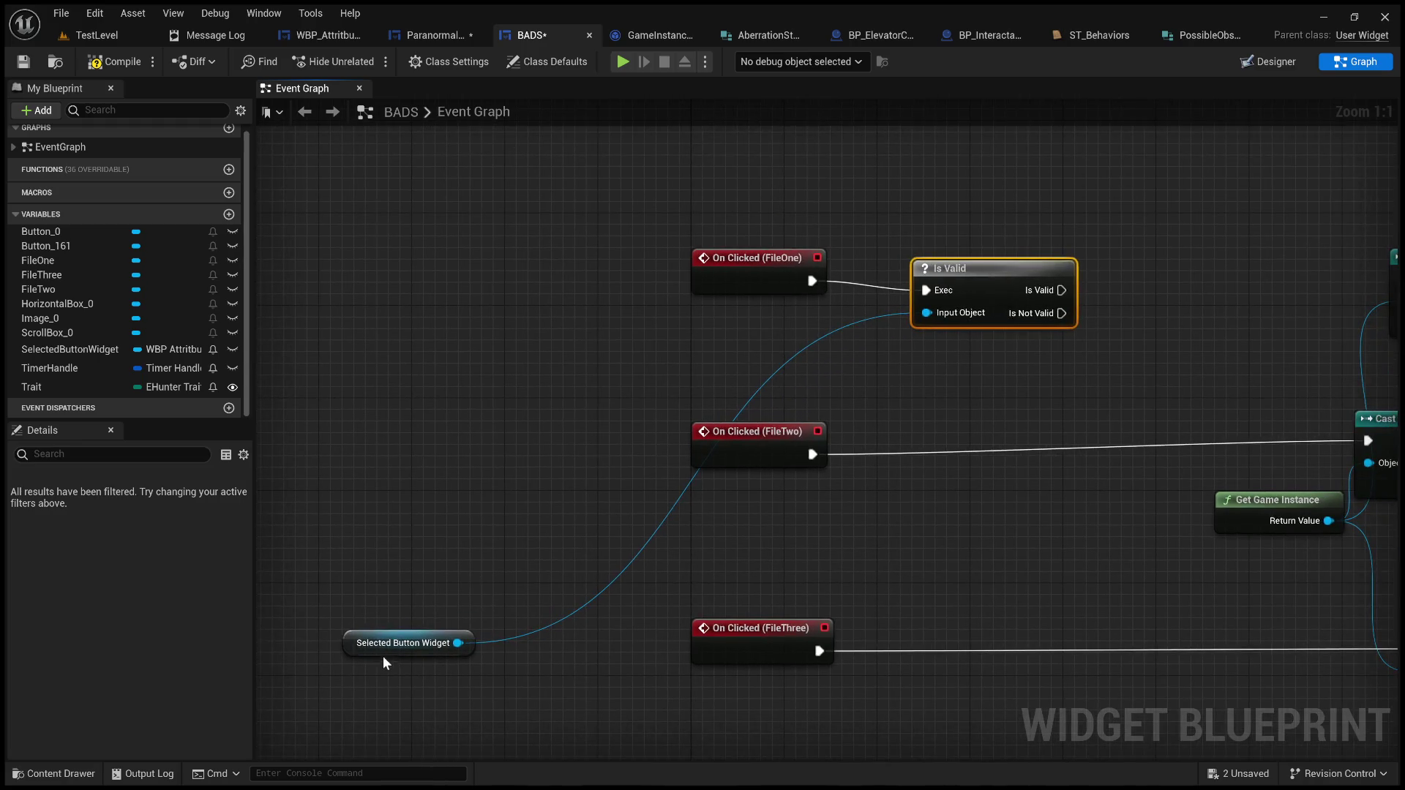
mouse_move(421, 640)
left_mouse_down()
mouse_move(616, 442)
mouse_move(790, 327)
mouse_move(593, 374)
left_mouse_up()
left_click(790, 327)
mouse_move(882, 357)
left_mouse_down()
mouse_move(770, 371)
mouse_move(1104, 337)
mouse_move(1095, 355)
left_mouse_up()
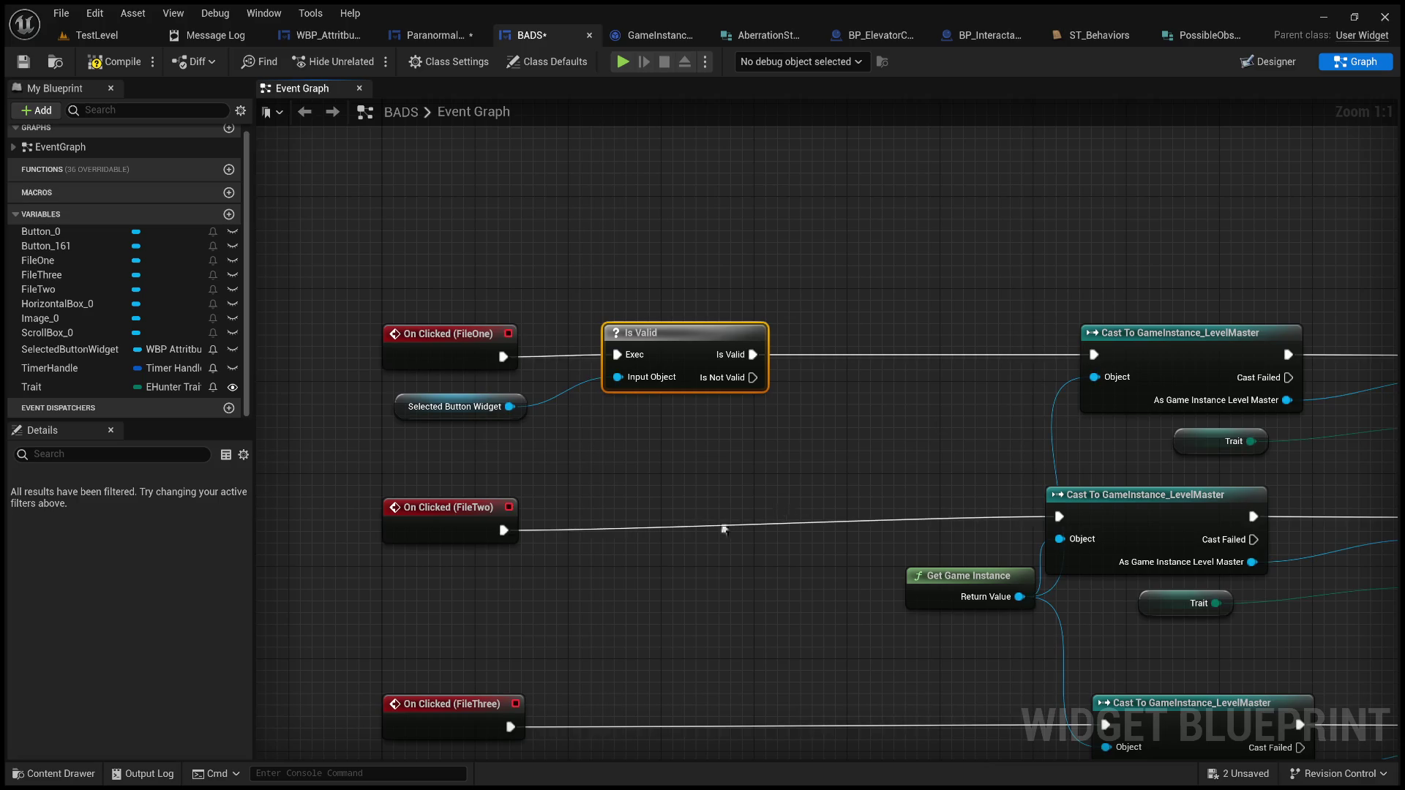
Step: Insert a copied Is Valid check between On Clicked (FileTwo) and its cast
left_click(714, 517, "alt")
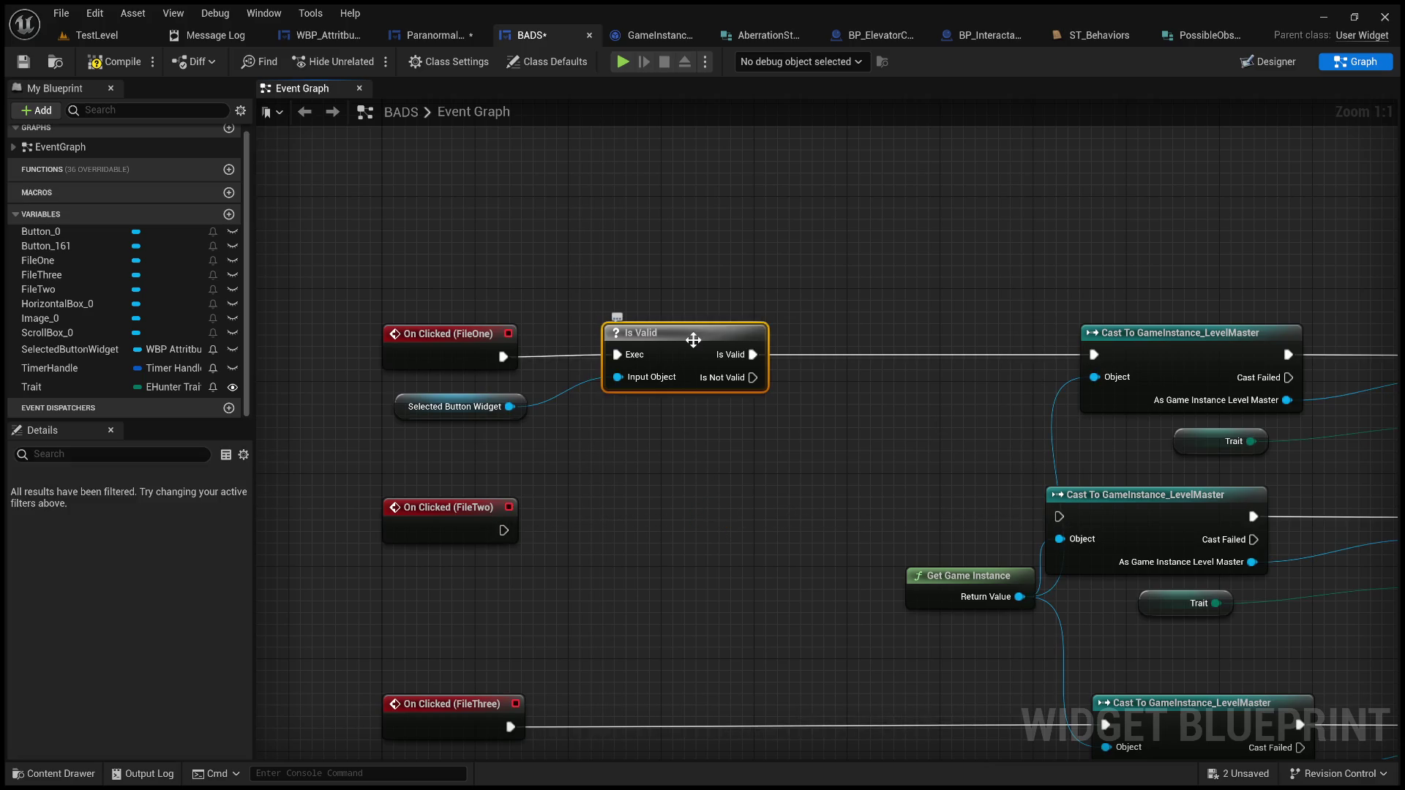
left_click(496, 400)
key("ctrl+c")
key("ctrl+v")
left_click_drag(774, 477, 667, 521)
left_click_drag(503, 530, 627, 529)
mouse_move(713, 513)
left_mouse_down()
mouse_move(702, 512)
mouse_move(1059, 517)
left_mouse_up()
mouse_move(882, 589)
left_mouse_down()
mouse_move(894, 359)
mouse_move(881, 440)
left_mouse_up()
Step: Replace FileThree's direct wire with an Is Valid check before its cast
left_click_drag(704, 549, 668, 406)
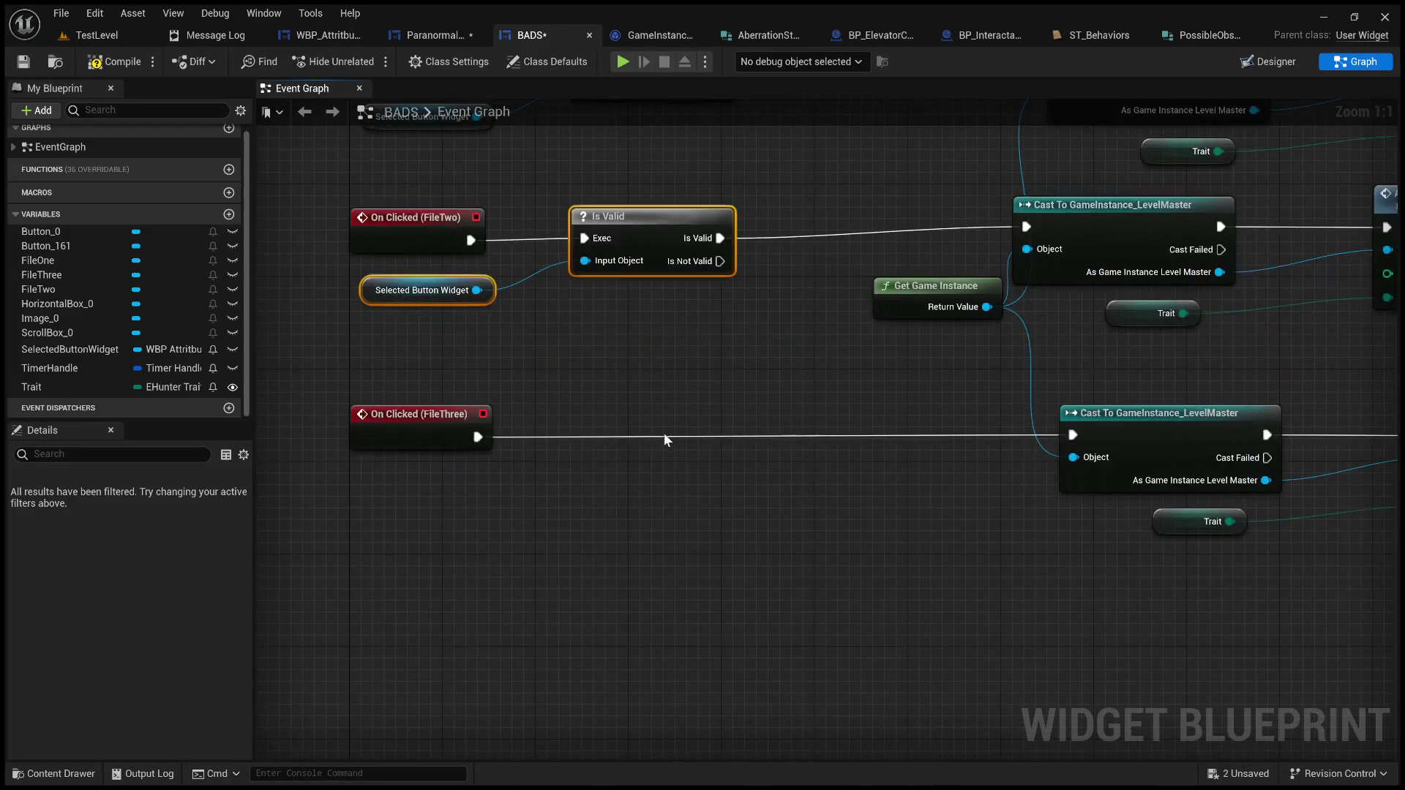
double_click(664, 437)
key("Delete")
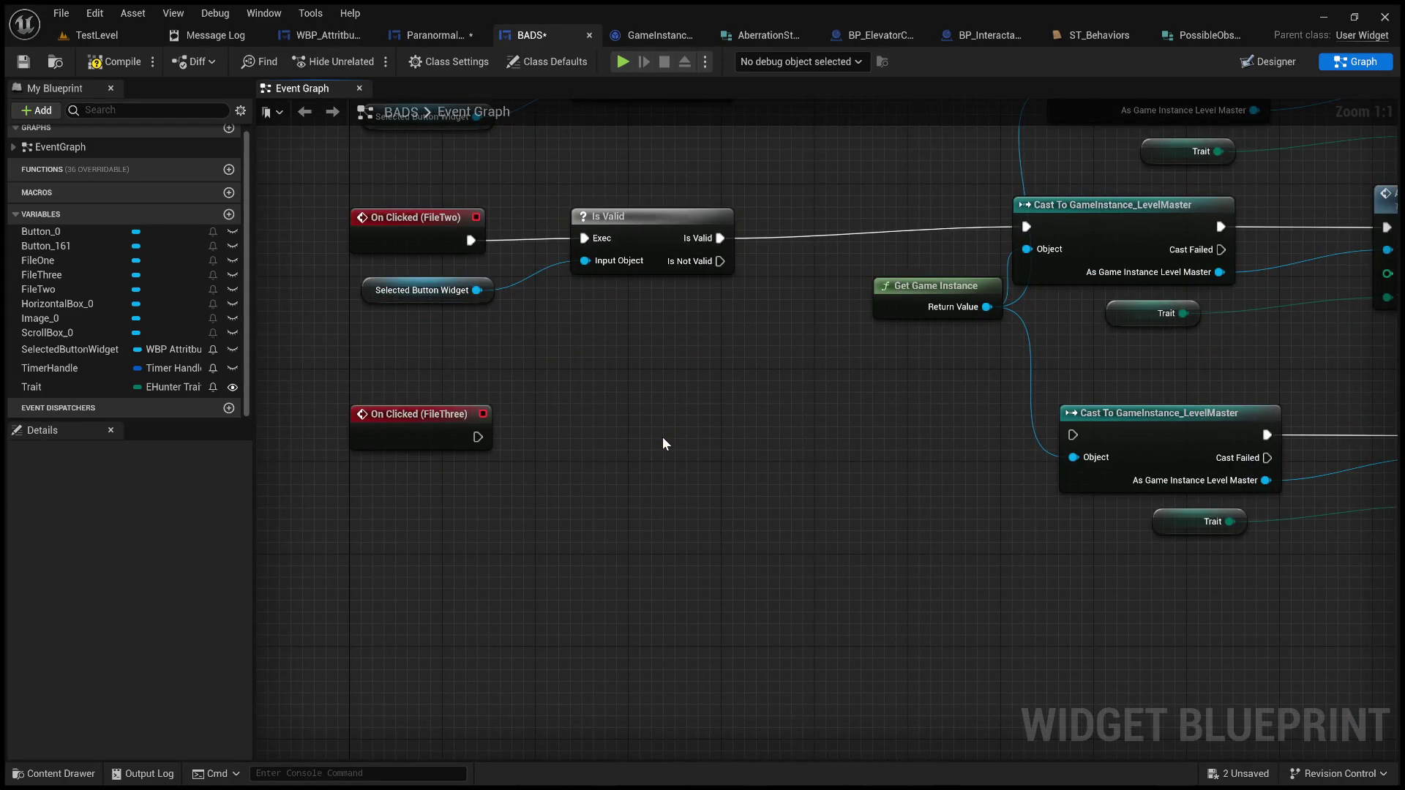
key("ctrl+v")
mouse_move(802, 410)
left_mouse_down()
mouse_move(578, 424)
mouse_move(613, 423)
left_mouse_up()
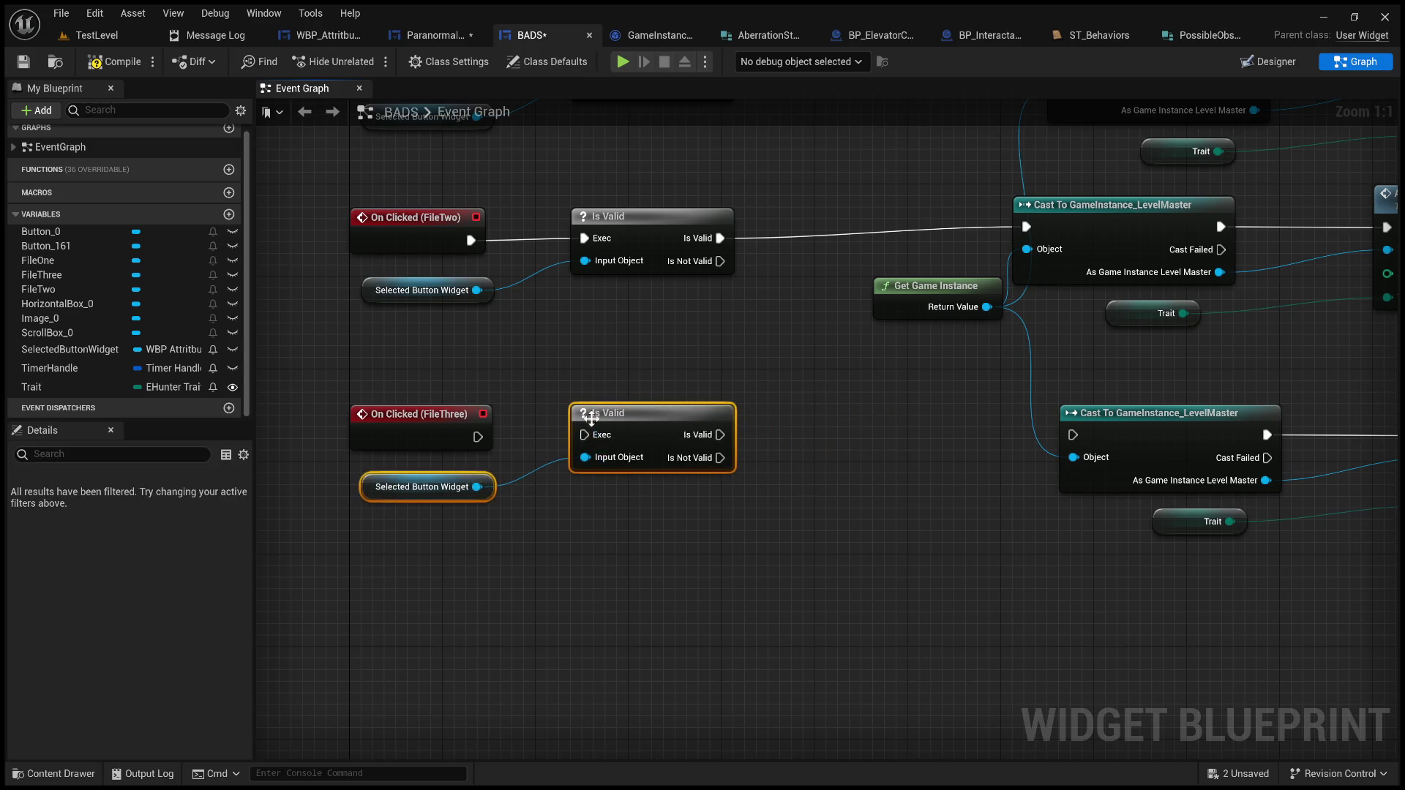
left_click_drag(478, 437, 584, 435)
mouse_move(720, 435)
left_mouse_down()
mouse_move(1054, 464)
mouse_move(1076, 436)
left_mouse_up()
Step: Compile and save the BADS blueprint, then look over the Add Observation nodes
left_click(113, 61)
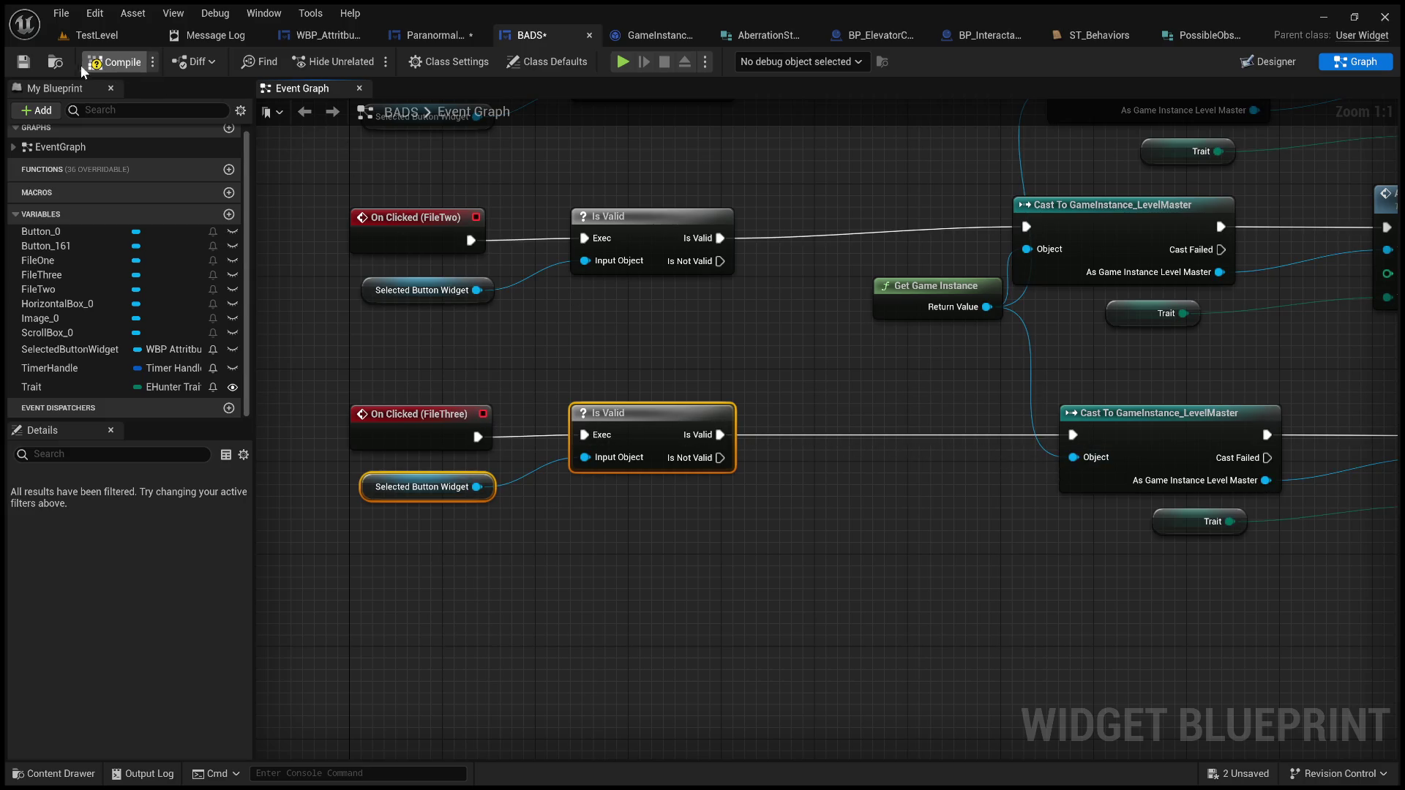
left_click(22, 61)
left_click_drag(737, 328, 568, 560)
scroll(578, 556, "down", 2)
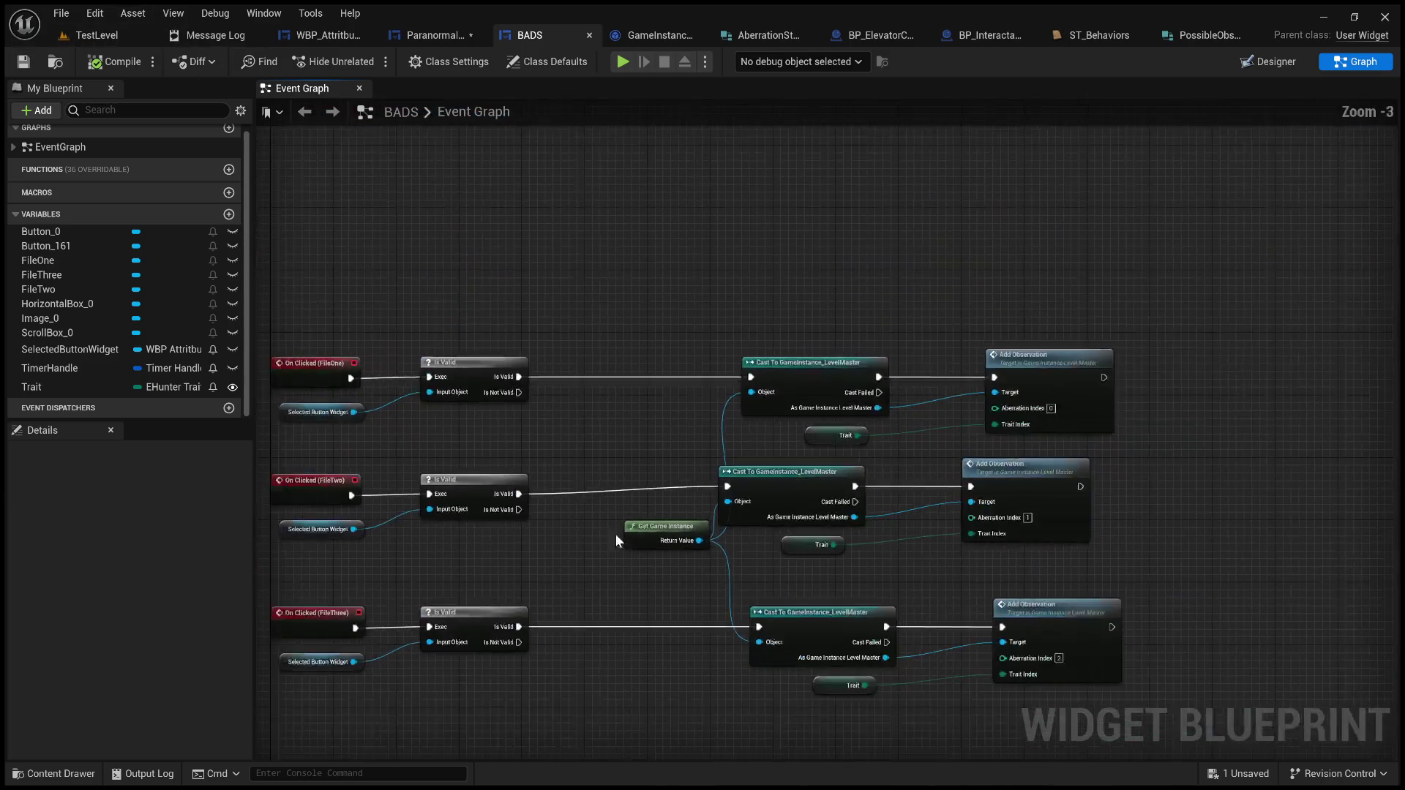
scroll(630, 564, "up", 1)
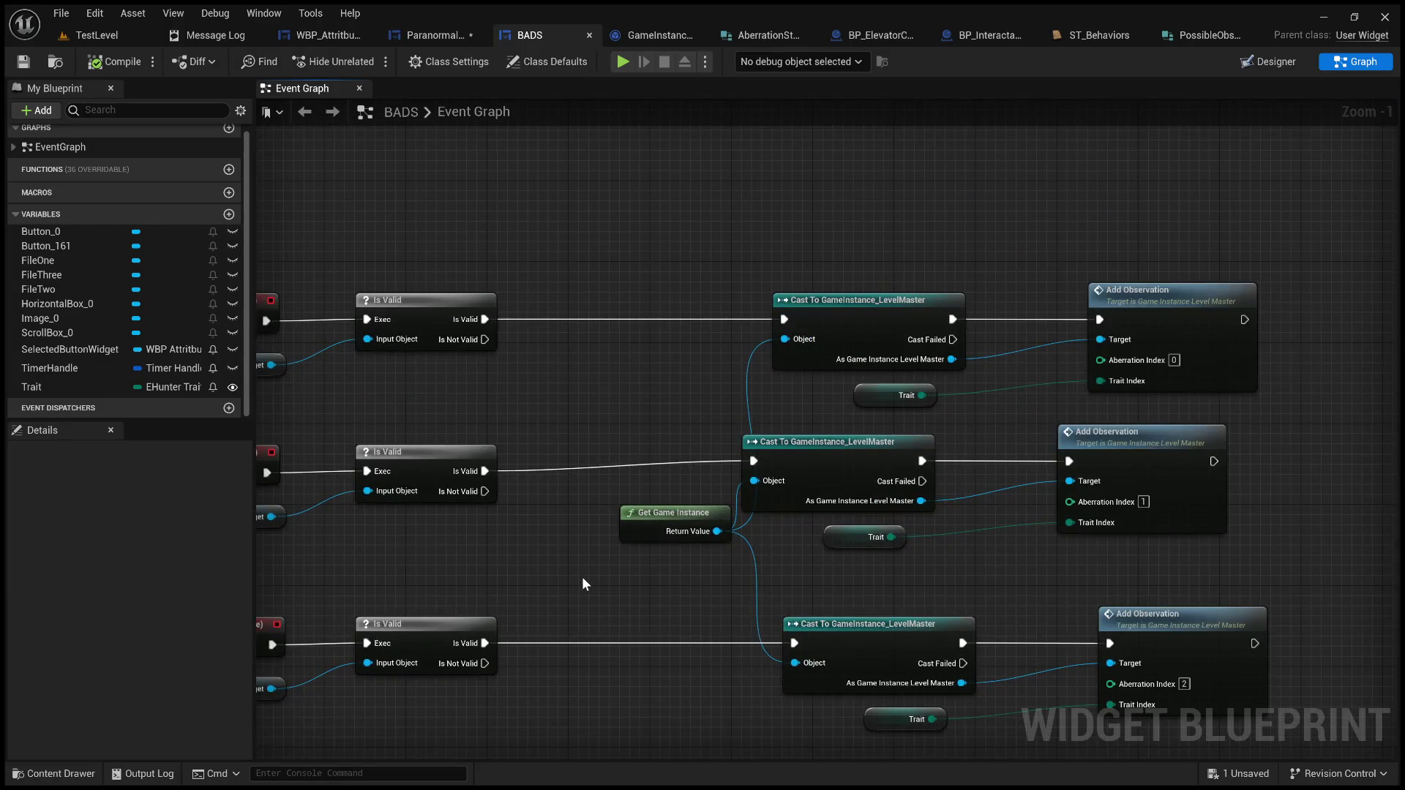
Step: Play-test TestLevel and unassign every behavior from File #1 on the monitors
left_click(97, 35)
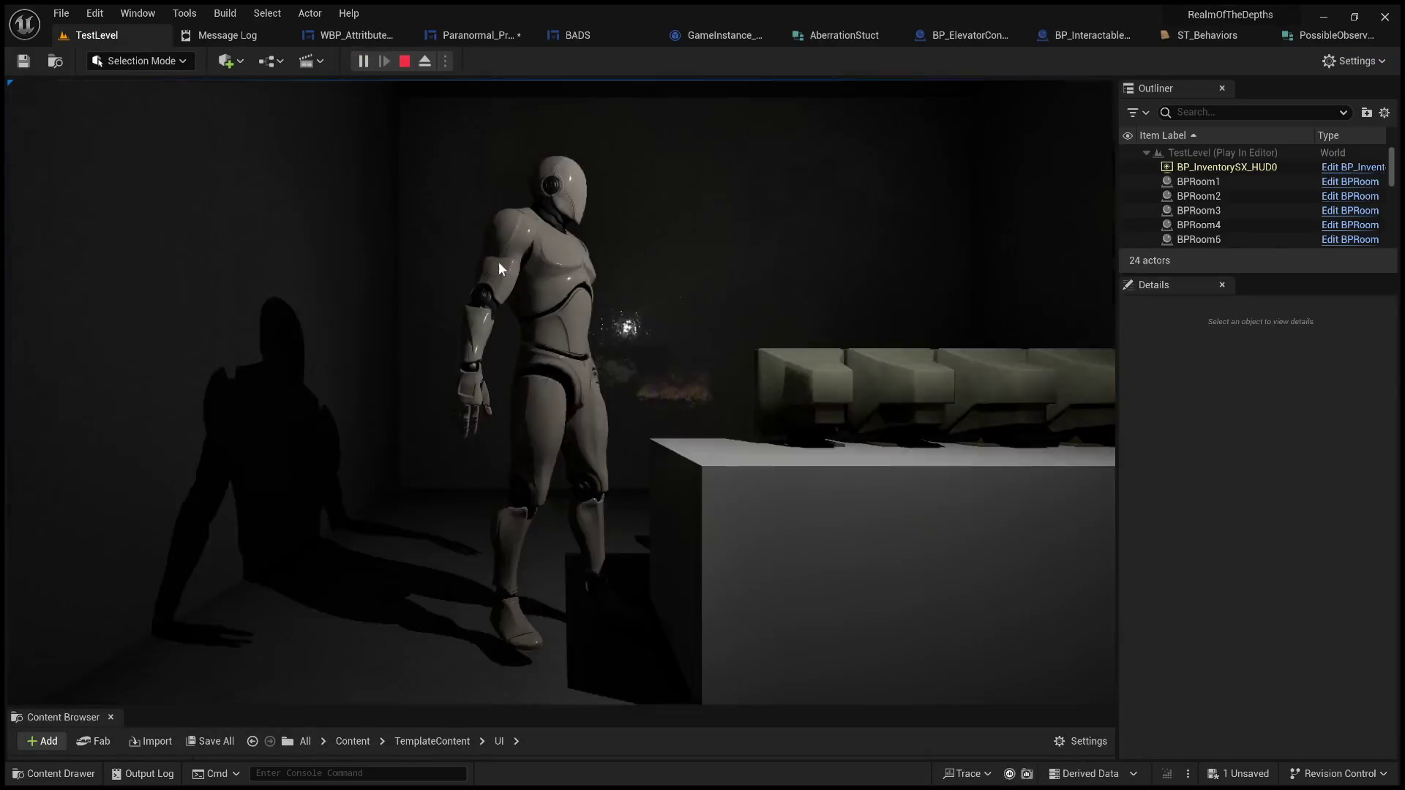
left_click(499, 268)
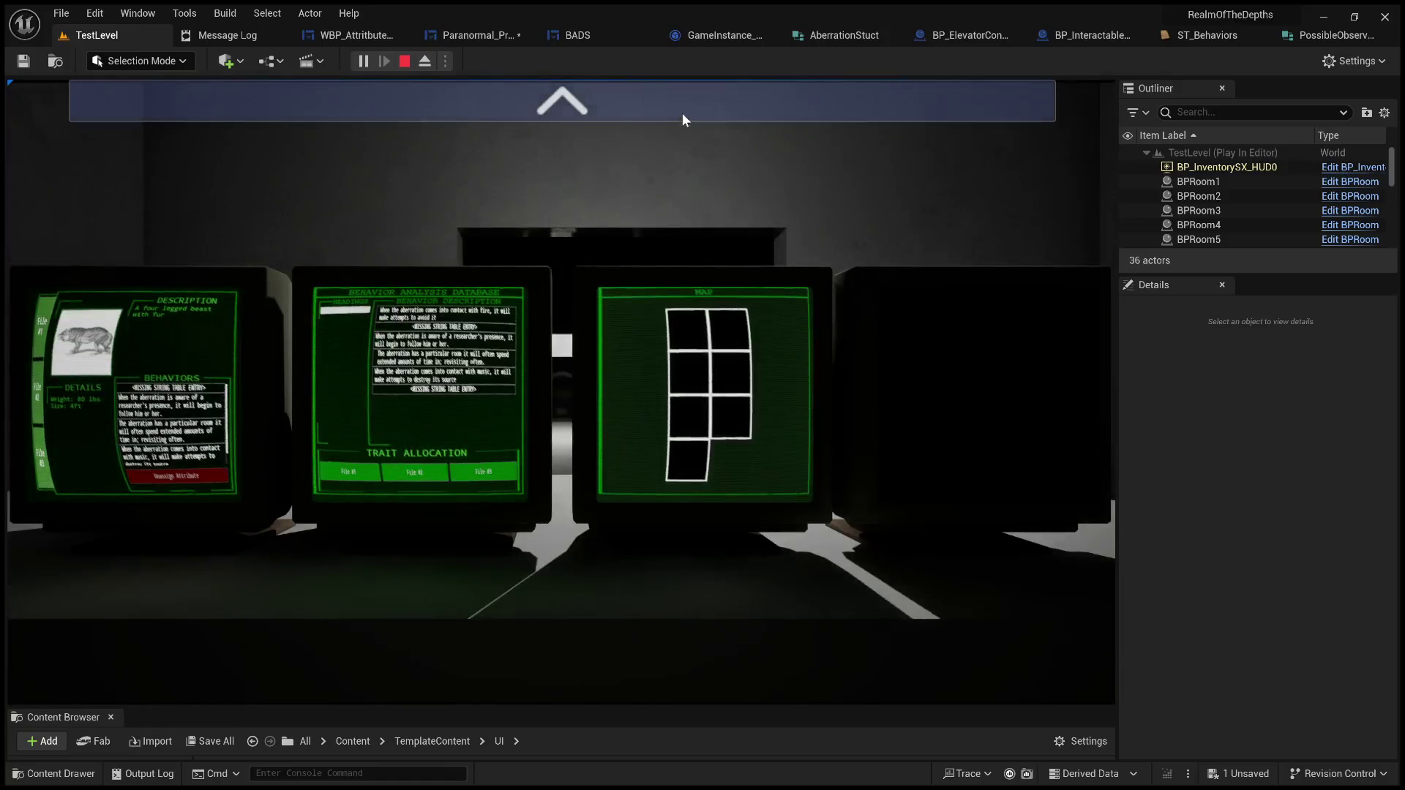
left_click(682, 116)
left_click(366, 370)
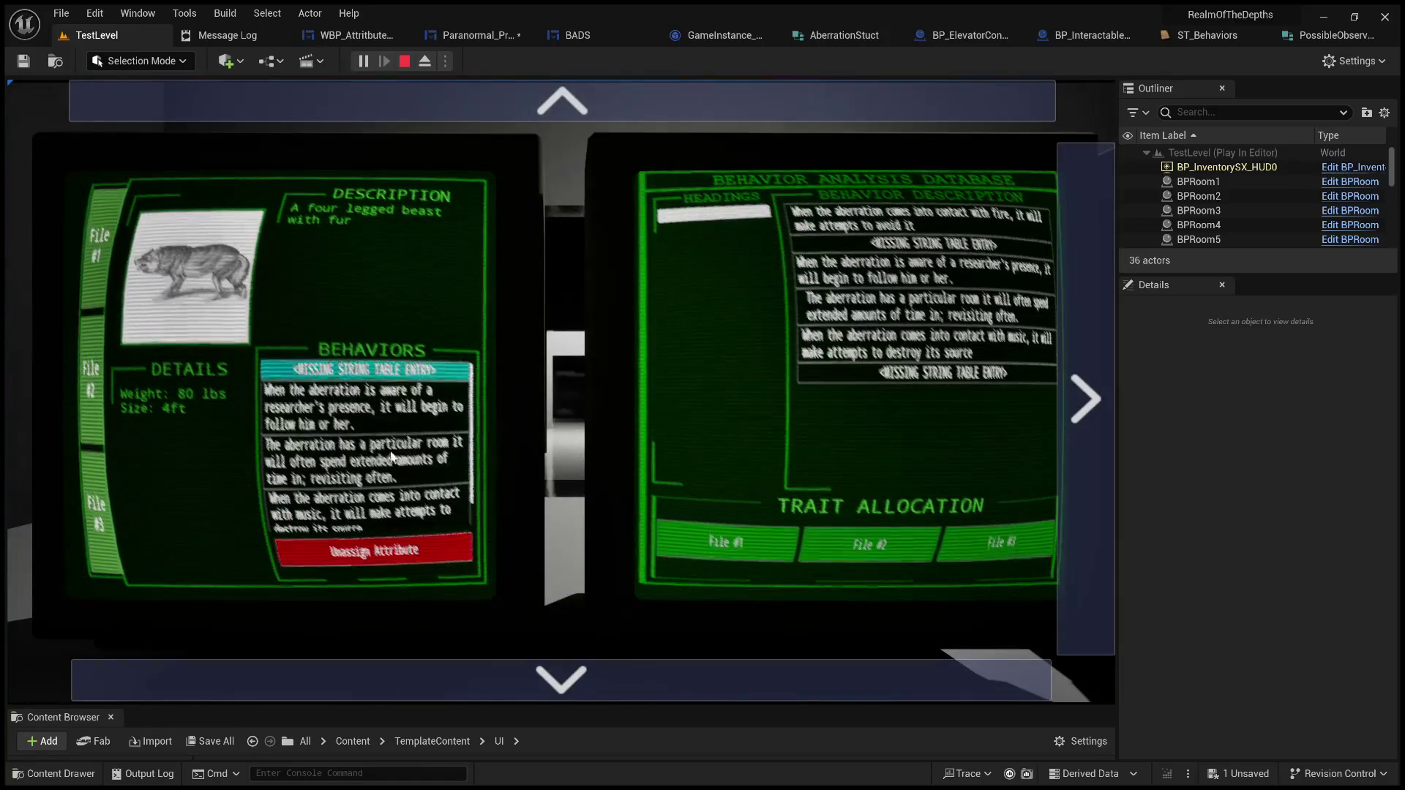
left_click(381, 553)
left_click(388, 554)
left_click(407, 547)
left_click(397, 555)
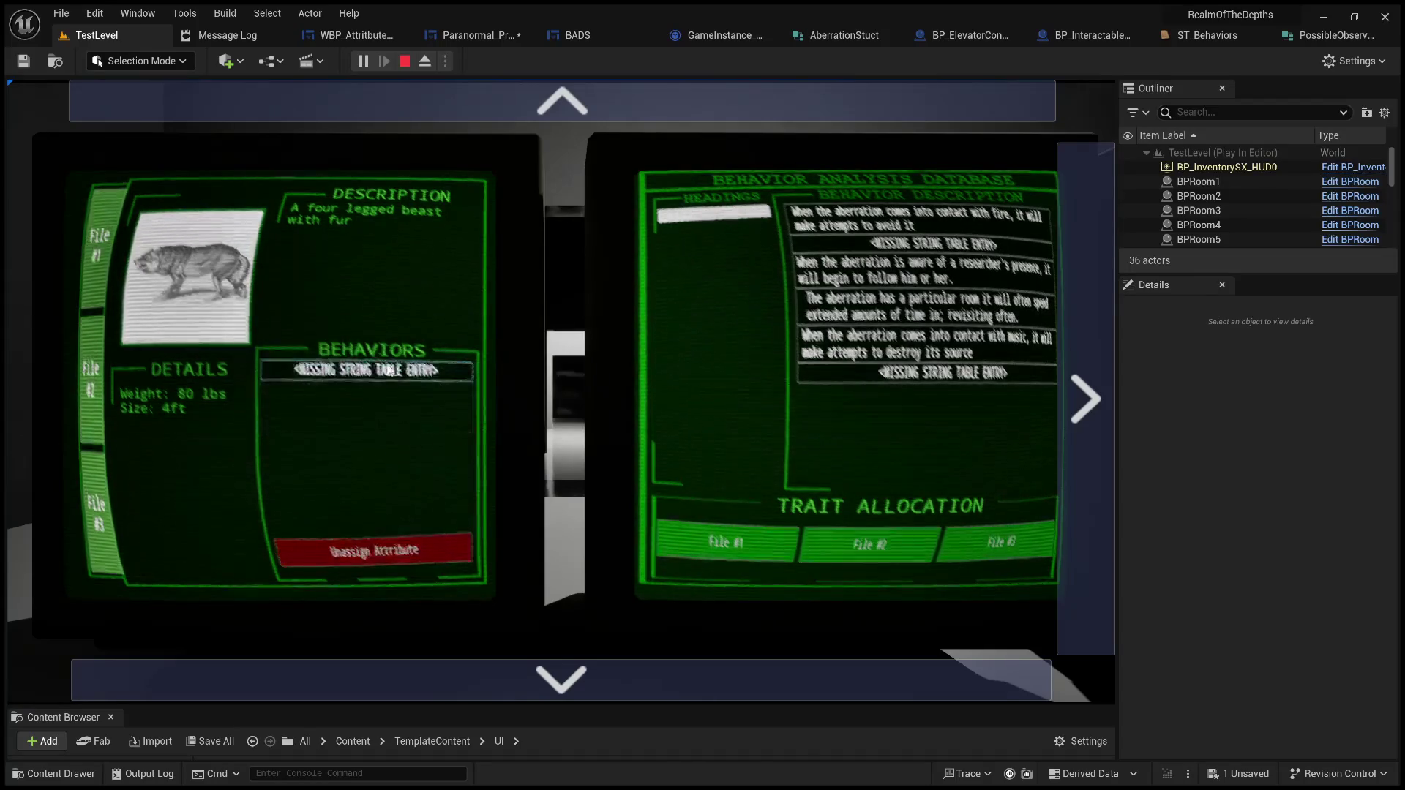
left_click(397, 556)
Step: Assign the particular-room behavior to File #1, stop the session, and return to Paranormal_Profiles
left_click(924, 304)
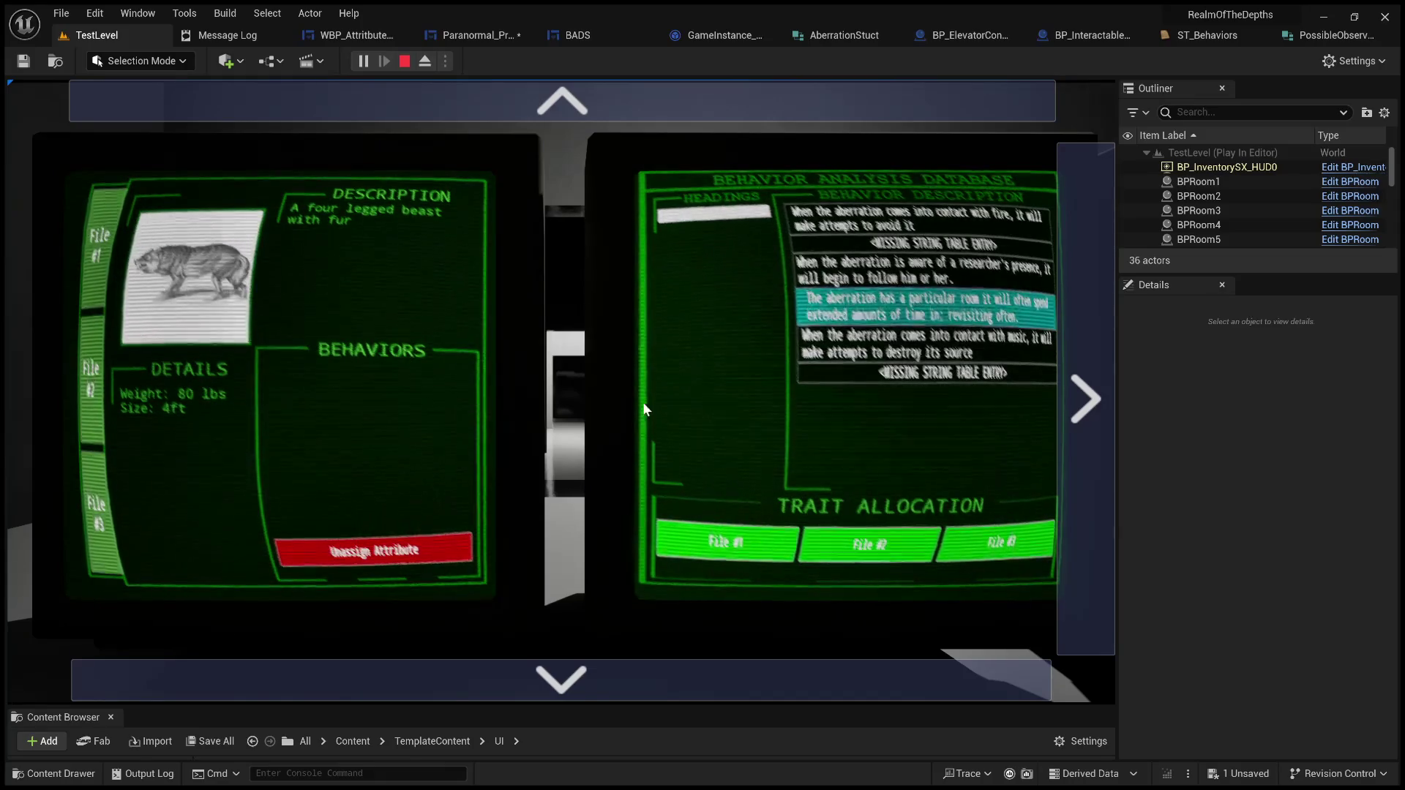
left_click(94, 271)
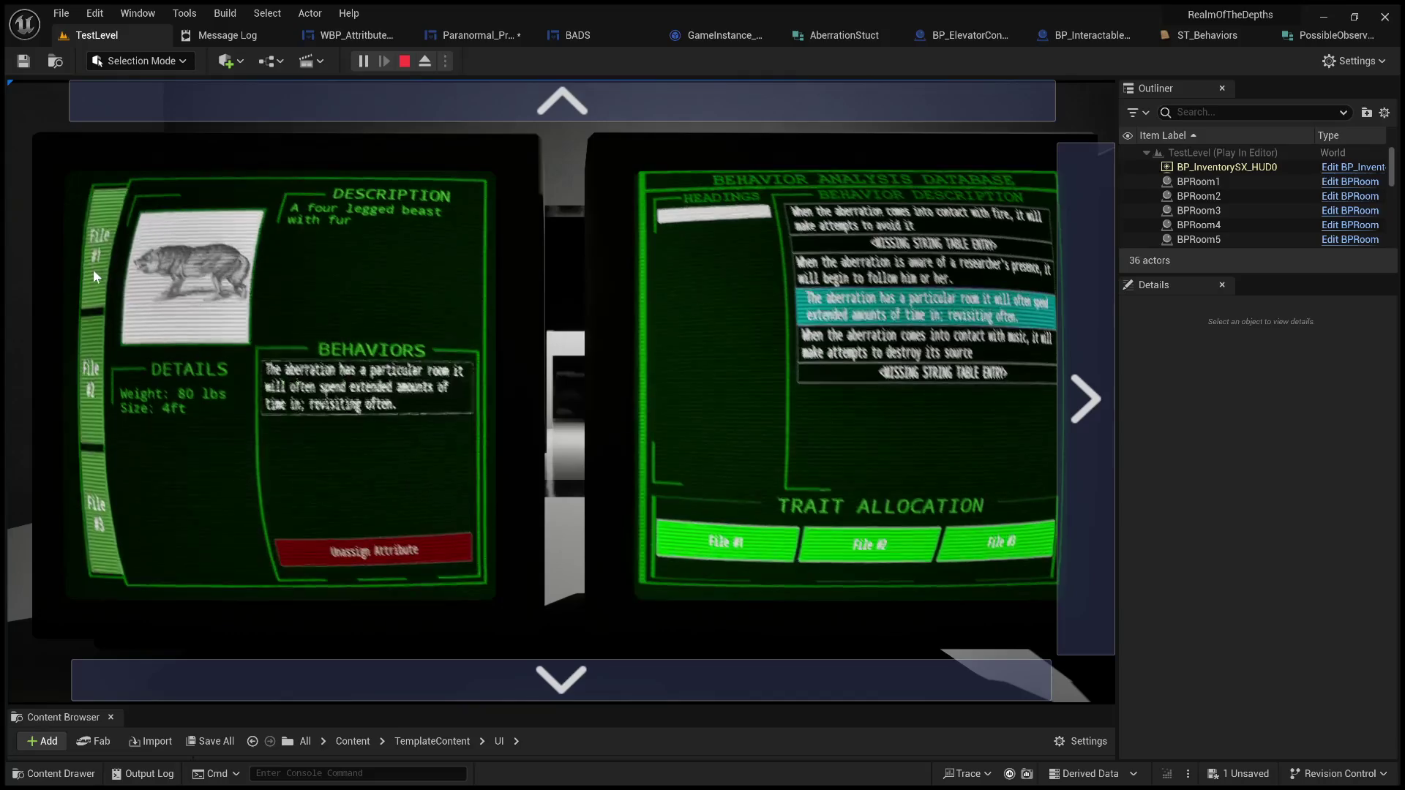
left_click(404, 61)
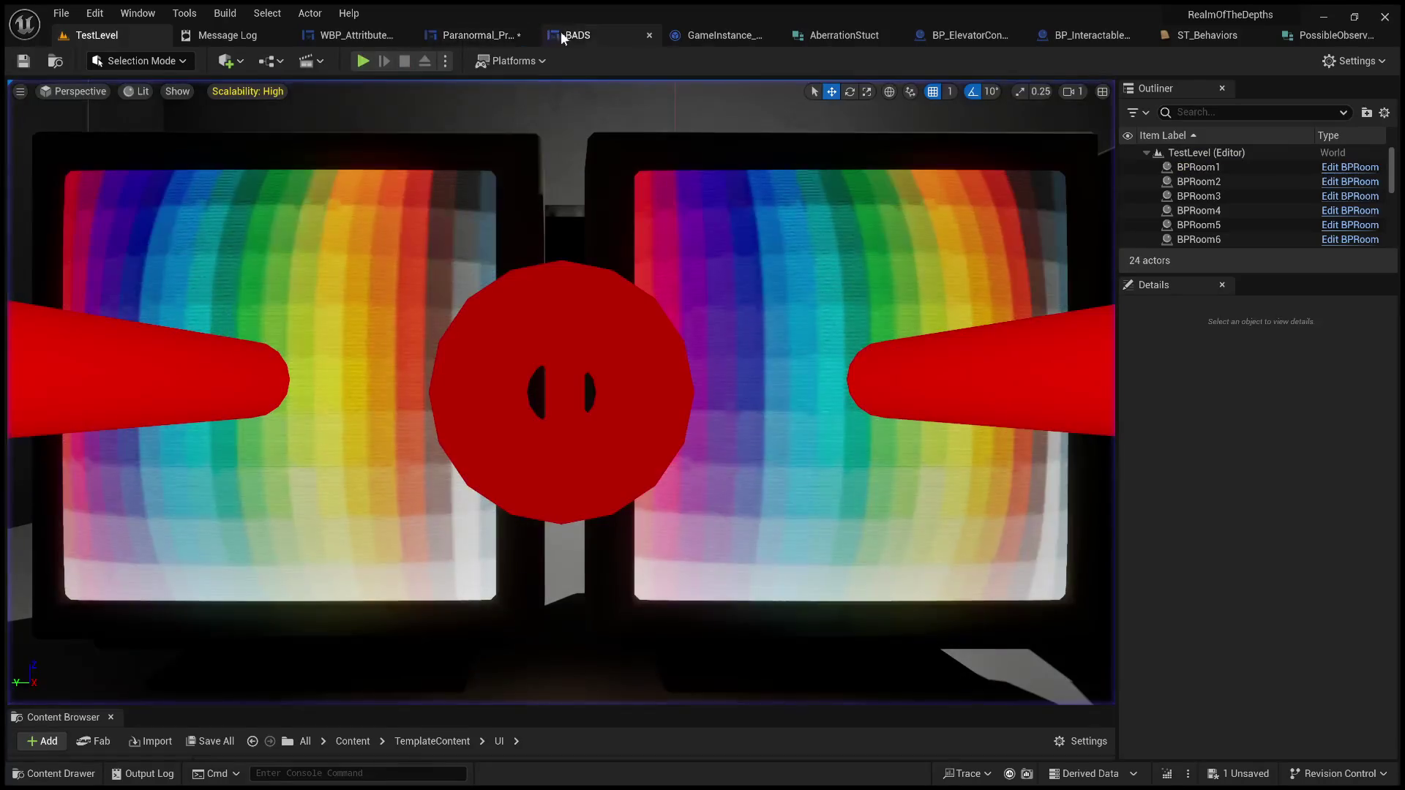
left_click(483, 35)
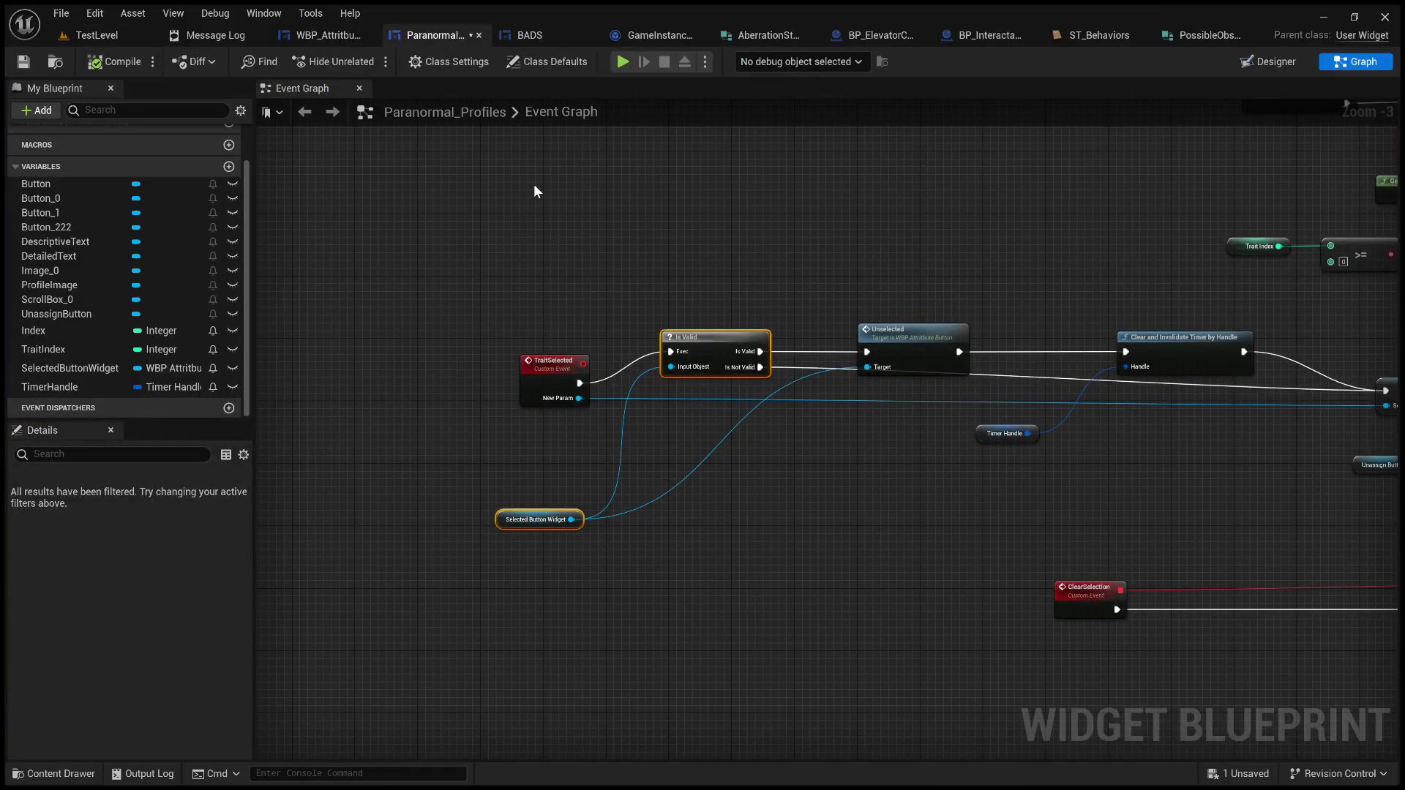
Step: Inspect Paranormal_Profiles' TraitSelected logic and the end of the ClearSelection chain
scroll(533, 192, "down", 3)
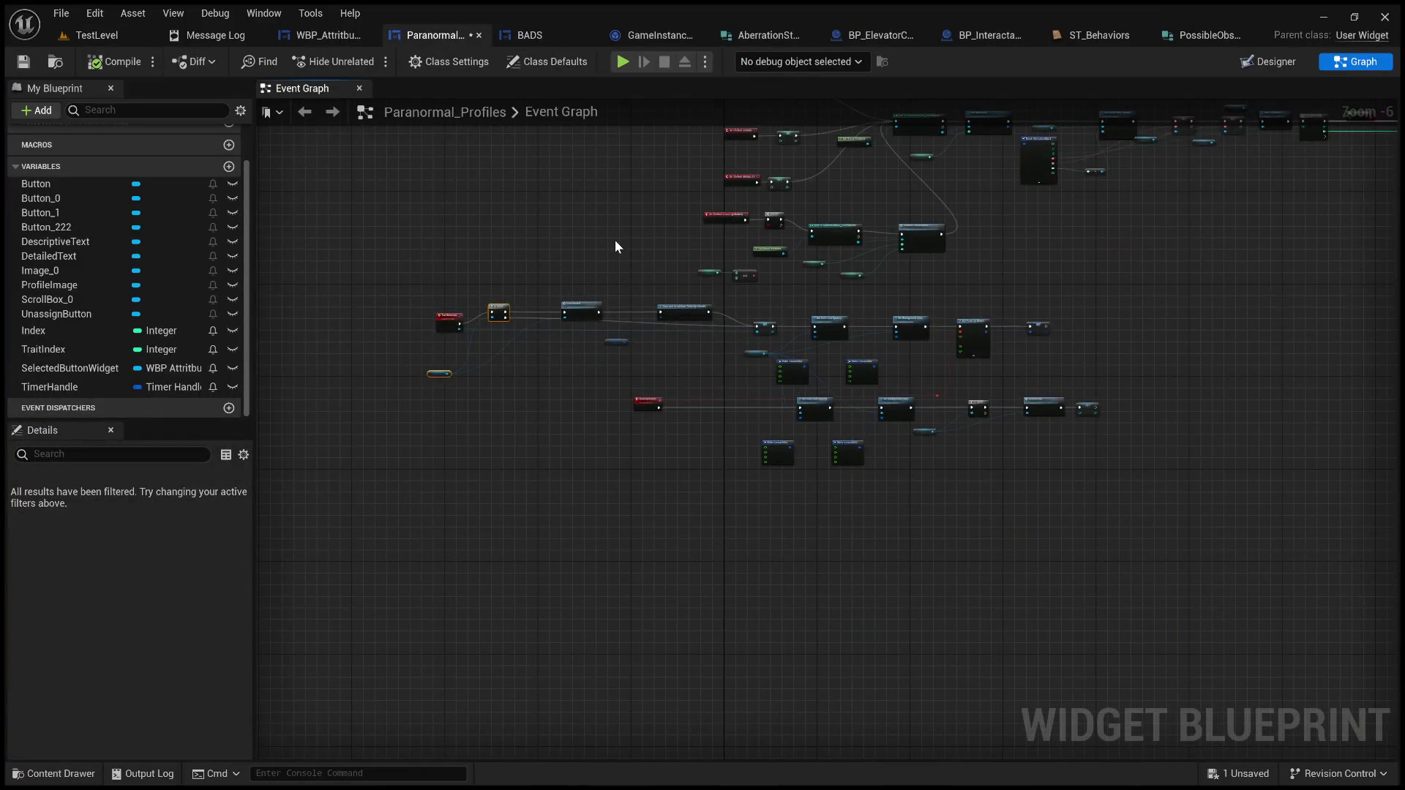
scroll(615, 240, "up", 2)
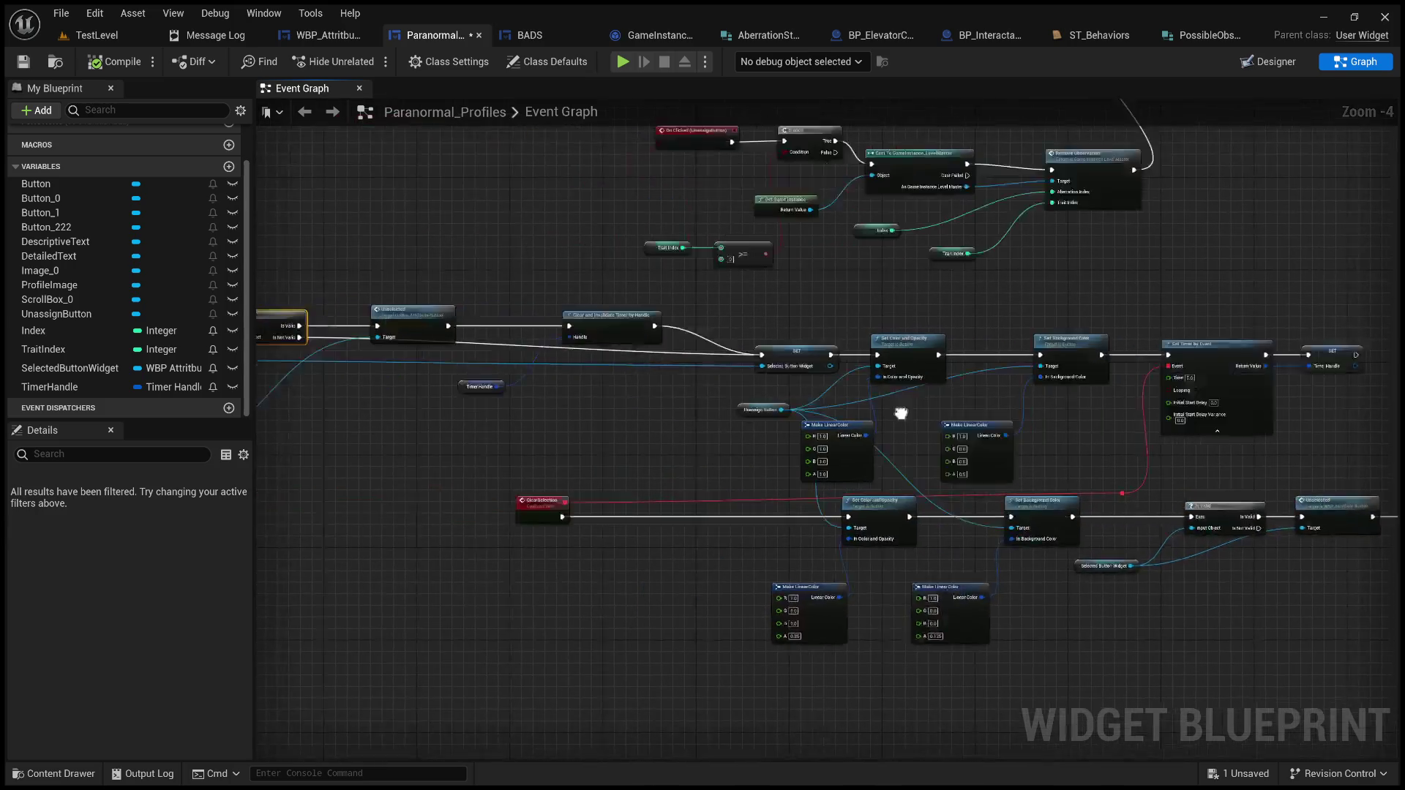
left_click_drag(869, 415, 661, 436)
scroll(661, 436, "down", 1)
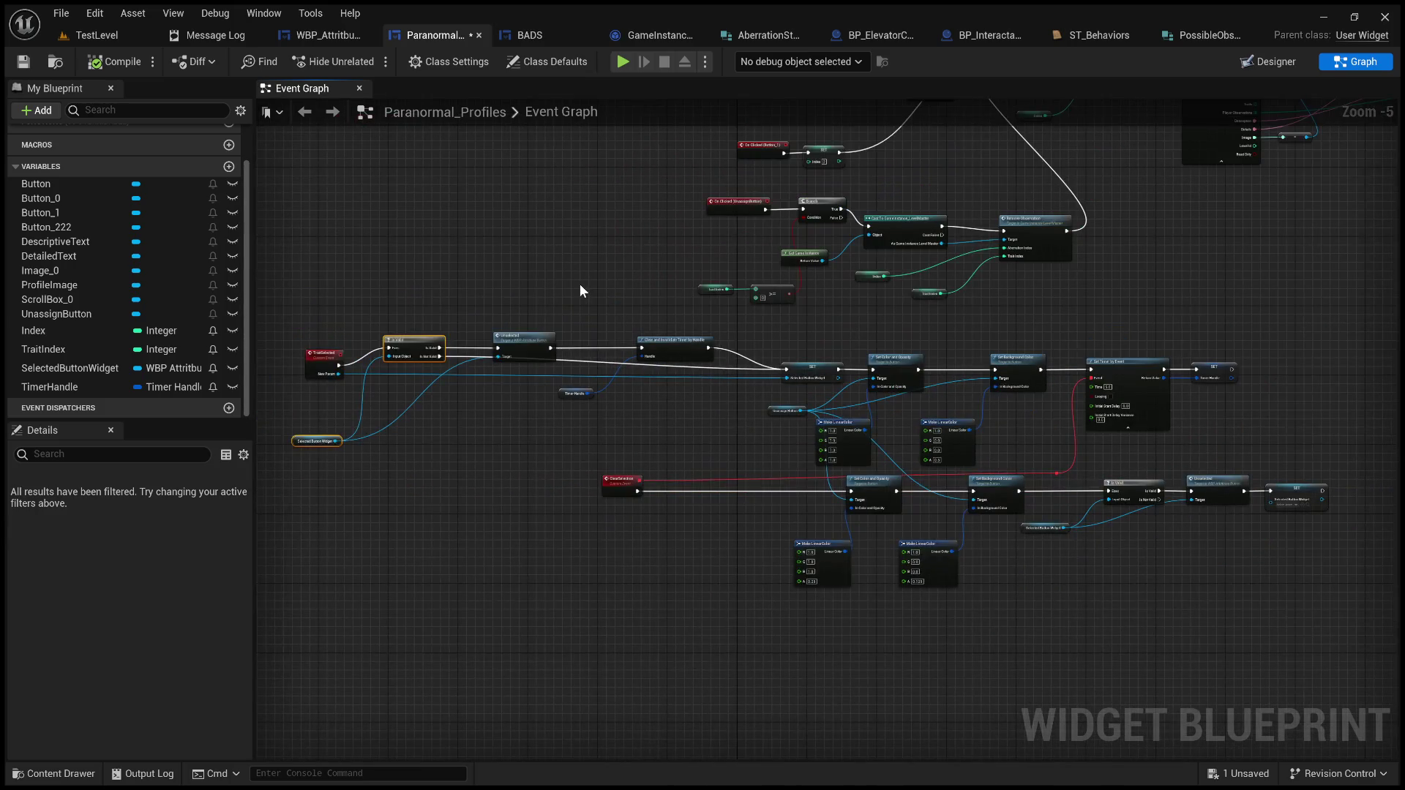
mouse_move(587, 247)
left_mouse_down()
mouse_move(256, 256)
mouse_move(532, 269)
left_mouse_up()
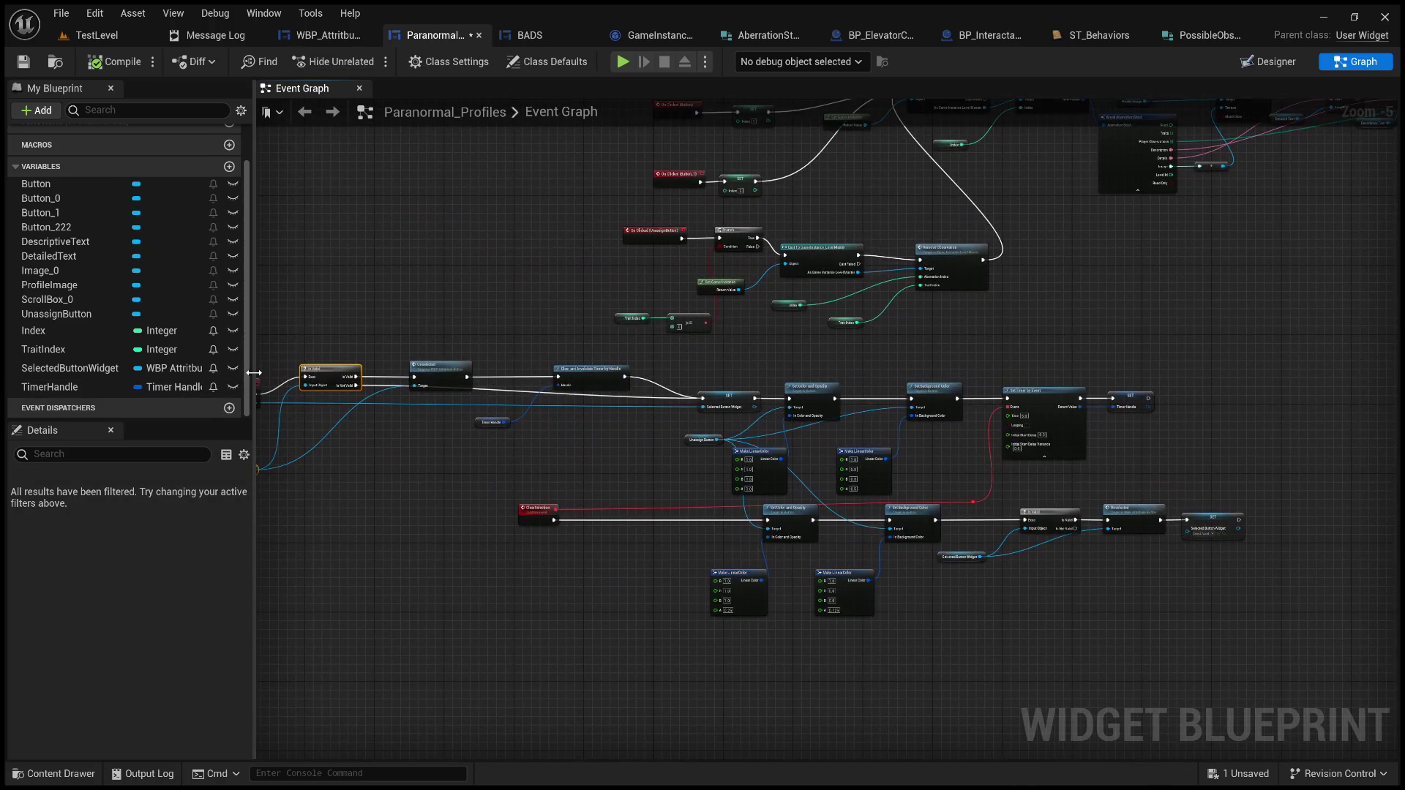
left_click_drag(252, 371, 243, 371)
scroll(458, 283, "up", 3)
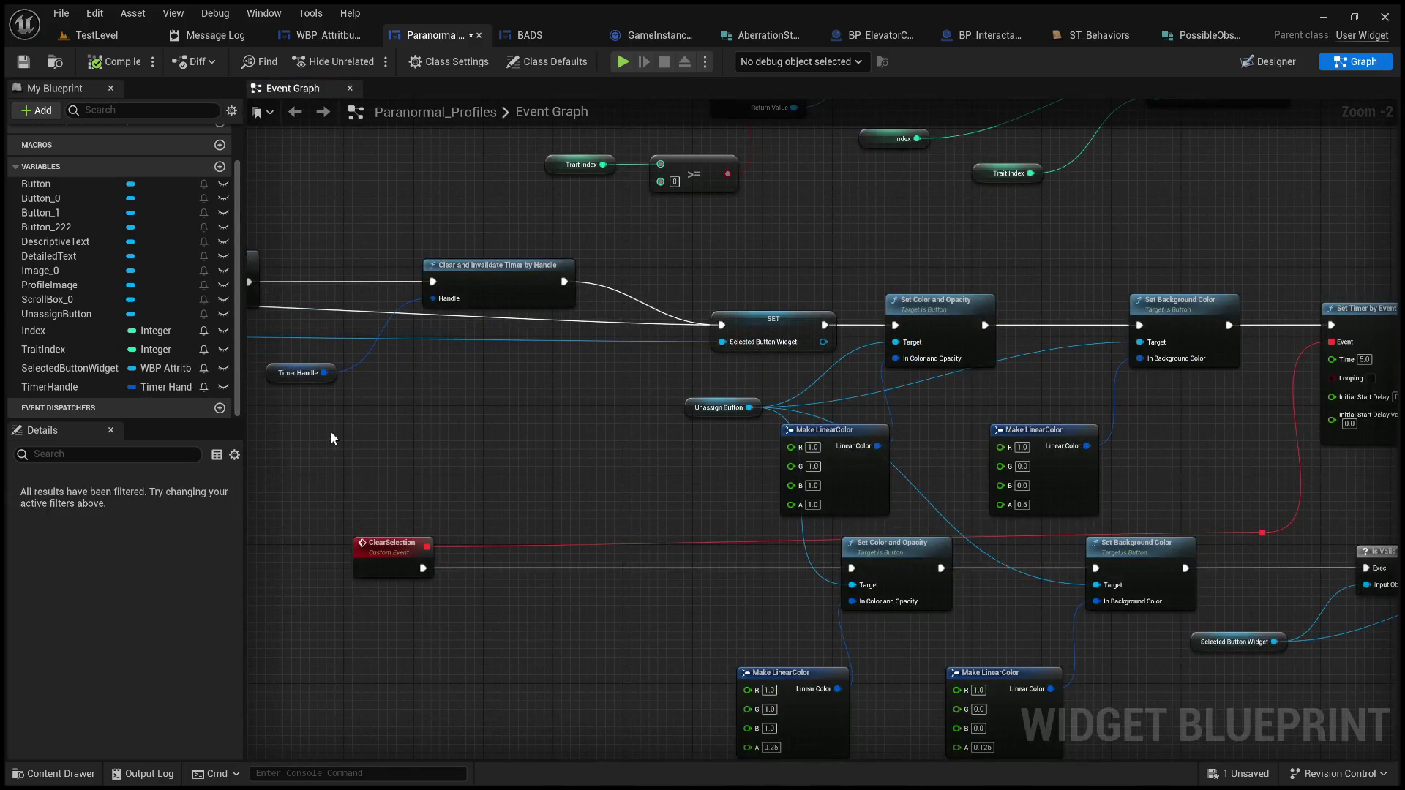
left_click_drag(244, 395, 312, 394)
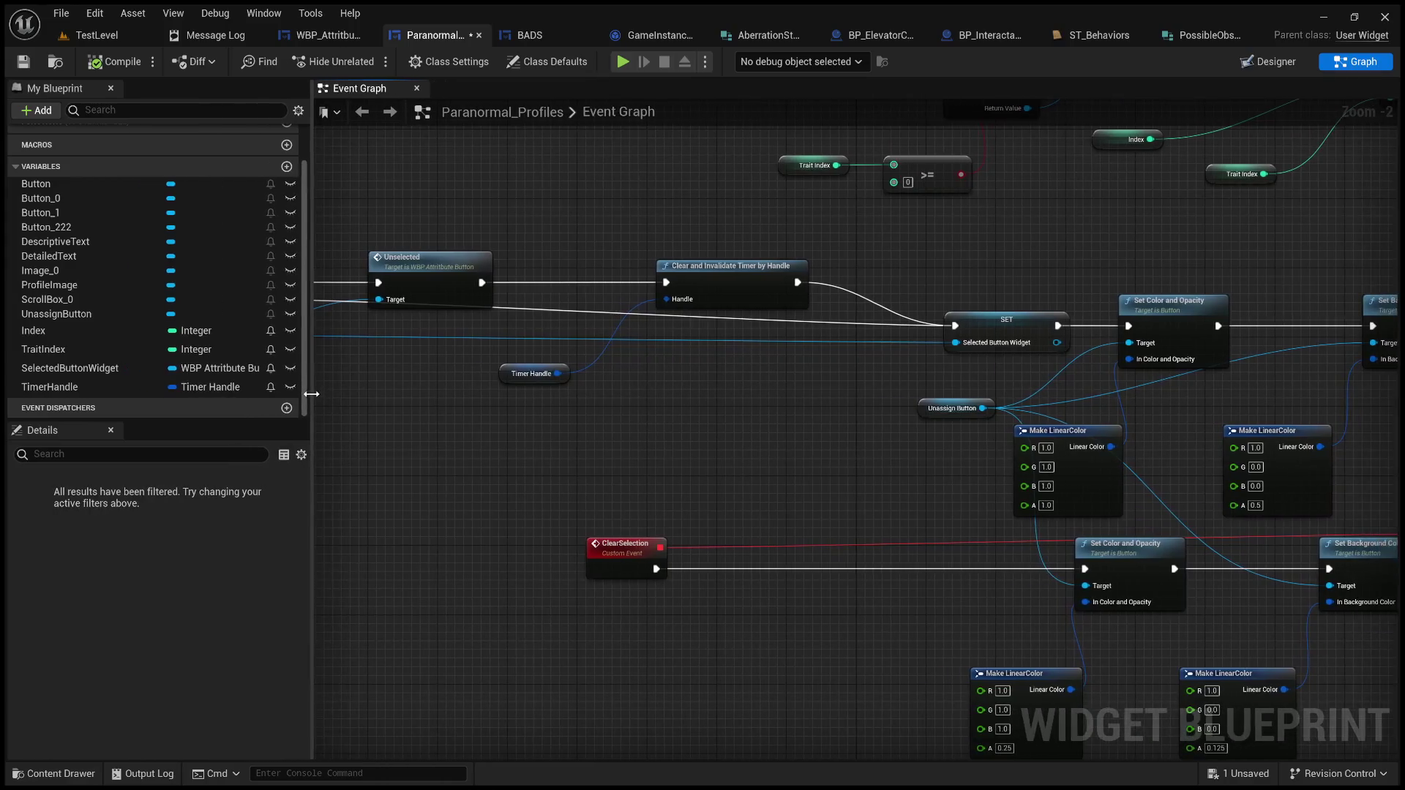
scroll(534, 399, "down", 2)
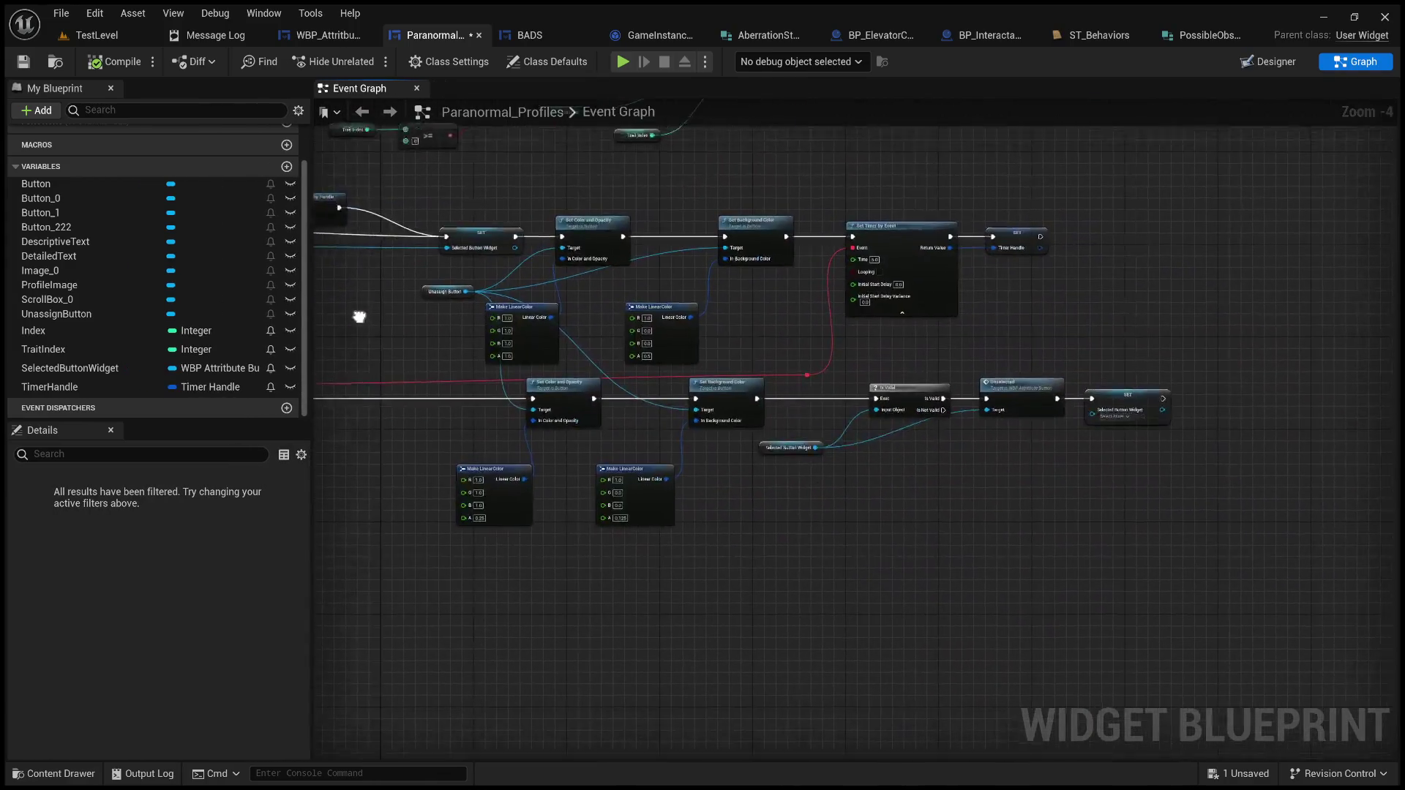
left_click_drag(366, 313, 285, 344)
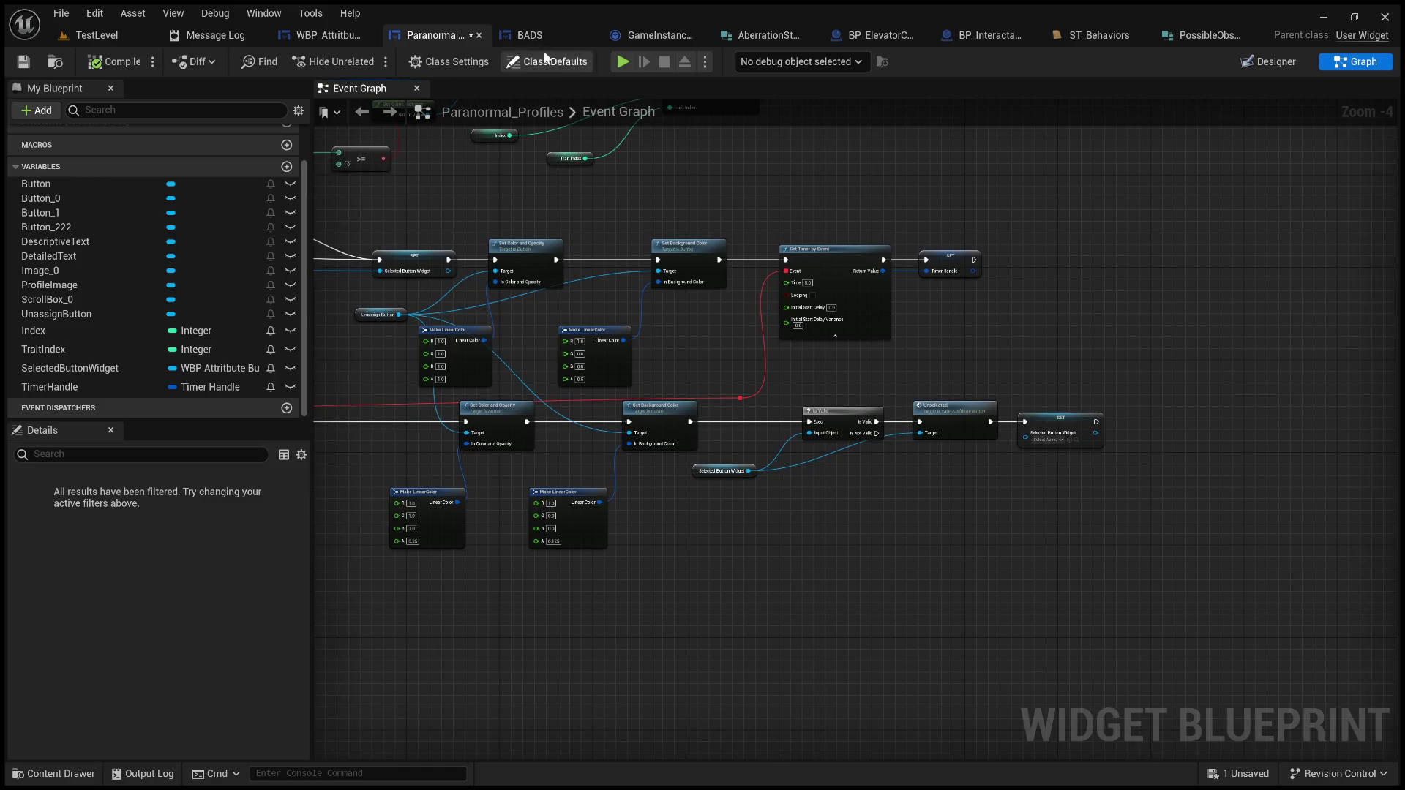
Step: Review the BADS trait button logic and its Add Observation calls
left_click(574, 35)
scroll(572, 508, "up", 1)
left_click_drag(573, 508, 418, 461)
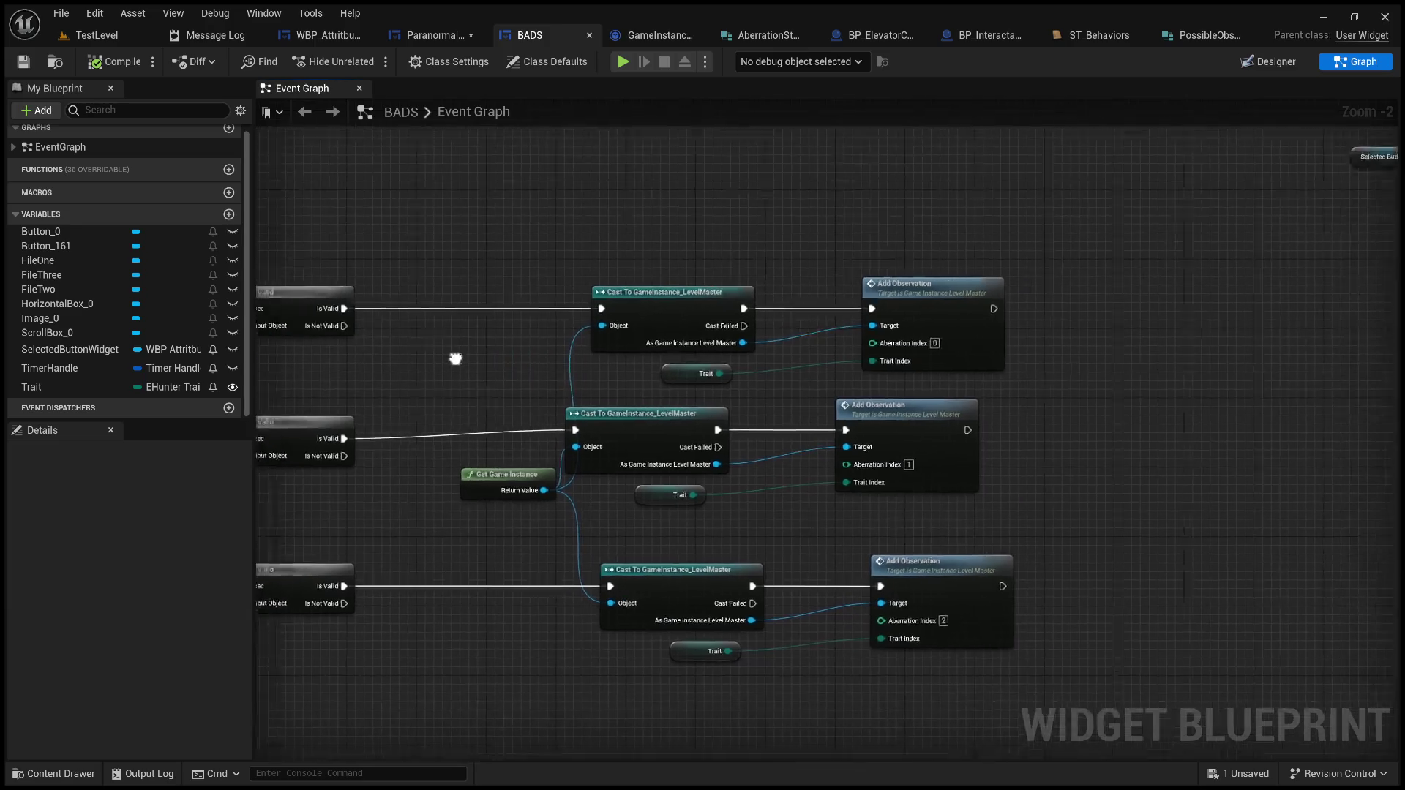
left_click_drag(457, 355, 347, 348)
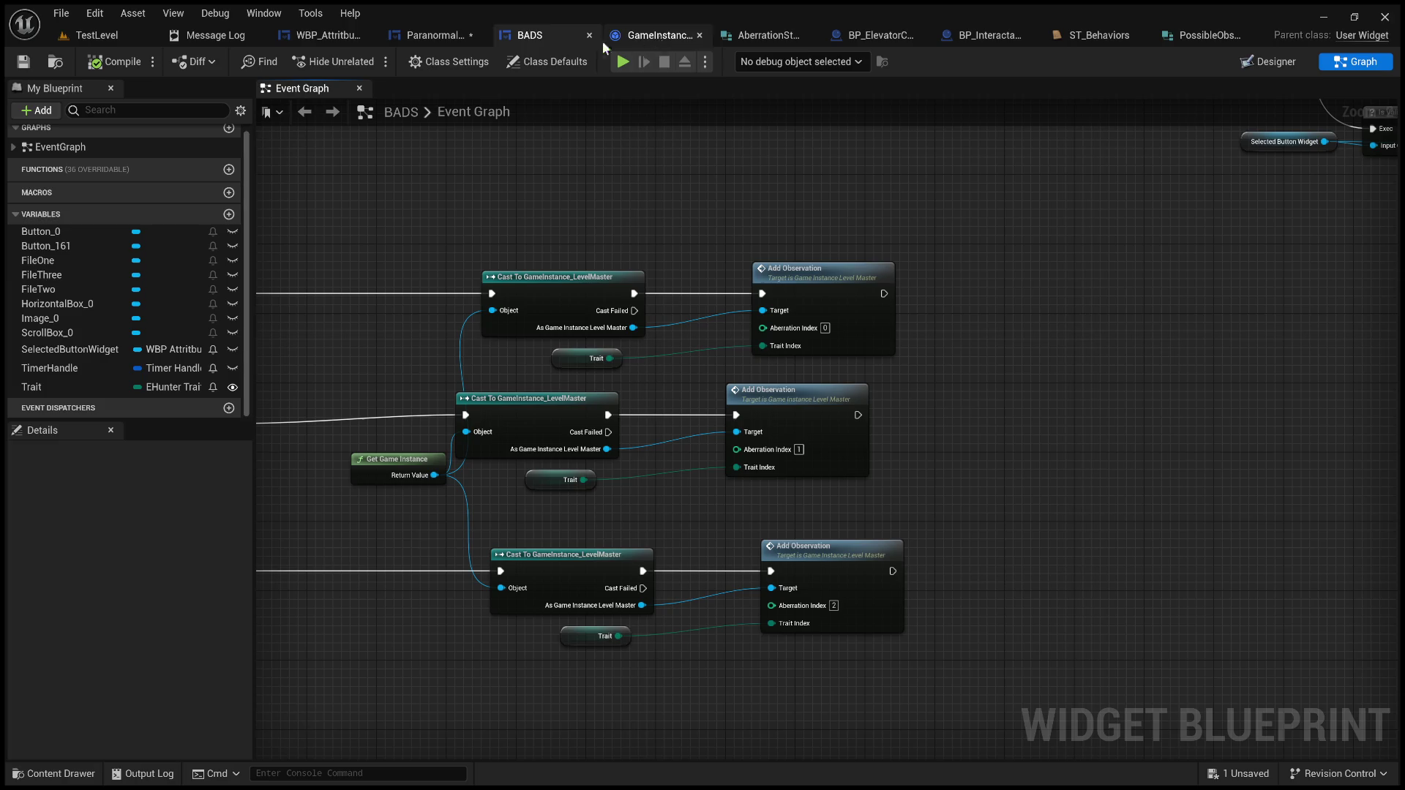
Step: Check Paranormal_Profiles' game instance cast and three Create Aberration calls, then view Add Observation in GameInstance_LevelMaster
left_click(429, 33)
mouse_move(408, 157)
left_mouse_down()
mouse_move(712, 279)
mouse_move(868, 696)
mouse_move(975, 743)
mouse_move(787, 417)
mouse_move(569, 626)
left_mouse_up()
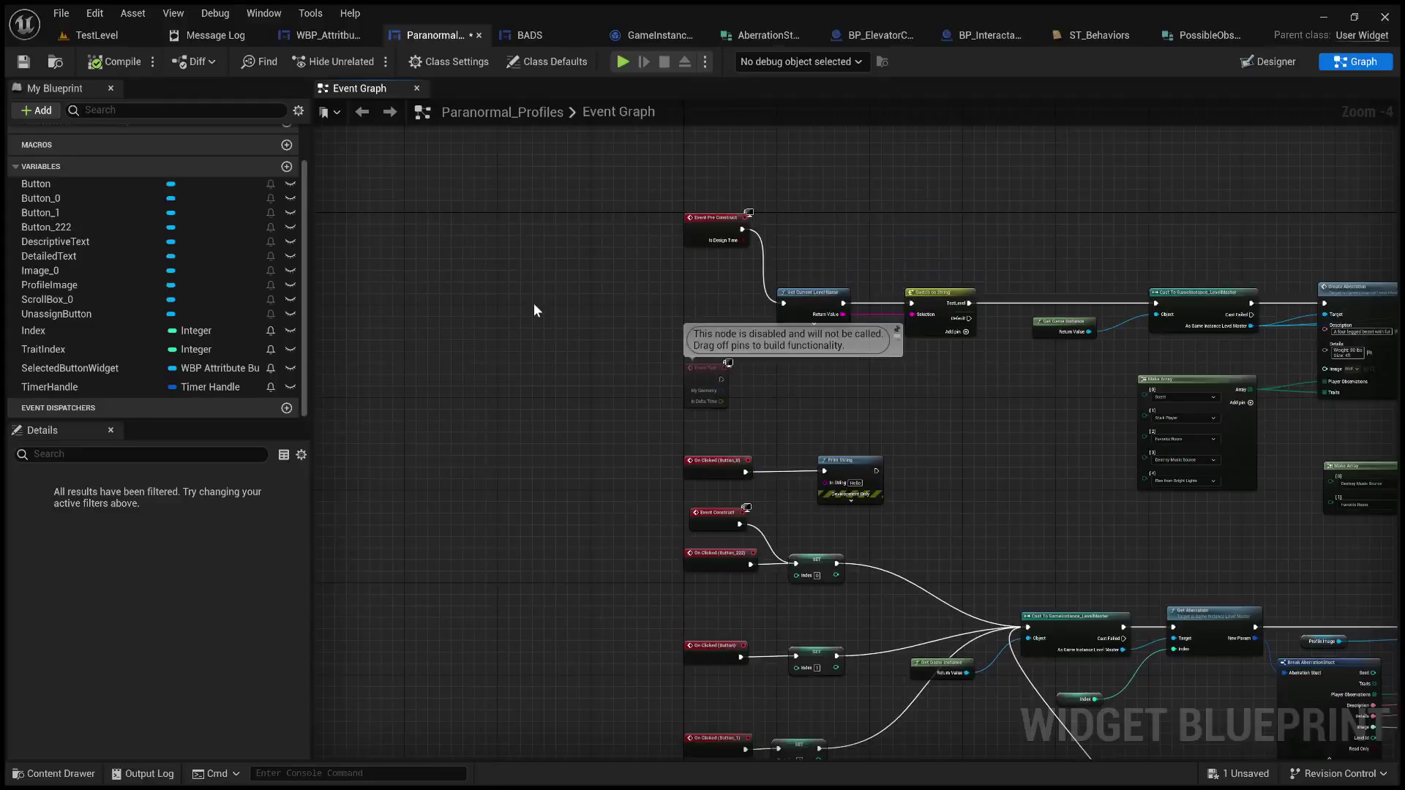
scroll(542, 302, "up", 2)
mouse_move(559, 344)
left_mouse_down()
mouse_move(439, 293)
mouse_move(394, 200)
left_mouse_up()
left_click_drag(827, 183, 429, 196)
left_click_drag(693, 264, 577, 266)
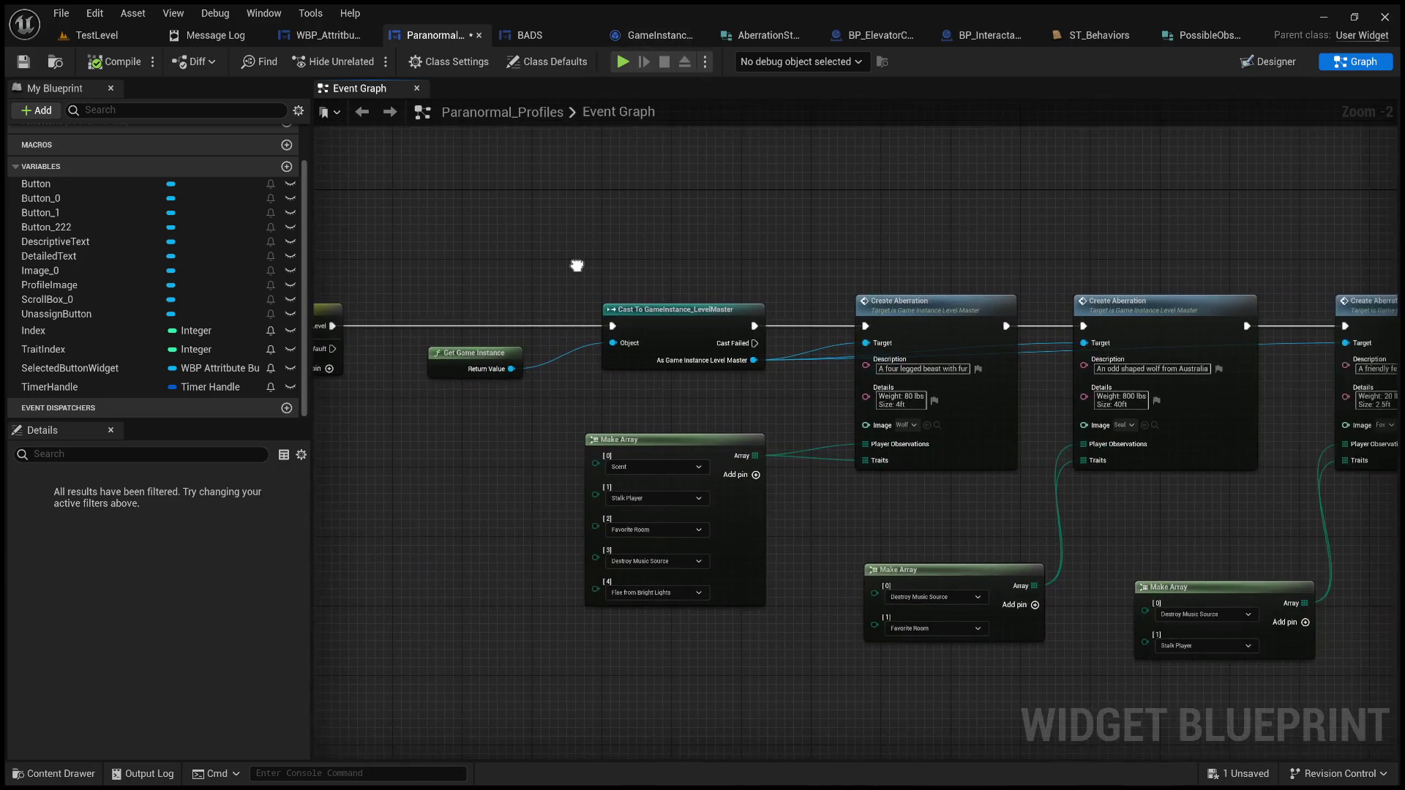
left_click(651, 36)
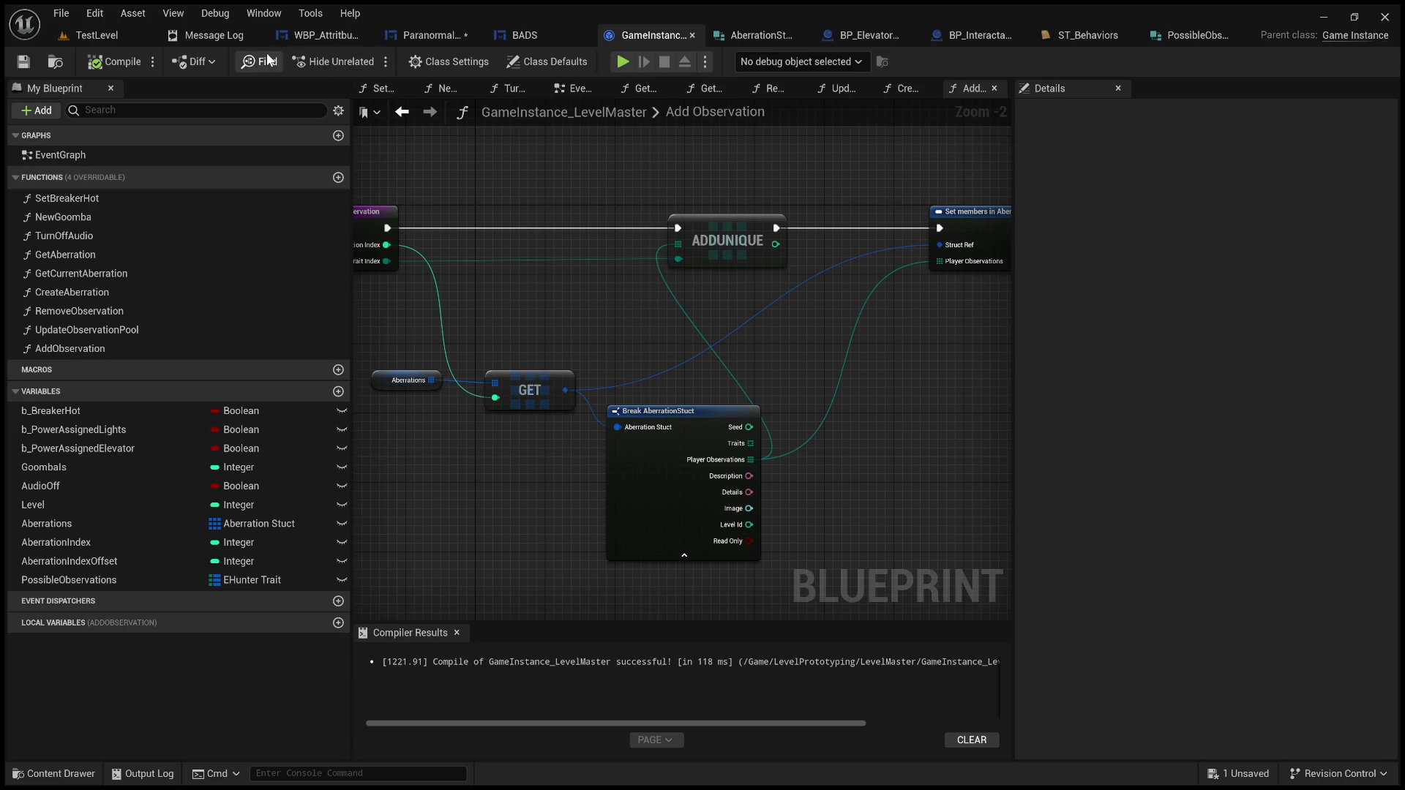
Step: Glance at the start of Add Observation, then frame Paranormal_Profiles' Event Pre Construct logic
mouse_move(414, 178)
left_mouse_down()
mouse_move(546, 176)
mouse_move(688, 217)
left_mouse_up()
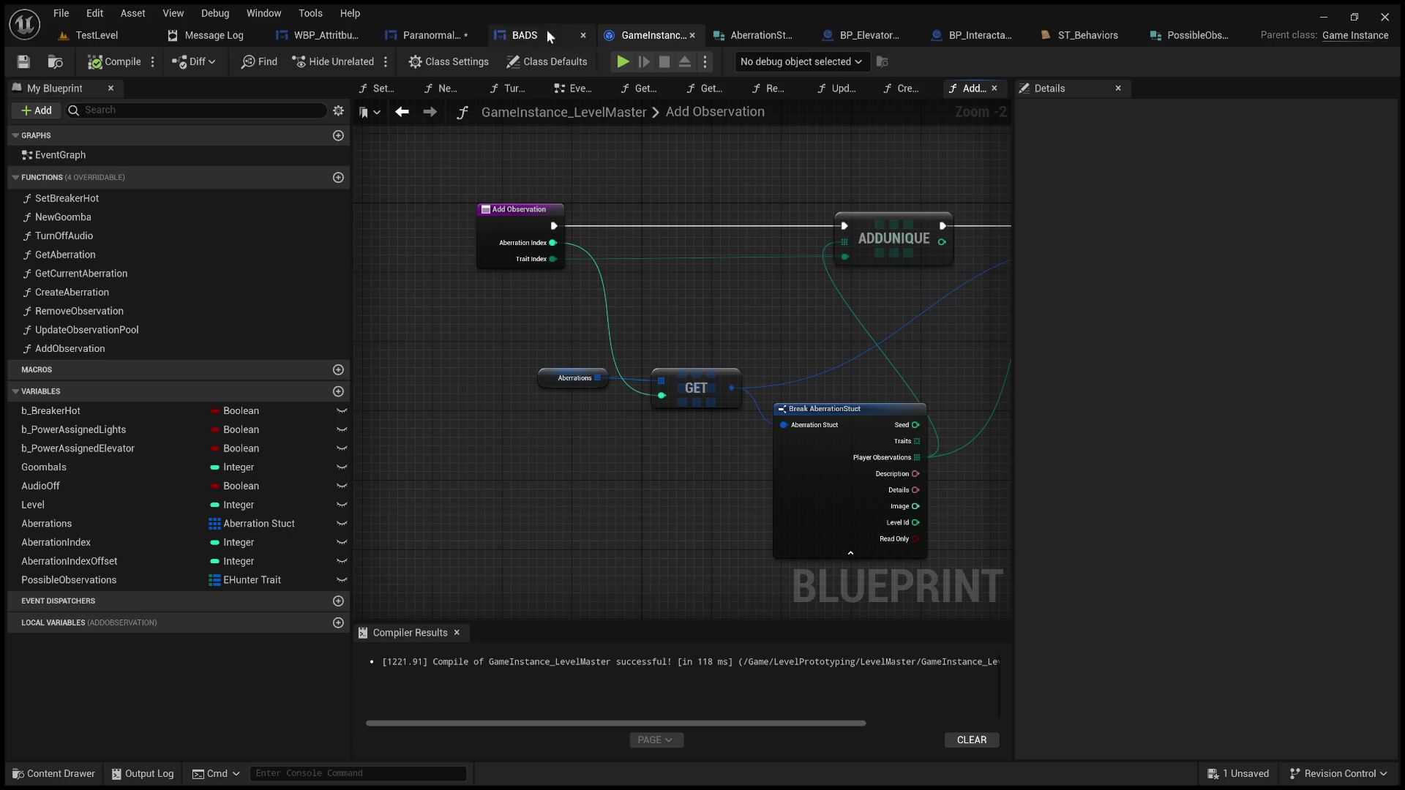
left_click(434, 35)
mouse_move(404, 253)
left_mouse_down()
mouse_move(652, 317)
mouse_move(952, 293)
left_mouse_up()
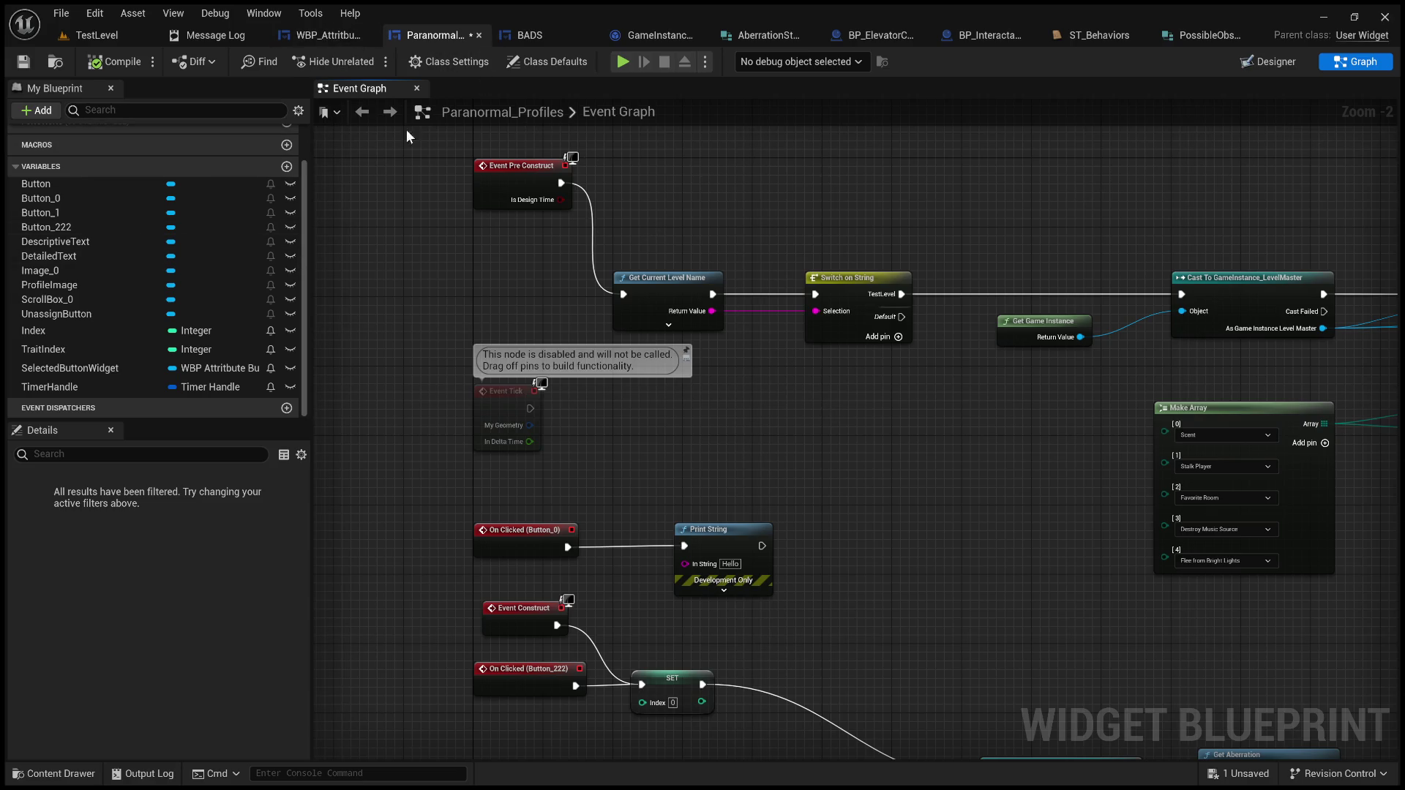
Step: Review Paranormal_Profiles' button validity check, timer and colour logic, then return to GameInstance_LevelMaster
left_click(377, 204)
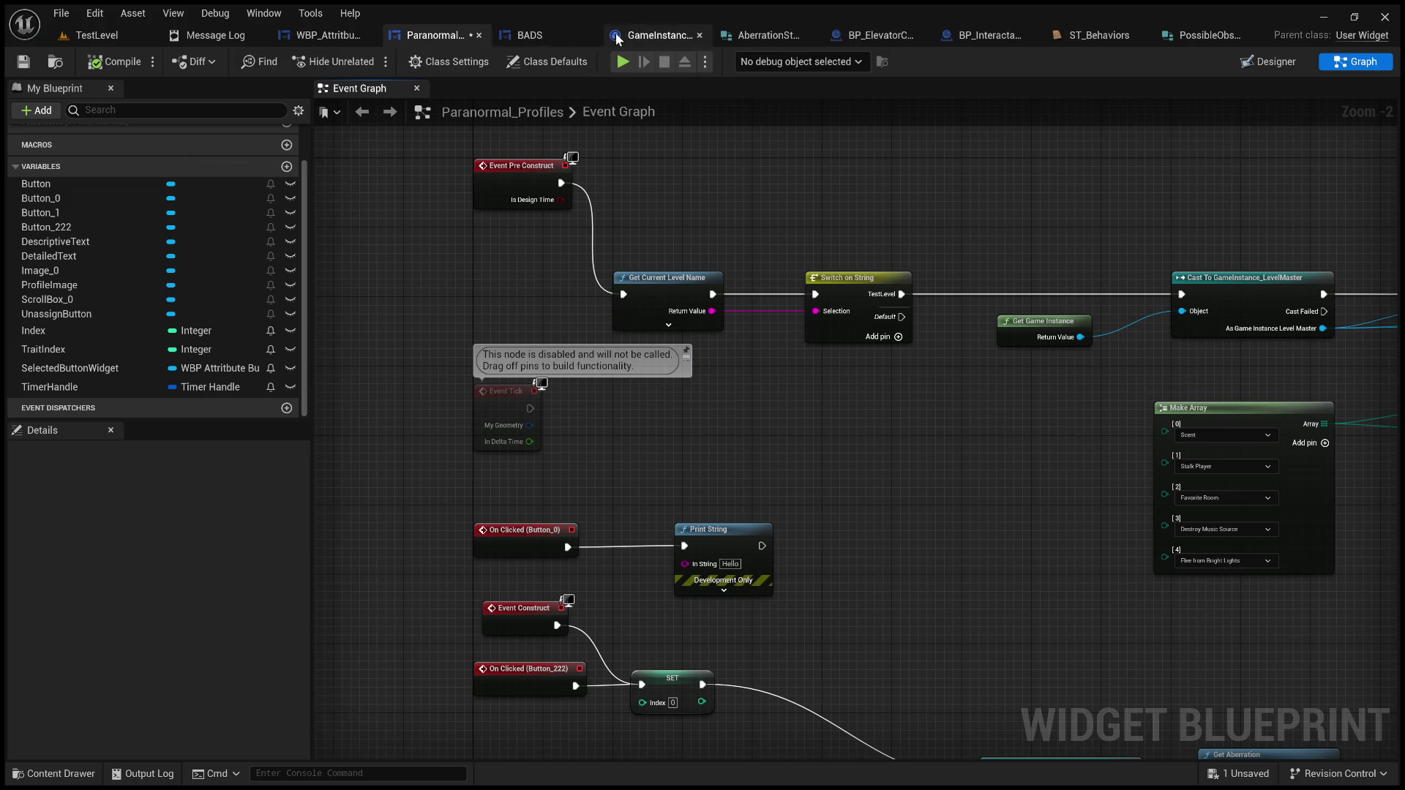
scroll(518, 280, "down", 2)
mouse_move(673, 350)
left_mouse_down()
mouse_move(684, 241)
mouse_move(800, 464)
mouse_move(949, 450)
mouse_move(998, 395)
mouse_move(1180, 382)
mouse_move(1110, 352)
mouse_move(1207, 323)
mouse_move(916, 301)
mouse_move(839, 261)
mouse_move(1141, 263)
mouse_move(1277, 245)
mouse_move(904, 248)
left_mouse_up()
scroll(919, 530, "up", 3)
mouse_move(954, 527)
left_mouse_down()
mouse_move(615, 530)
mouse_move(959, 493)
mouse_move(724, 494)
left_mouse_up()
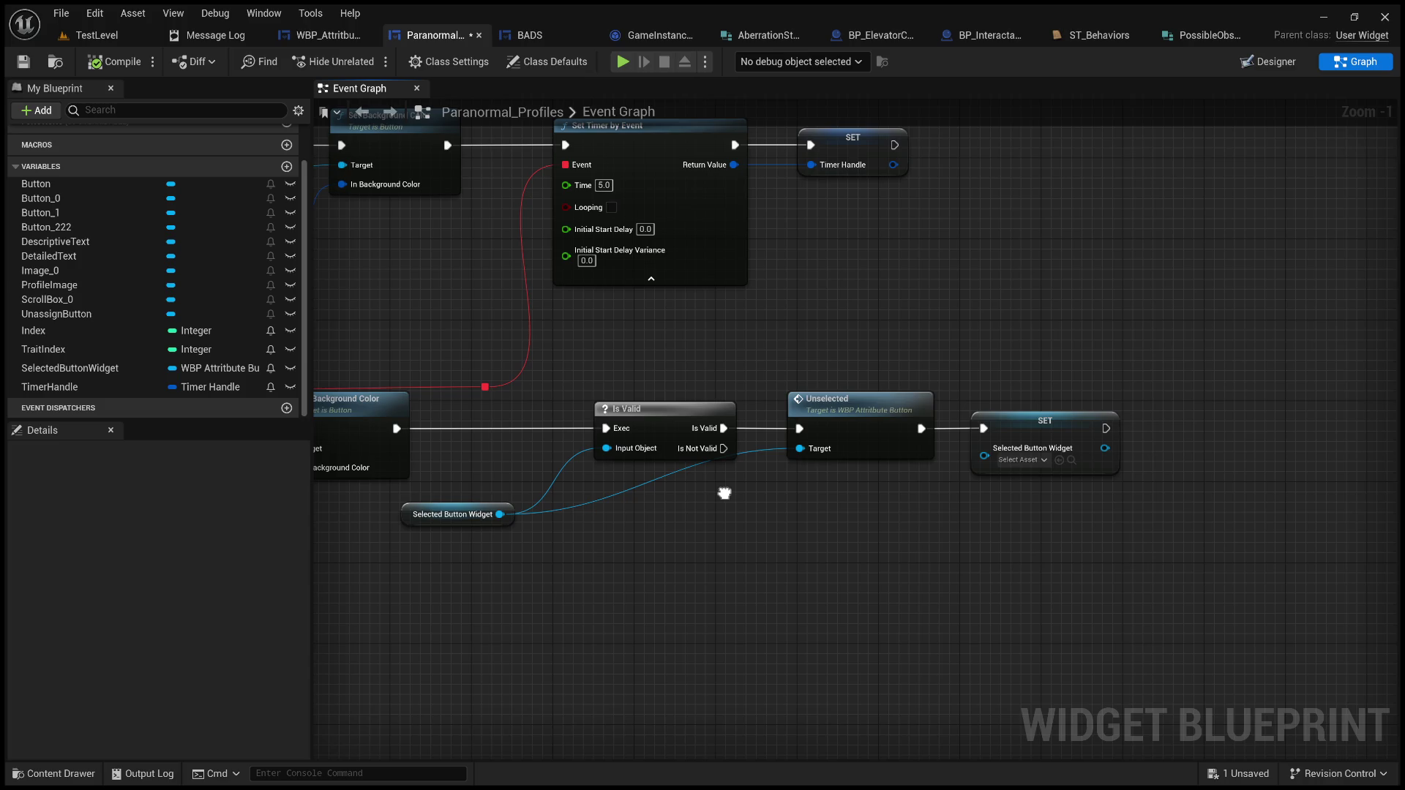
left_click_drag(725, 494, 1034, 531)
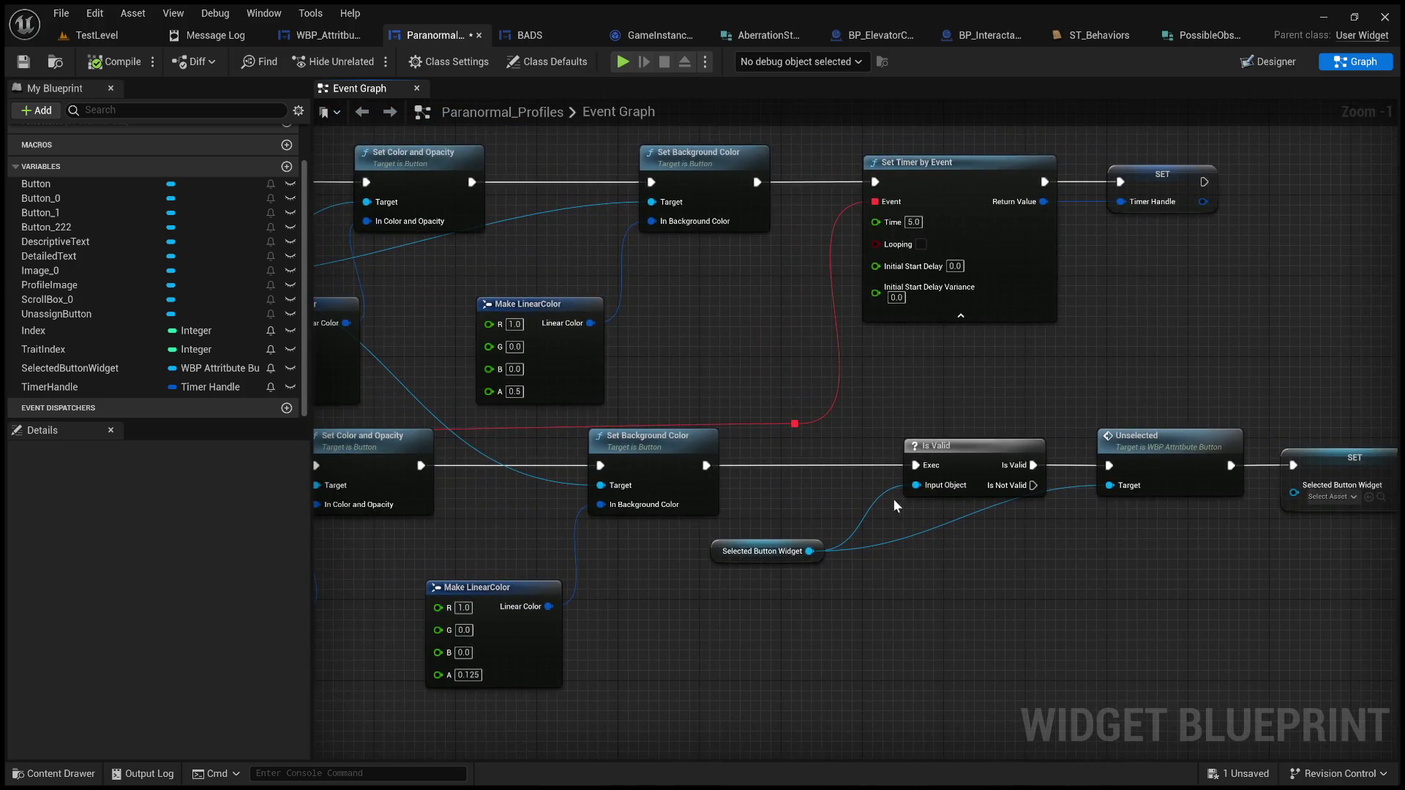
scroll(750, 375, "down", 4)
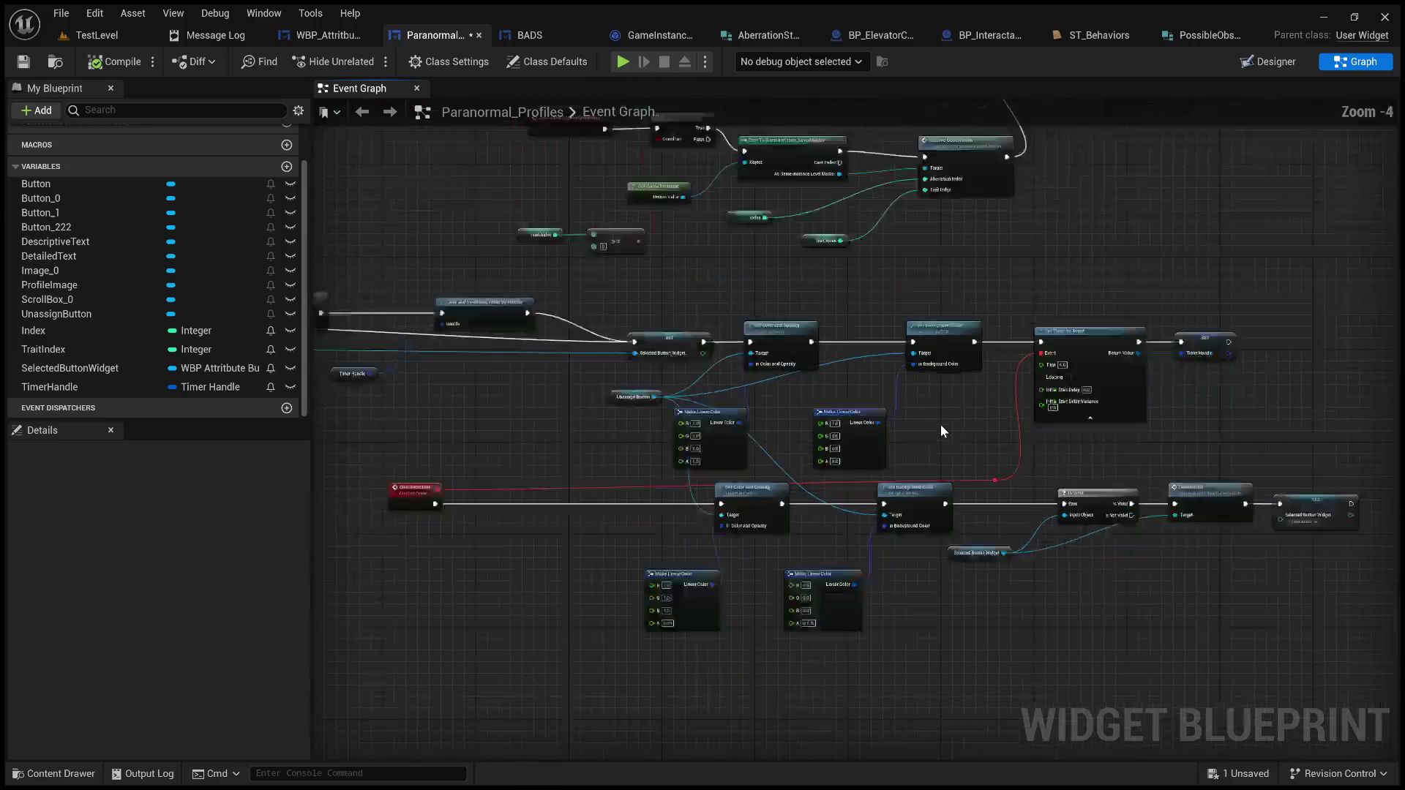
left_click(625, 37)
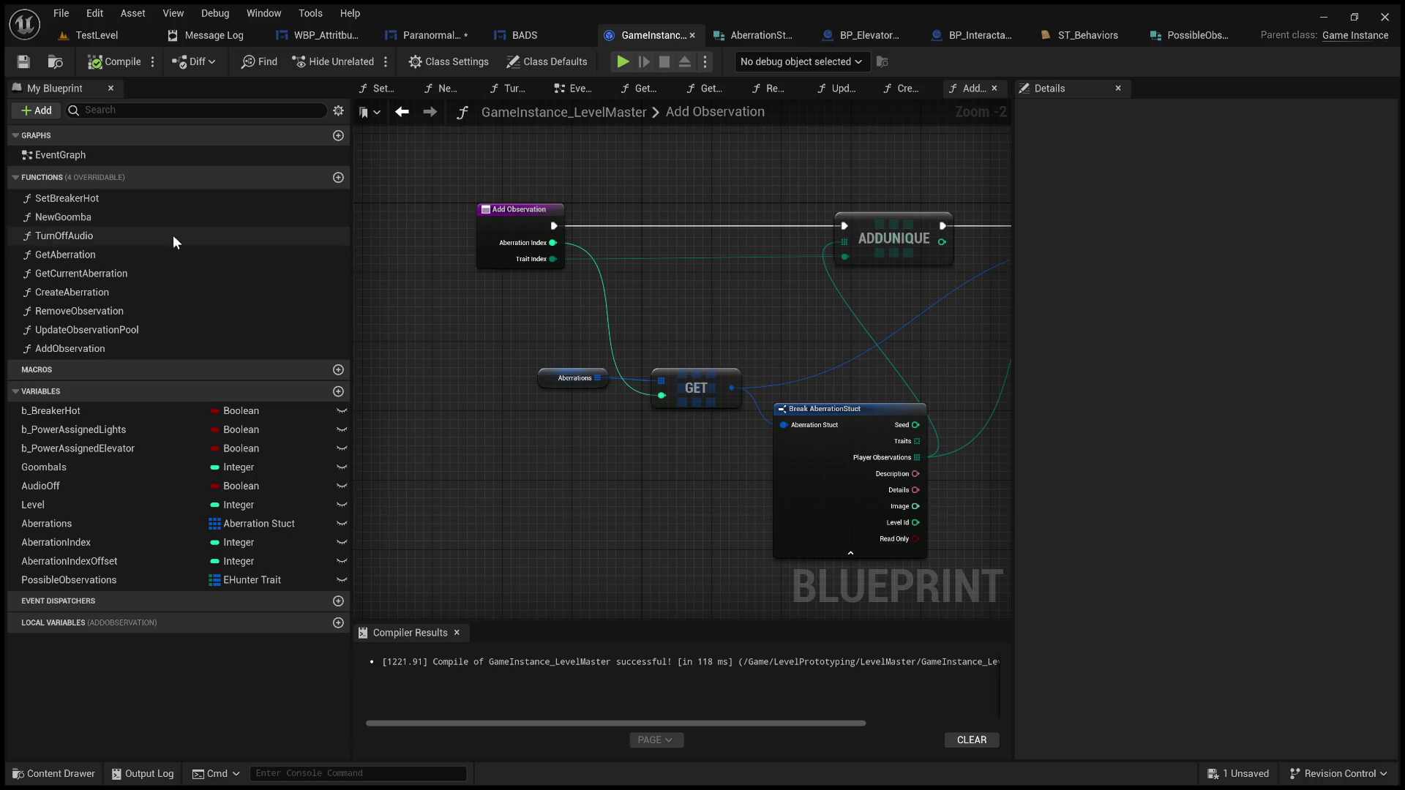
left_click(338, 178)
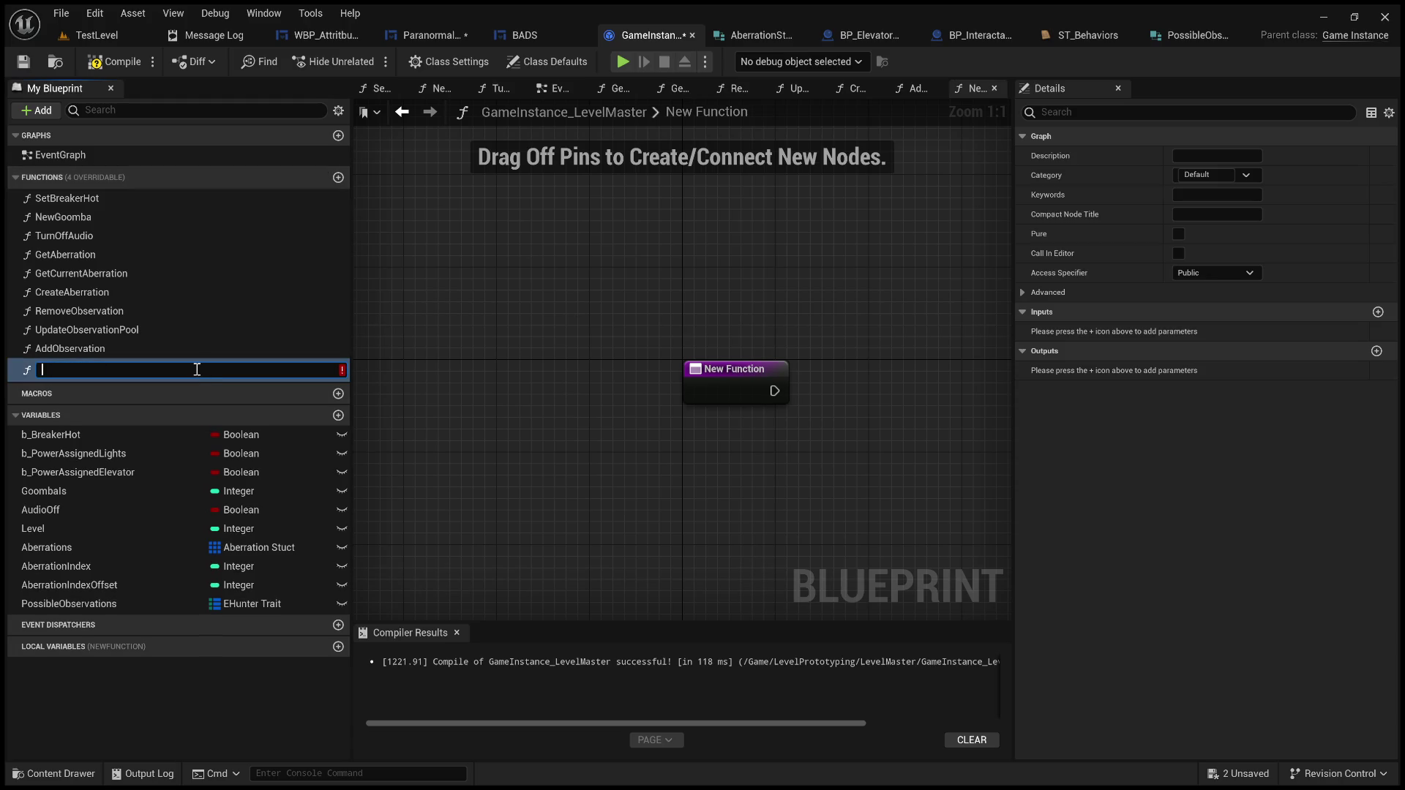
left_click(138, 361)
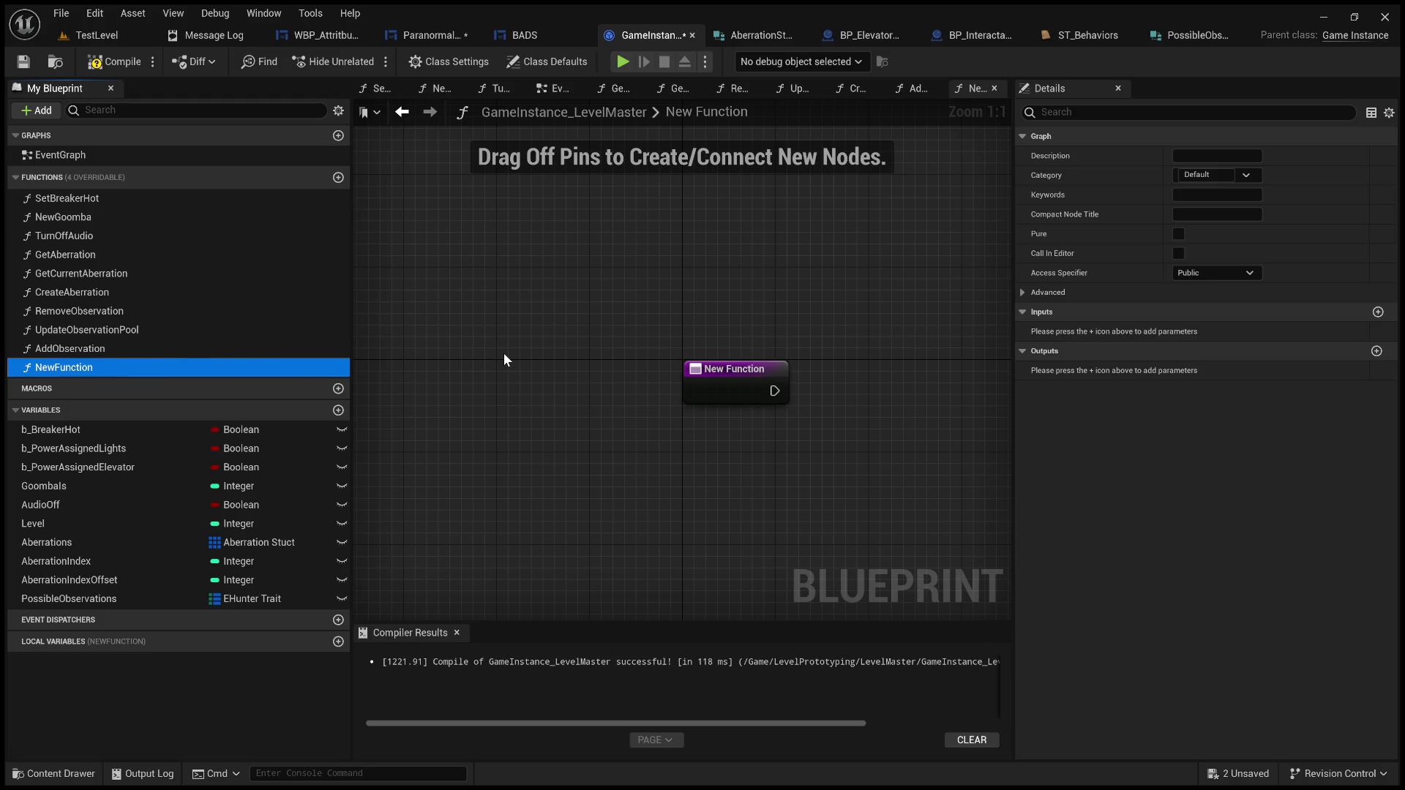
key("Delete")
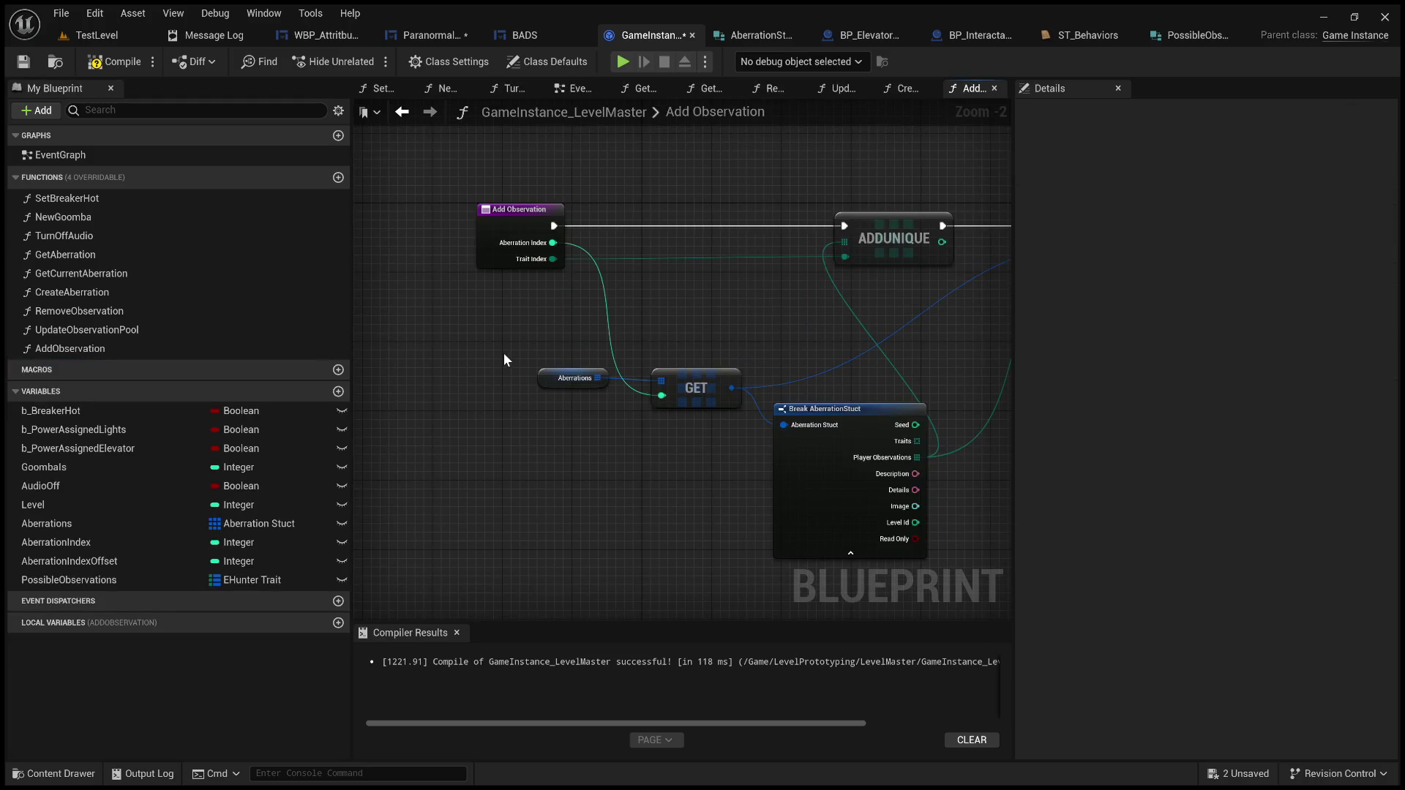
left_click(339, 392)
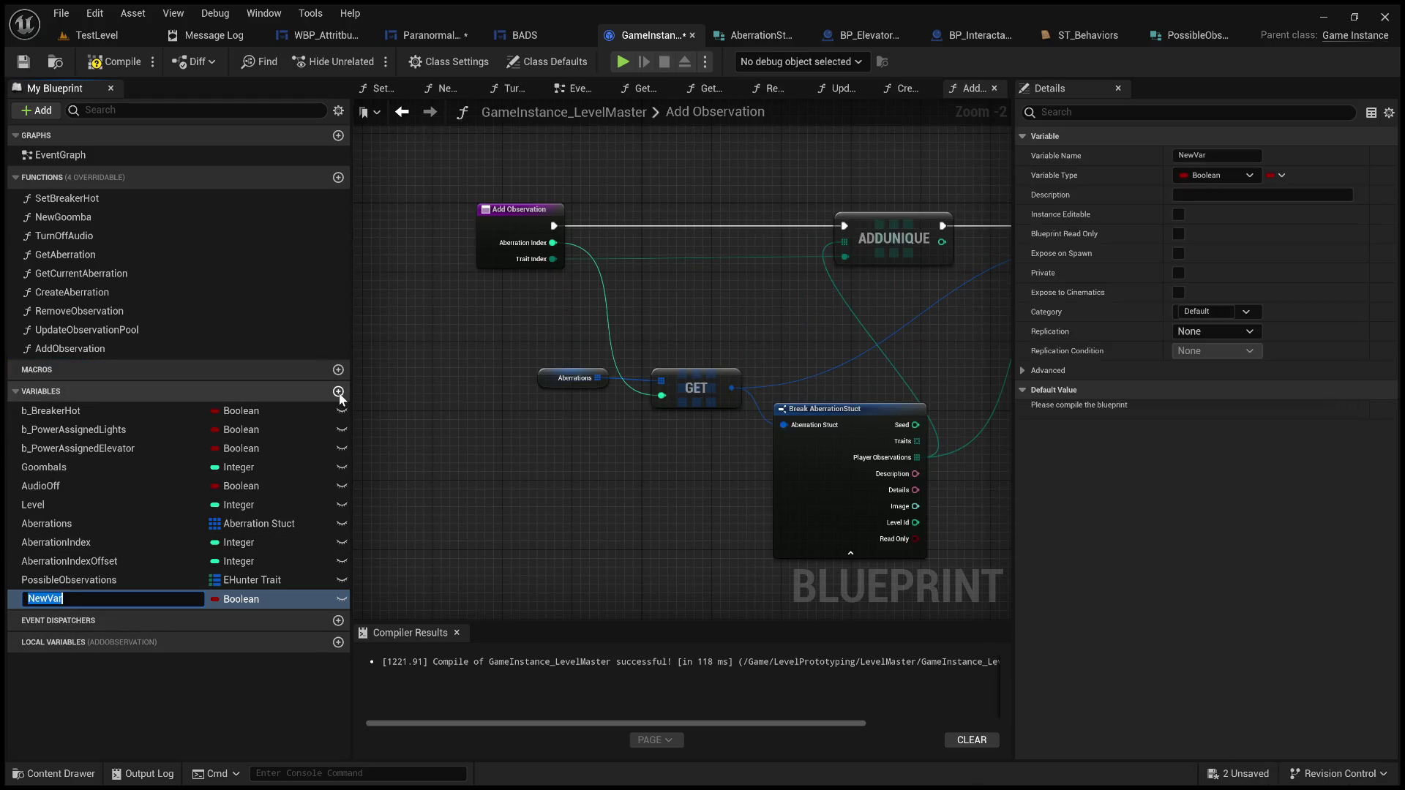
Step: Rename the new game instance variable from NewVar to ParanormalProfiles
key("Return")
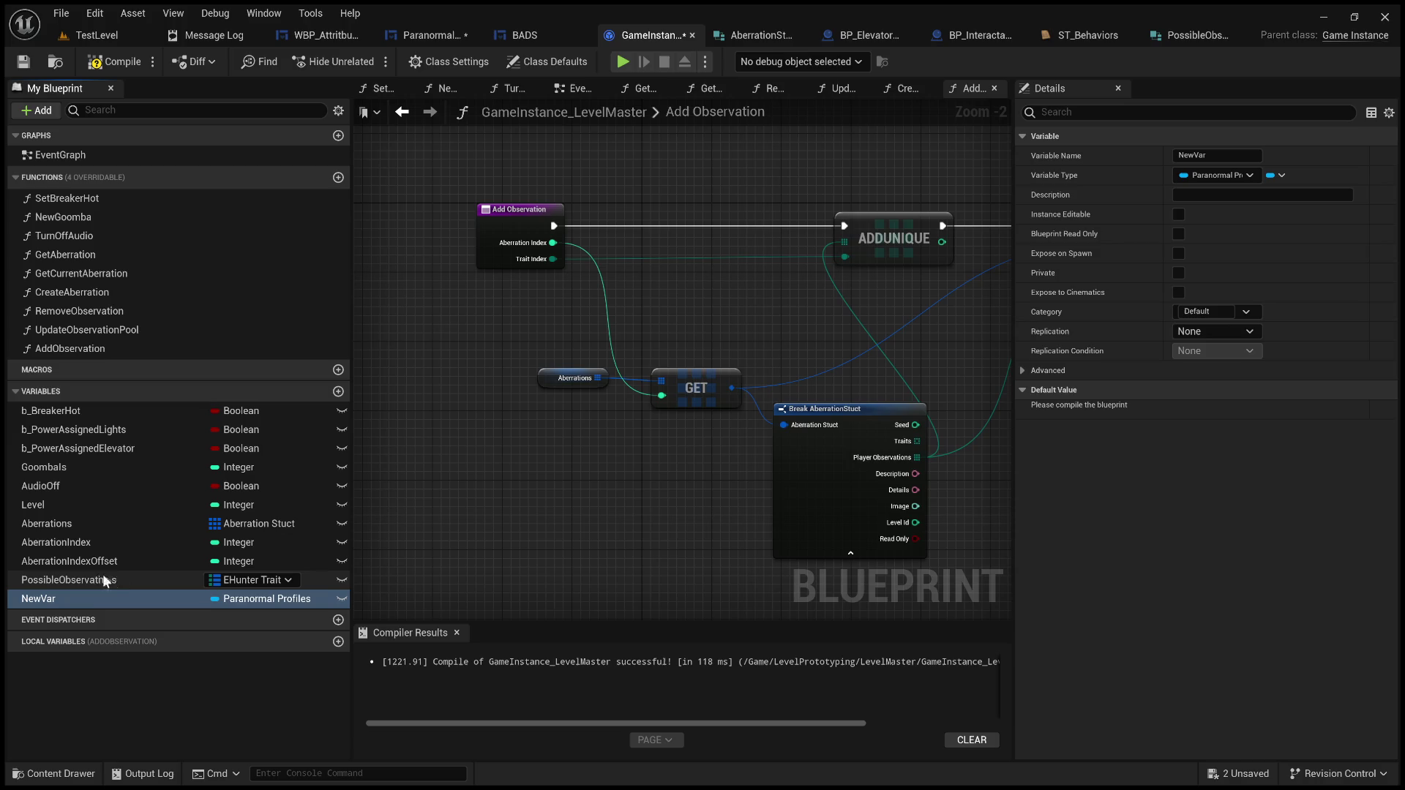
double_click(78, 599)
key("BackSpace")
type("ParanormalProfiles")
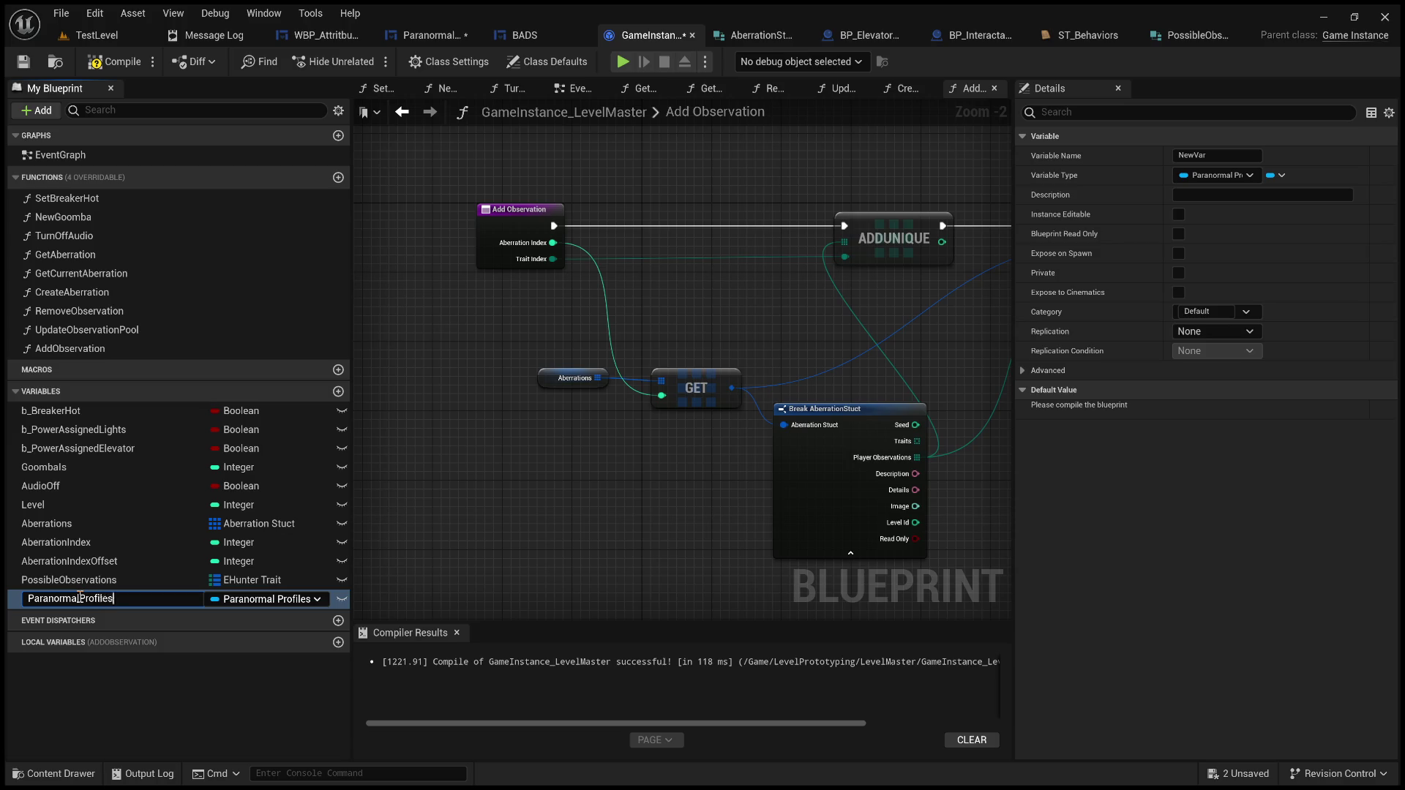
key("Return")
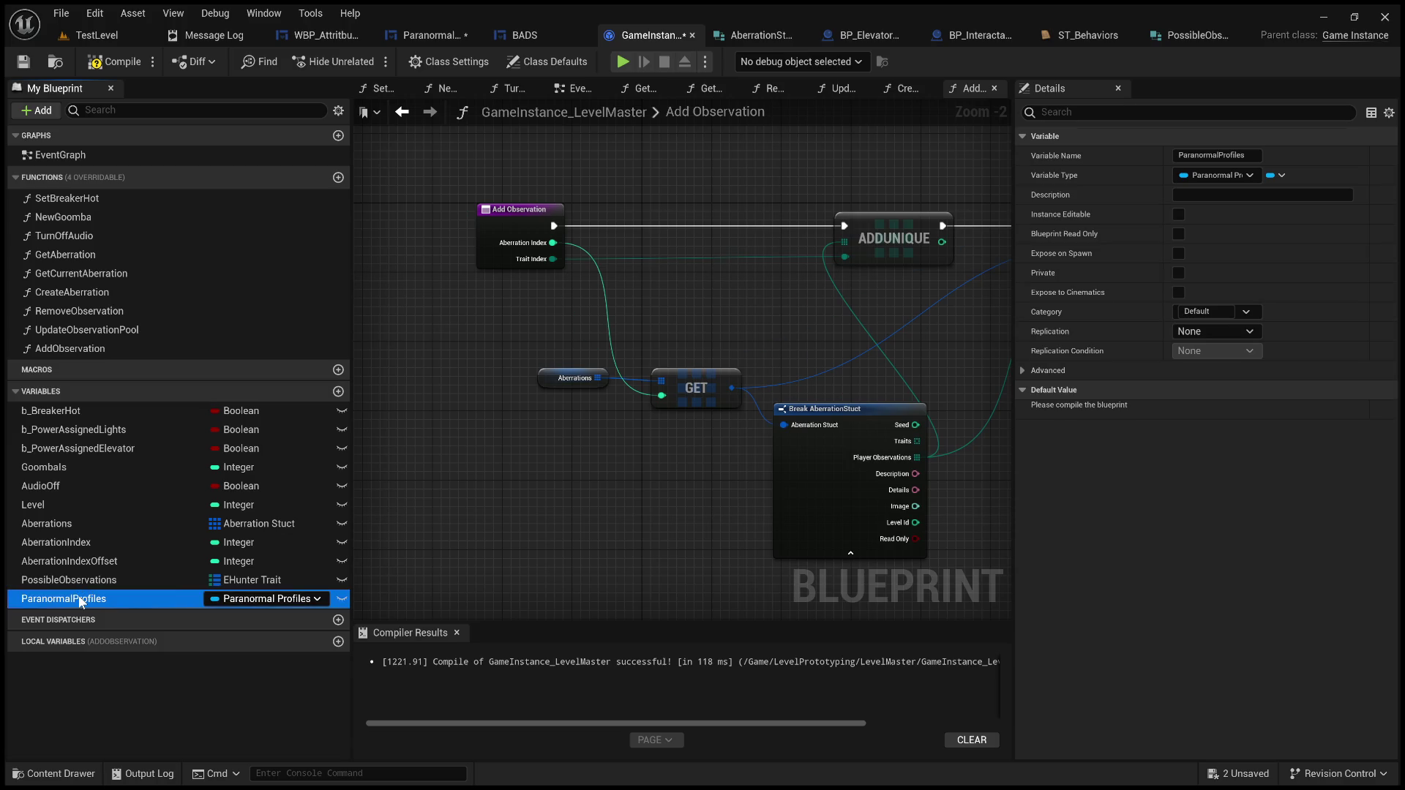
Step: Compile and save the GameInstance_LevelMaster blueprint
left_click(125, 66)
left_click(24, 64)
left_click(430, 34)
Step: Add a SET ParanormalProfiles node after the GameInstance cast, wiring its execution and target
scroll(885, 337, "up", 3)
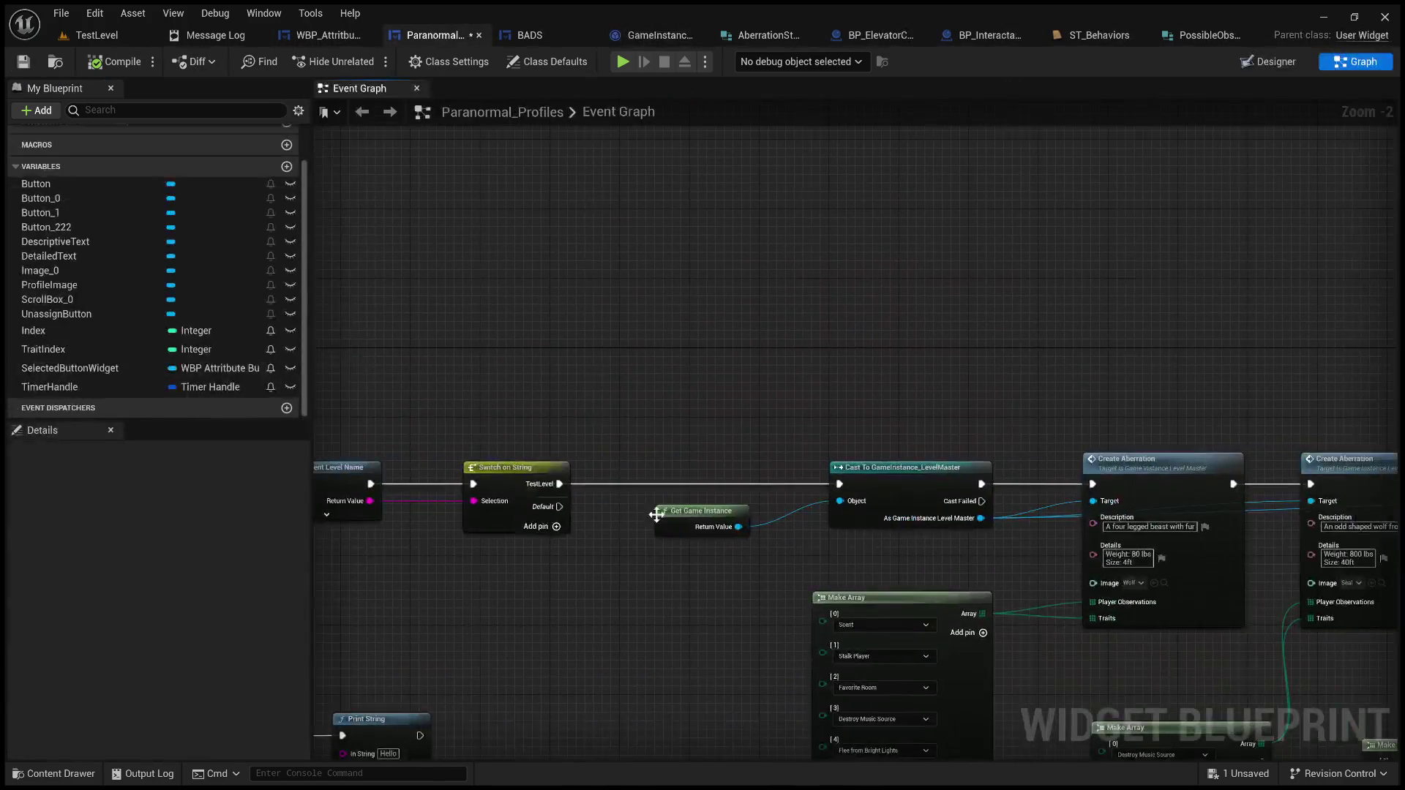
left_click_drag(981, 519, 1000, 371)
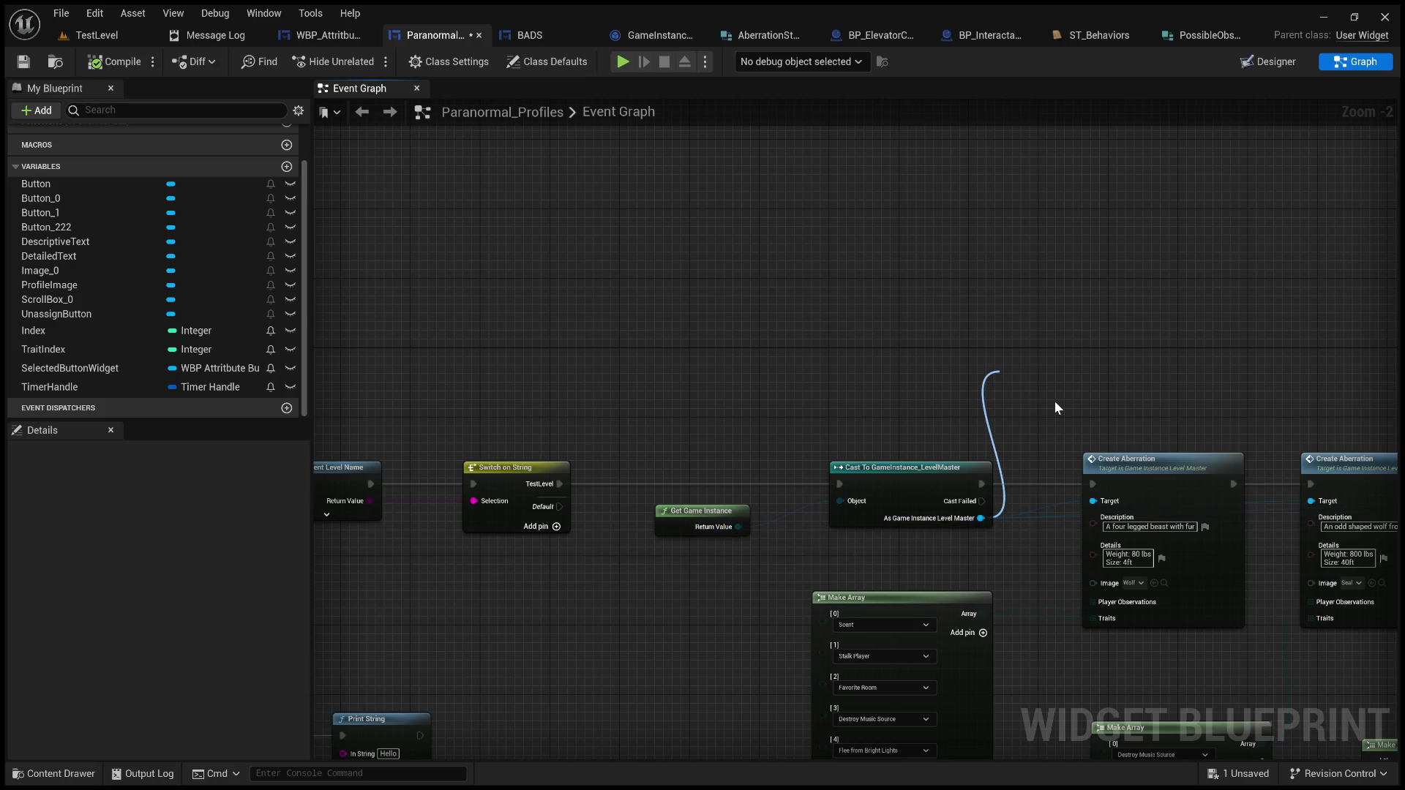
mouse_move(776, 530)
left_mouse_down()
mouse_move(863, 480)
mouse_move(778, 456)
mouse_move(688, 455)
mouse_move(706, 456)
mouse_move(690, 456)
mouse_move(715, 490)
left_mouse_up()
left_click(716, 496)
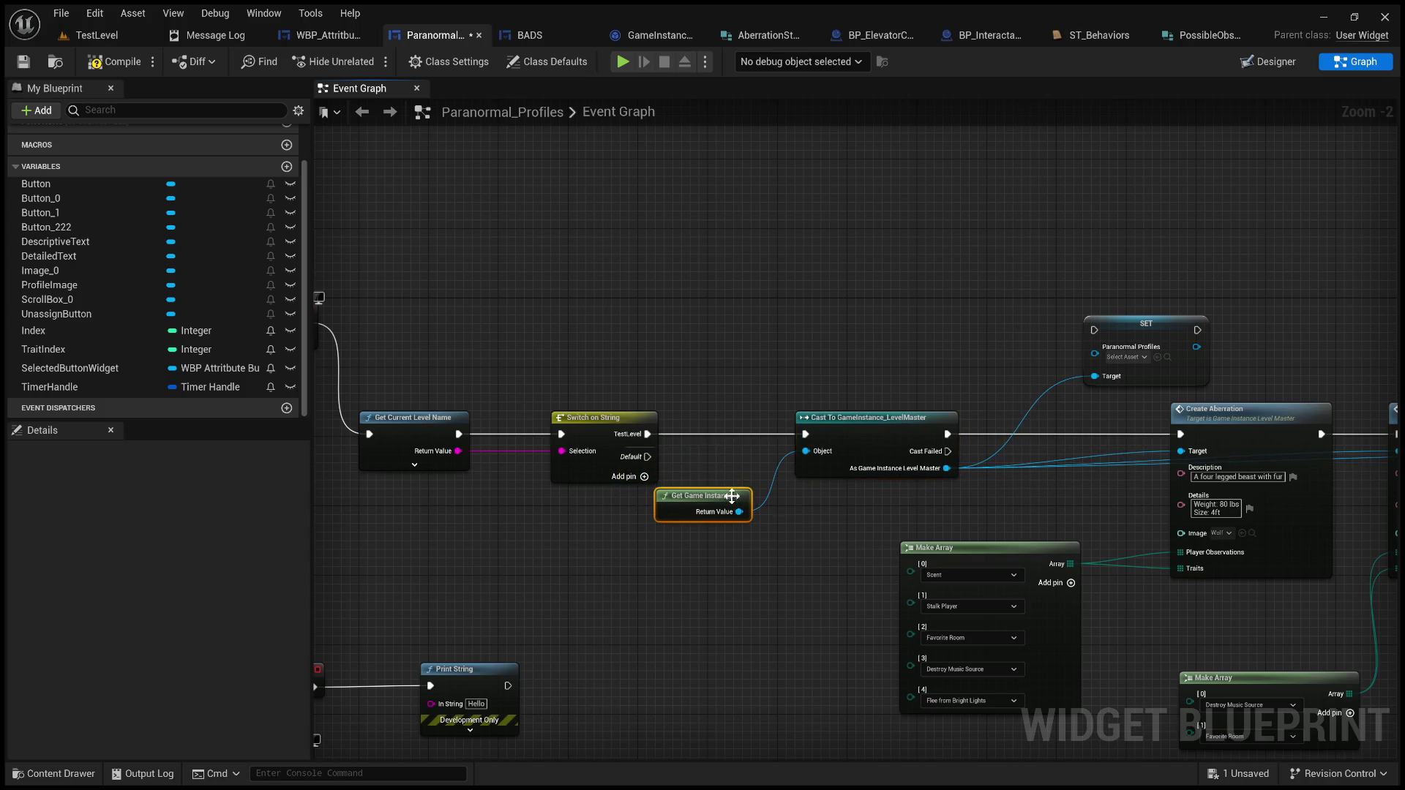
left_click_drag(1006, 353, 920, 449)
left_click_drag(811, 456, 861, 455)
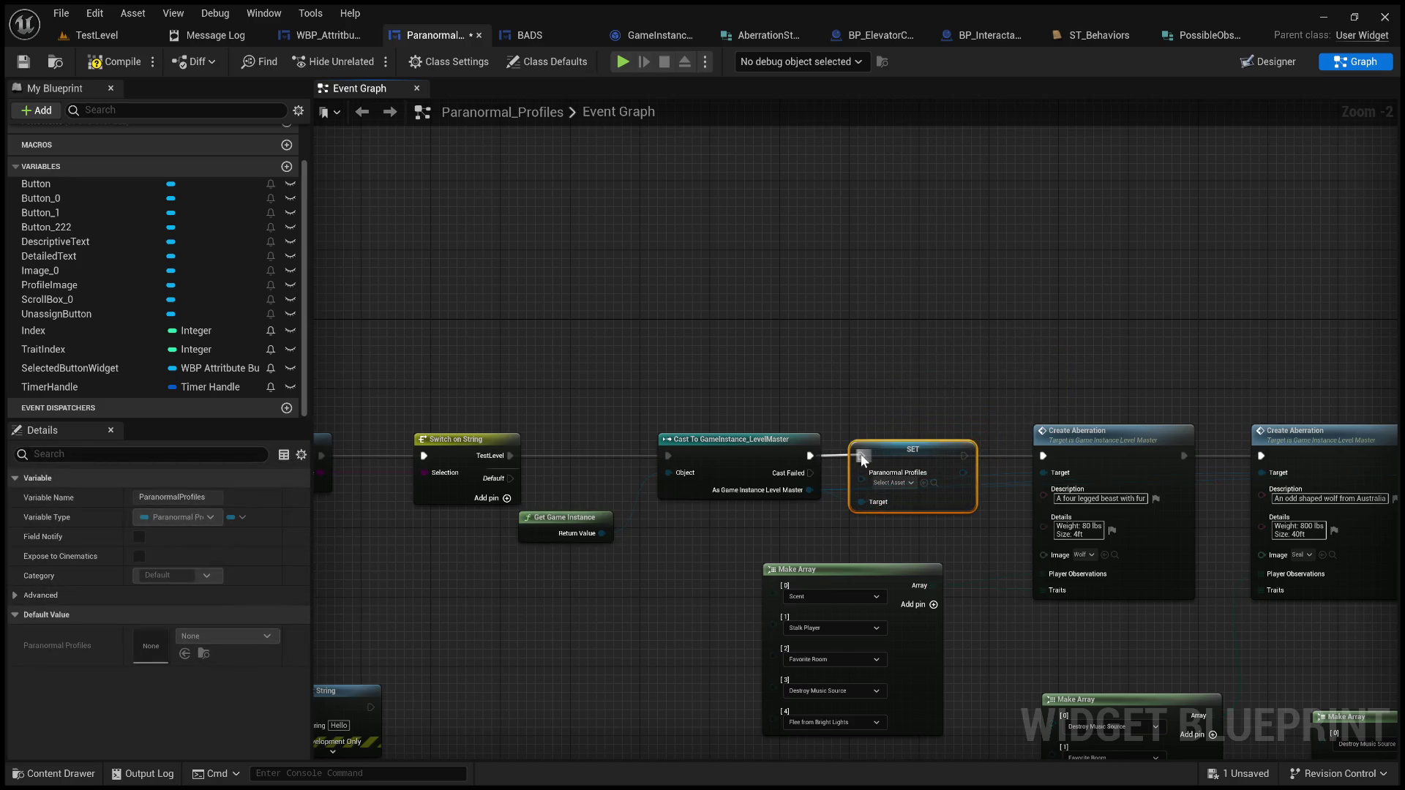
left_click_drag(965, 456, 1043, 455)
left_click_drag(808, 489, 878, 501)
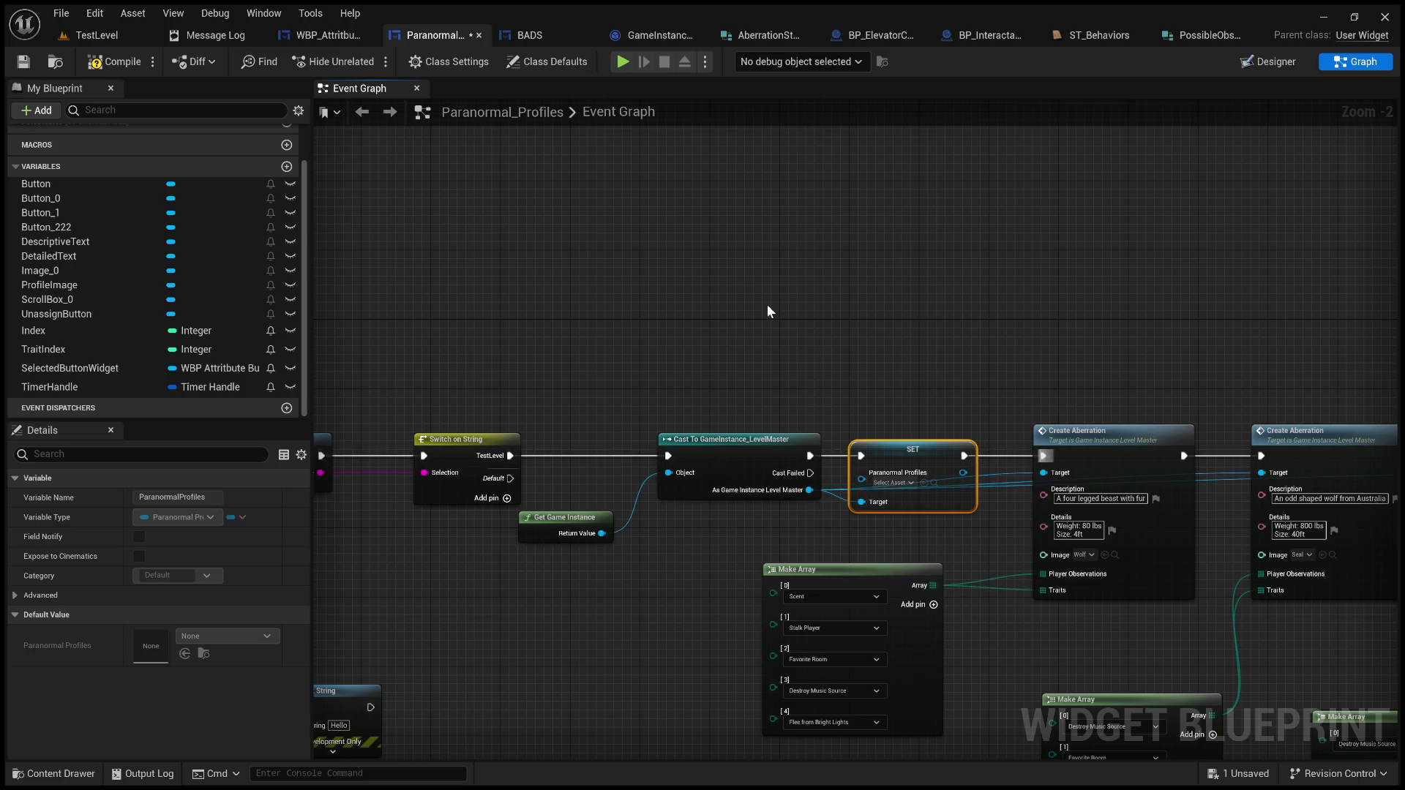
Step: Plug a Self reference into the setter's value, then compile and save Paranormal_Profiles
key("ctrl+v")
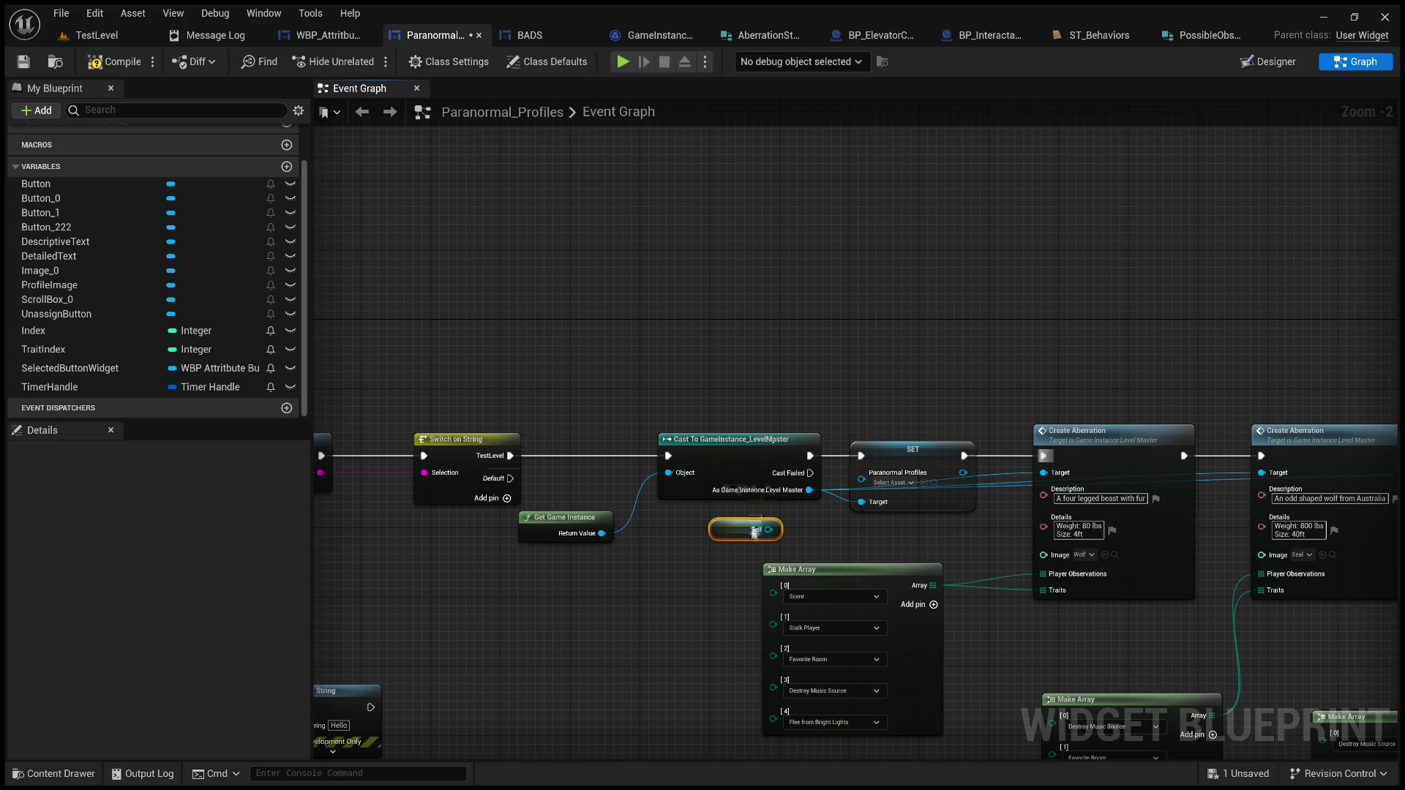
mouse_move(747, 527)
left_mouse_down()
mouse_move(750, 355)
mouse_move(863, 474)
left_mouse_up()
left_click_drag(753, 348, 797, 392)
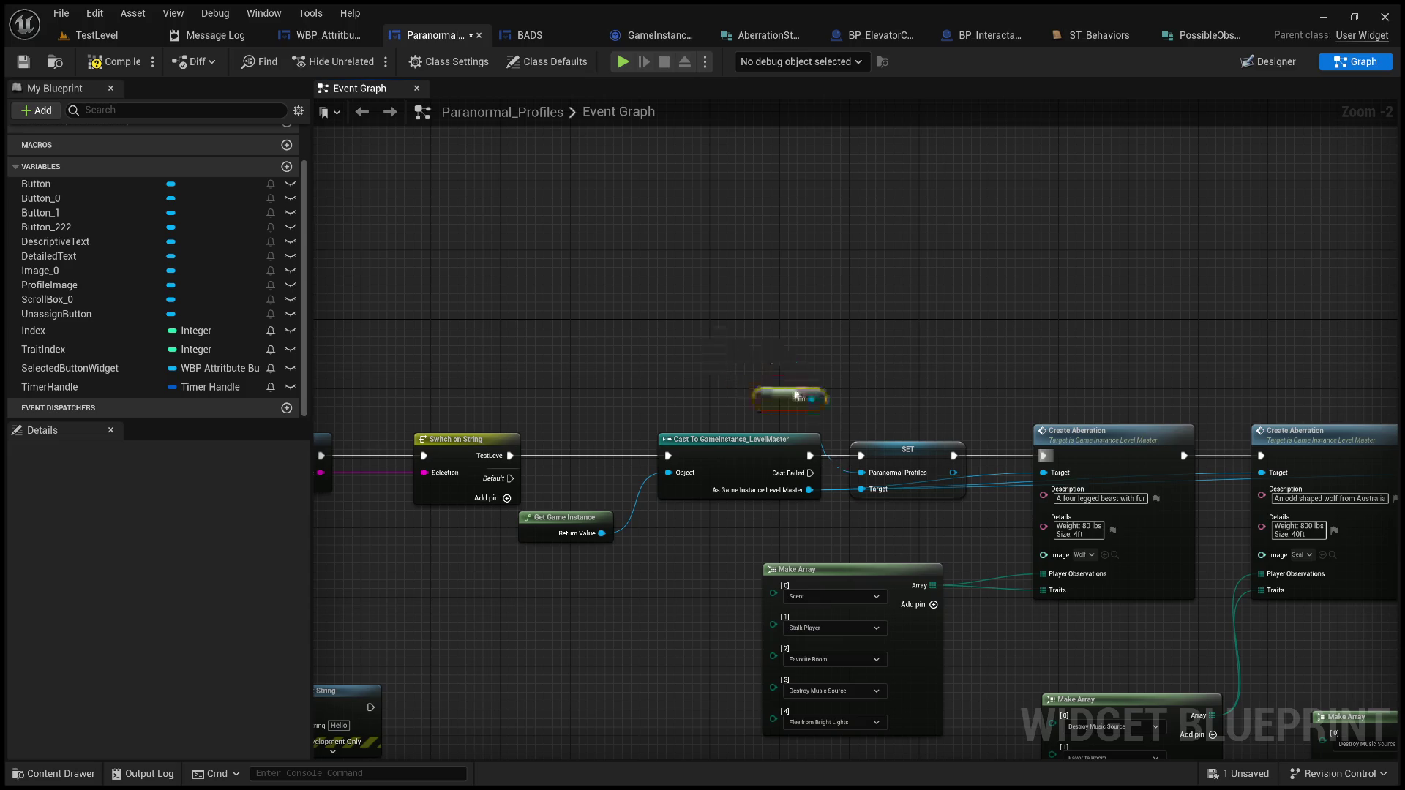
left_click(109, 62)
left_click(16, 66)
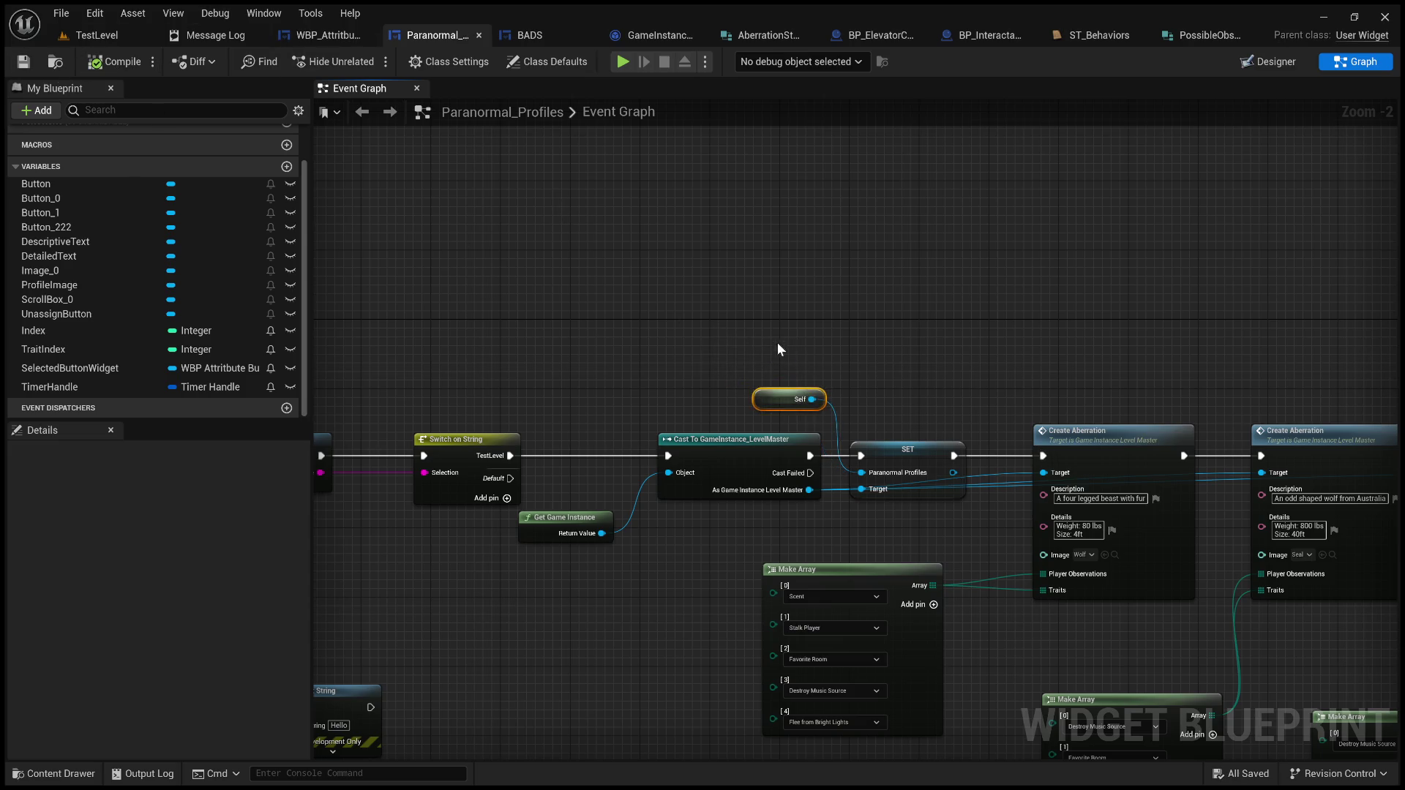
left_click(560, 38)
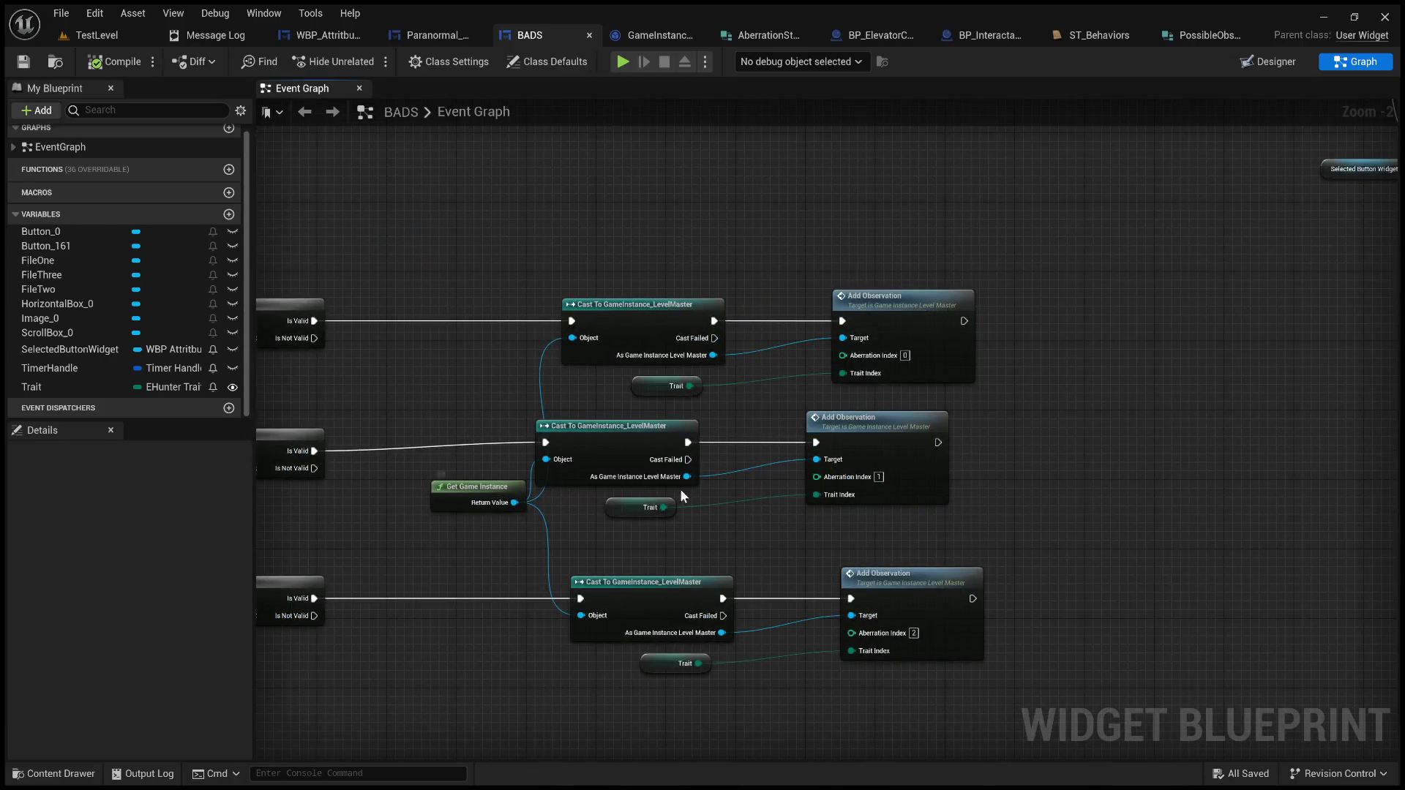
Step: In BADS, add a Get Paranormal Profiles node from FileTwo's game instance cast and drag out its pin
left_click_drag(687, 478, 793, 525)
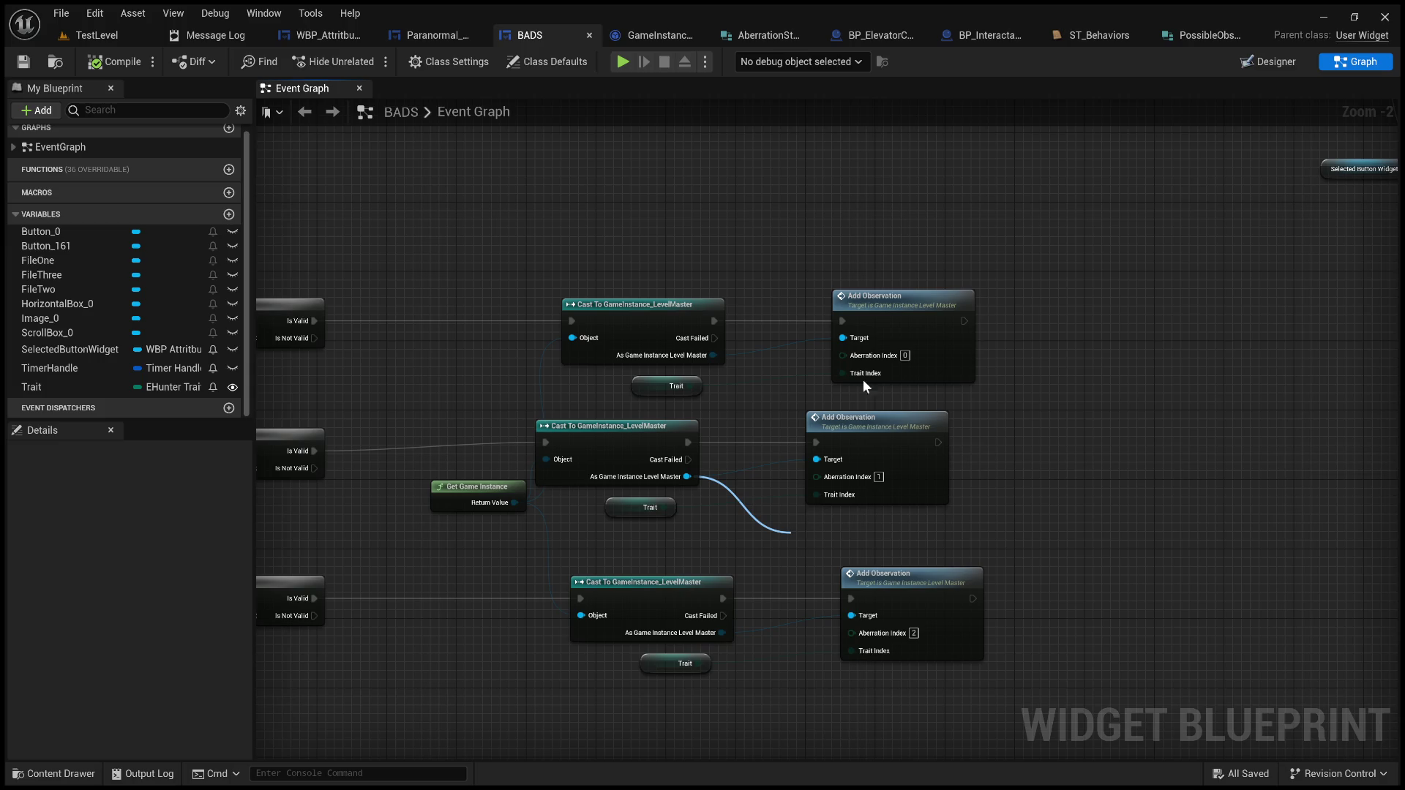
left_click(887, 345)
left_click_drag(912, 542, 1049, 487)
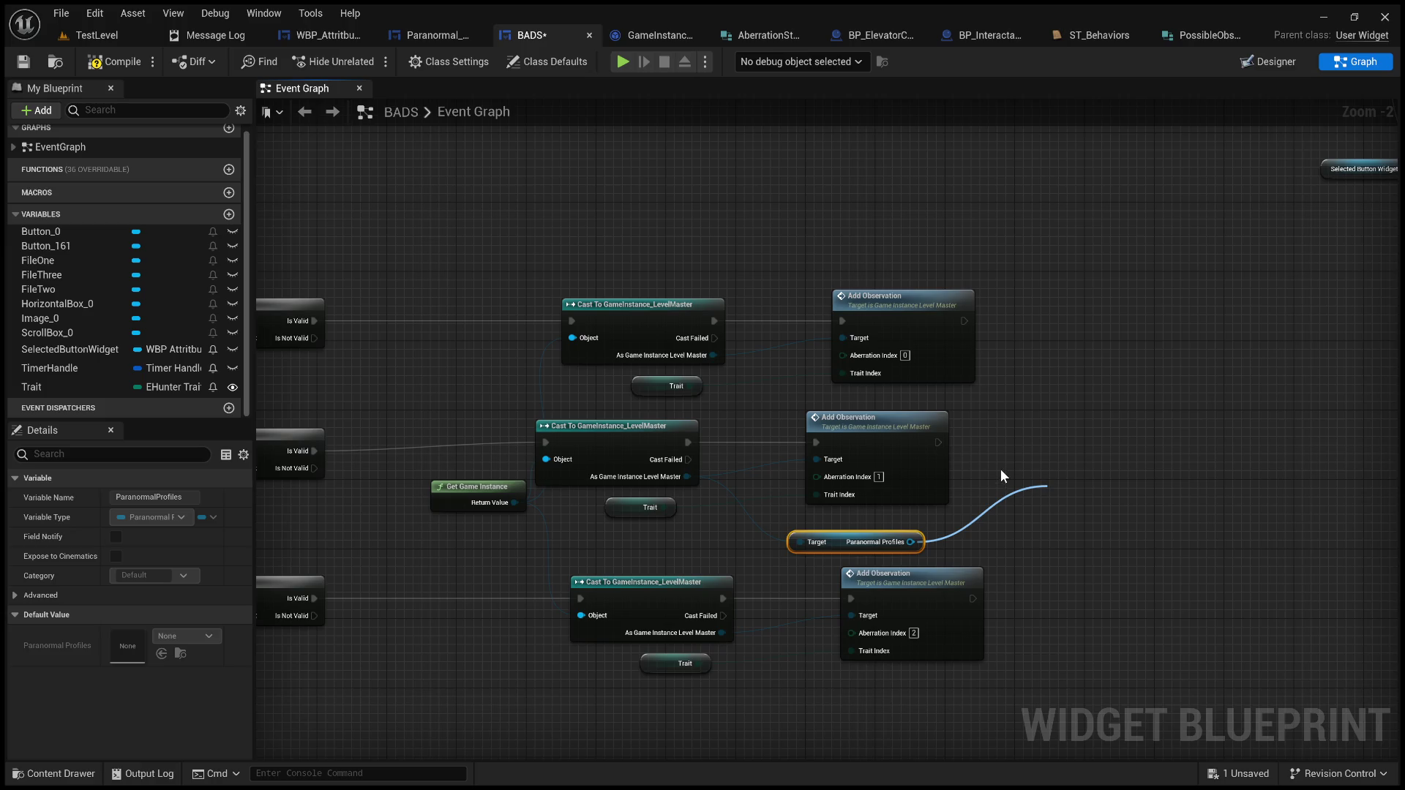
left_click(424, 38)
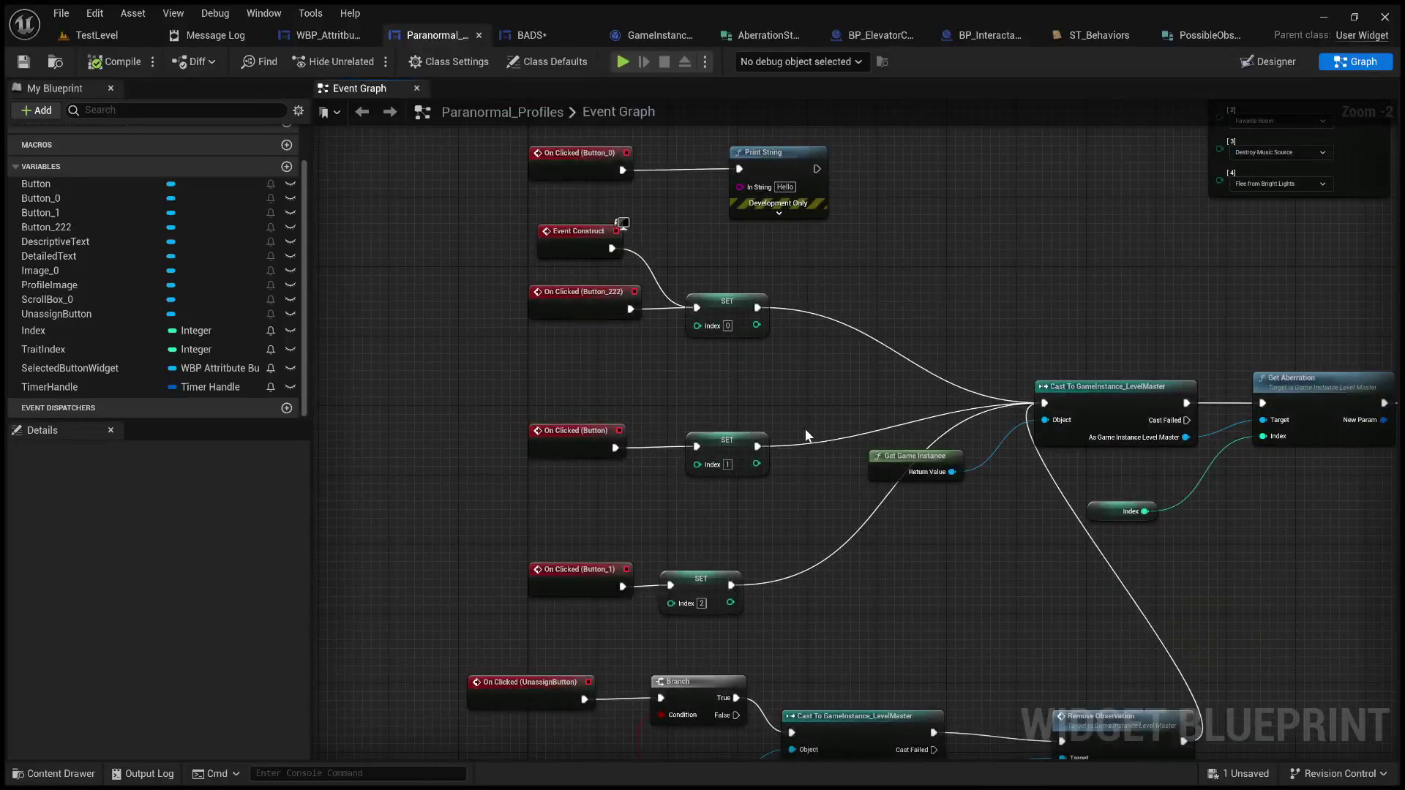
scroll(805, 429, "down", 3)
scroll(903, 331, "up", 2)
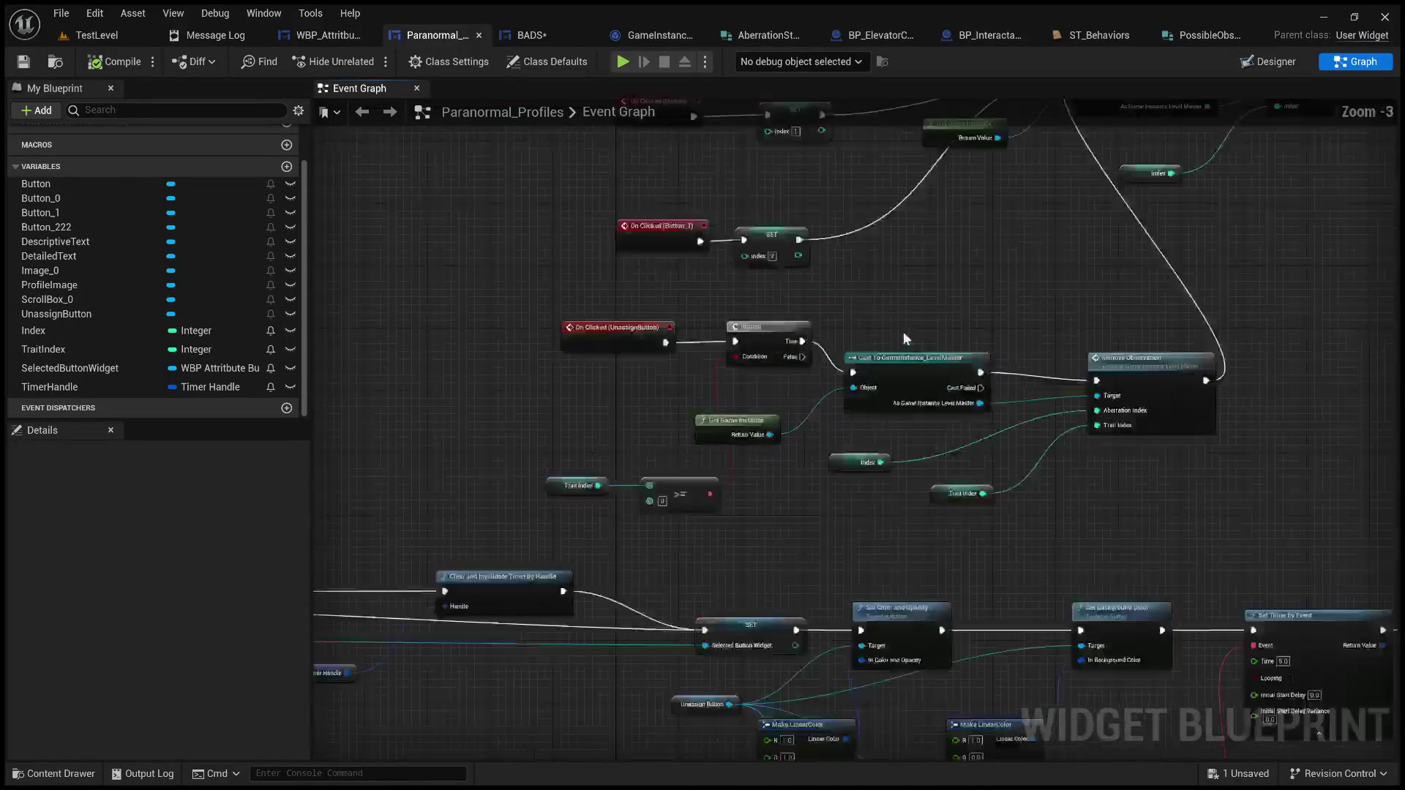
mouse_move(884, 291)
left_mouse_down()
mouse_move(885, 608)
mouse_move(866, 551)
mouse_move(871, 669)
mouse_move(756, 278)
mouse_move(699, 146)
left_mouse_up()
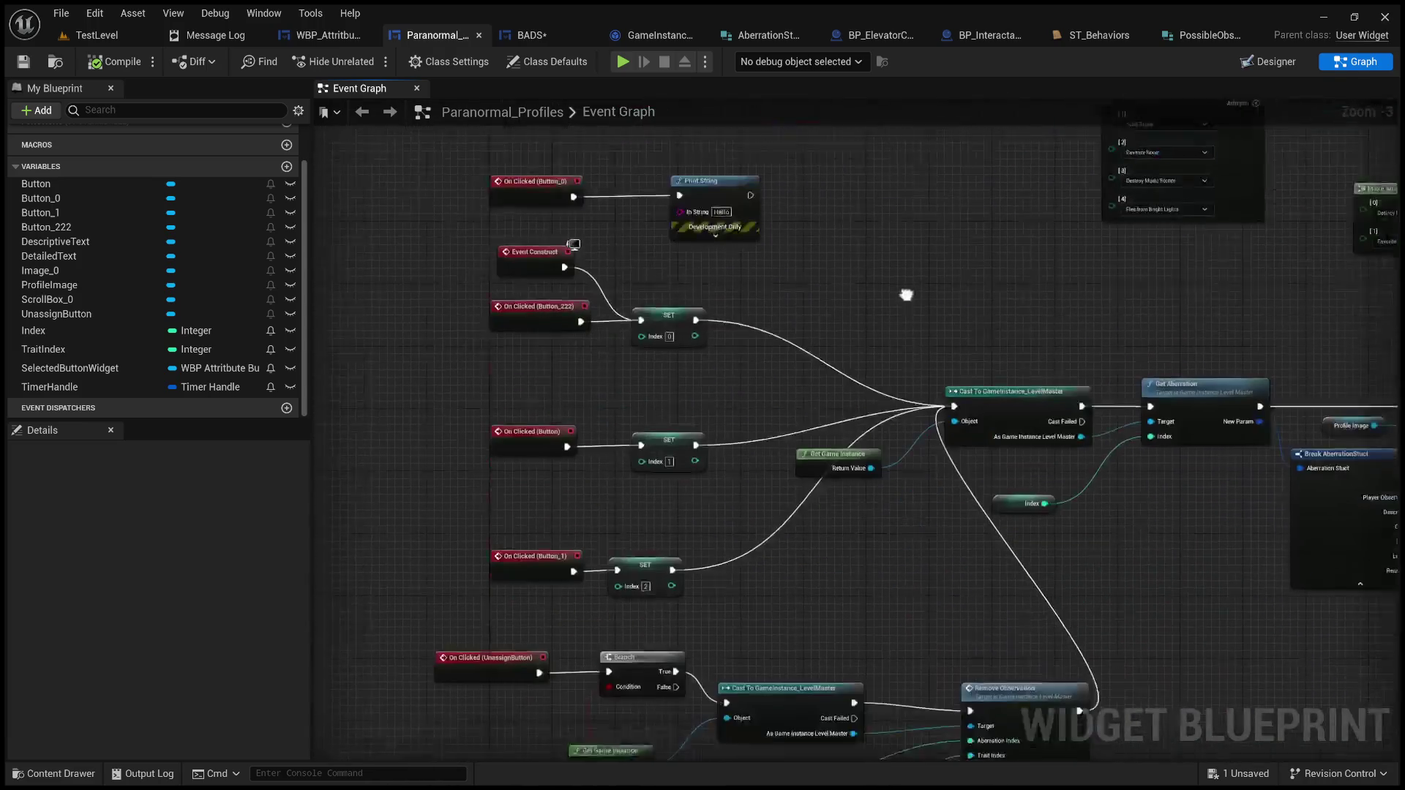
mouse_move(907, 313)
left_mouse_down()
mouse_move(887, 402)
mouse_move(849, 220)
mouse_move(1208, 147)
mouse_move(798, 440)
mouse_move(542, 492)
mouse_move(380, 505)
left_mouse_up()
scroll(1024, 183, "down", 1)
scroll(797, 440, "up", 2)
scroll(797, 440, "down", 1)
scroll(380, 505, "up", 1)
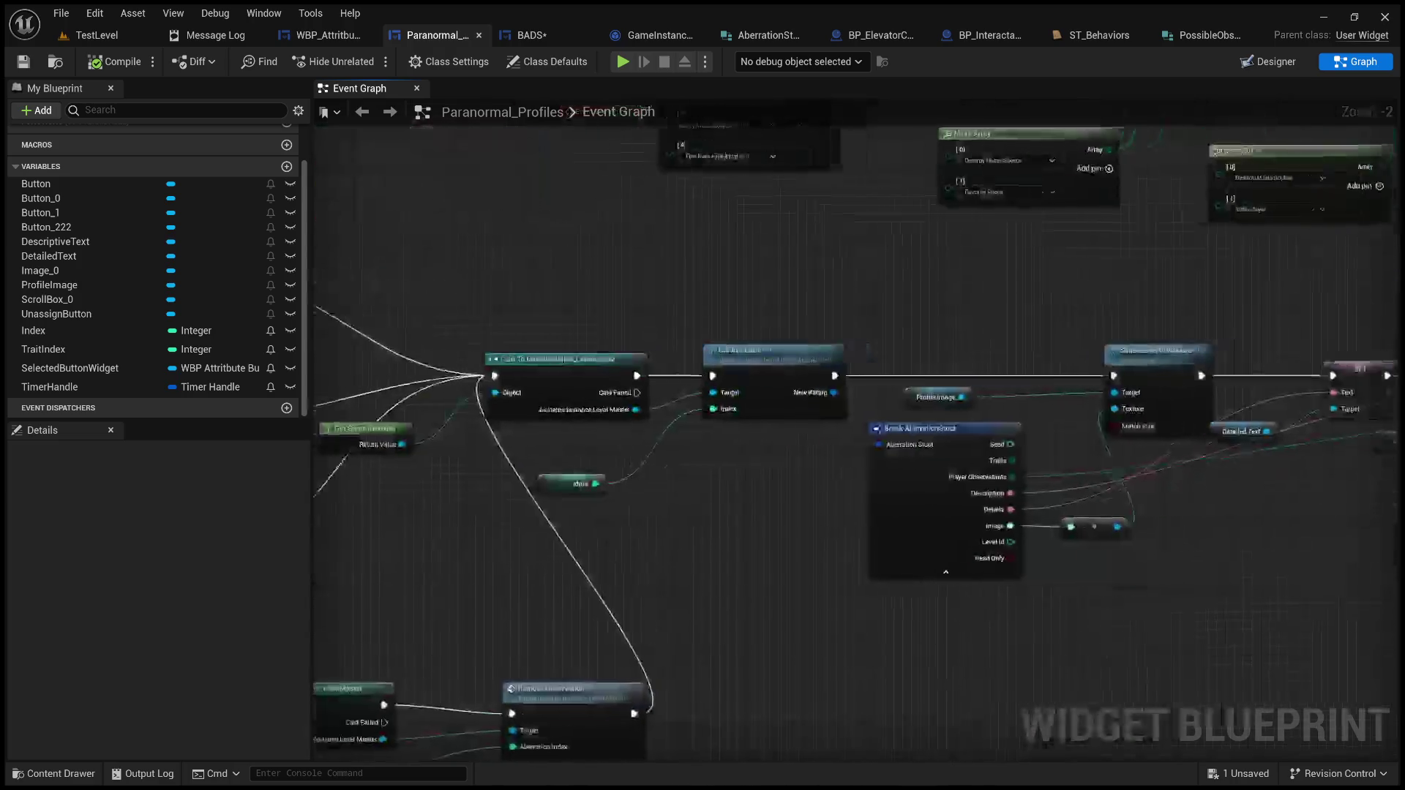
left_click_drag(1098, 439, 195, 489)
left_click_drag(1120, 493, 1012, 511)
mouse_move(1133, 386)
left_mouse_down()
mouse_move(514, 488)
mouse_move(374, 491)
mouse_move(205, 433)
mouse_move(859, 656)
mouse_move(886, 725)
mouse_move(944, 739)
mouse_move(1090, 732)
mouse_move(1105, 711)
left_mouse_up()
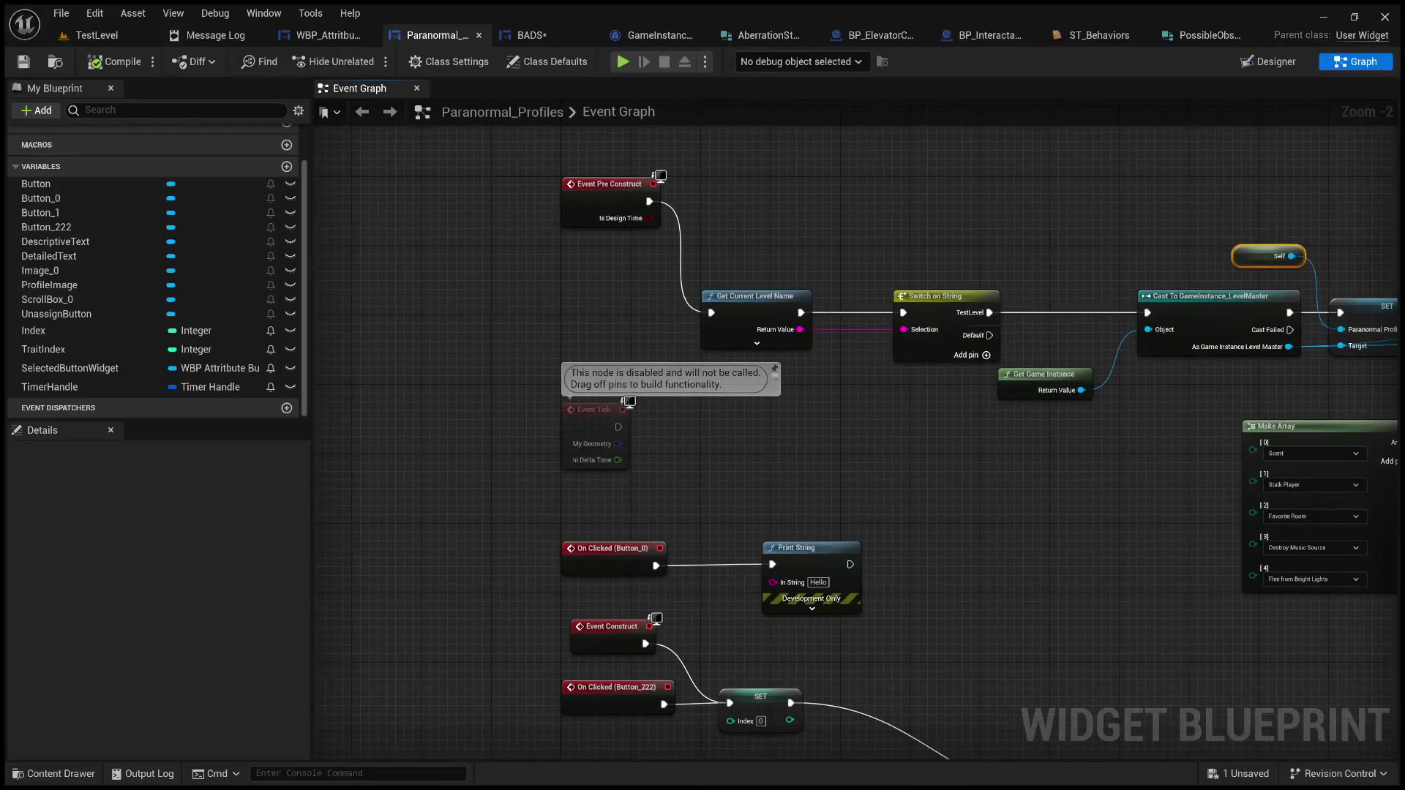
mouse_move(1021, 695)
left_mouse_down()
mouse_move(1036, 558)
mouse_move(951, 303)
left_mouse_up()
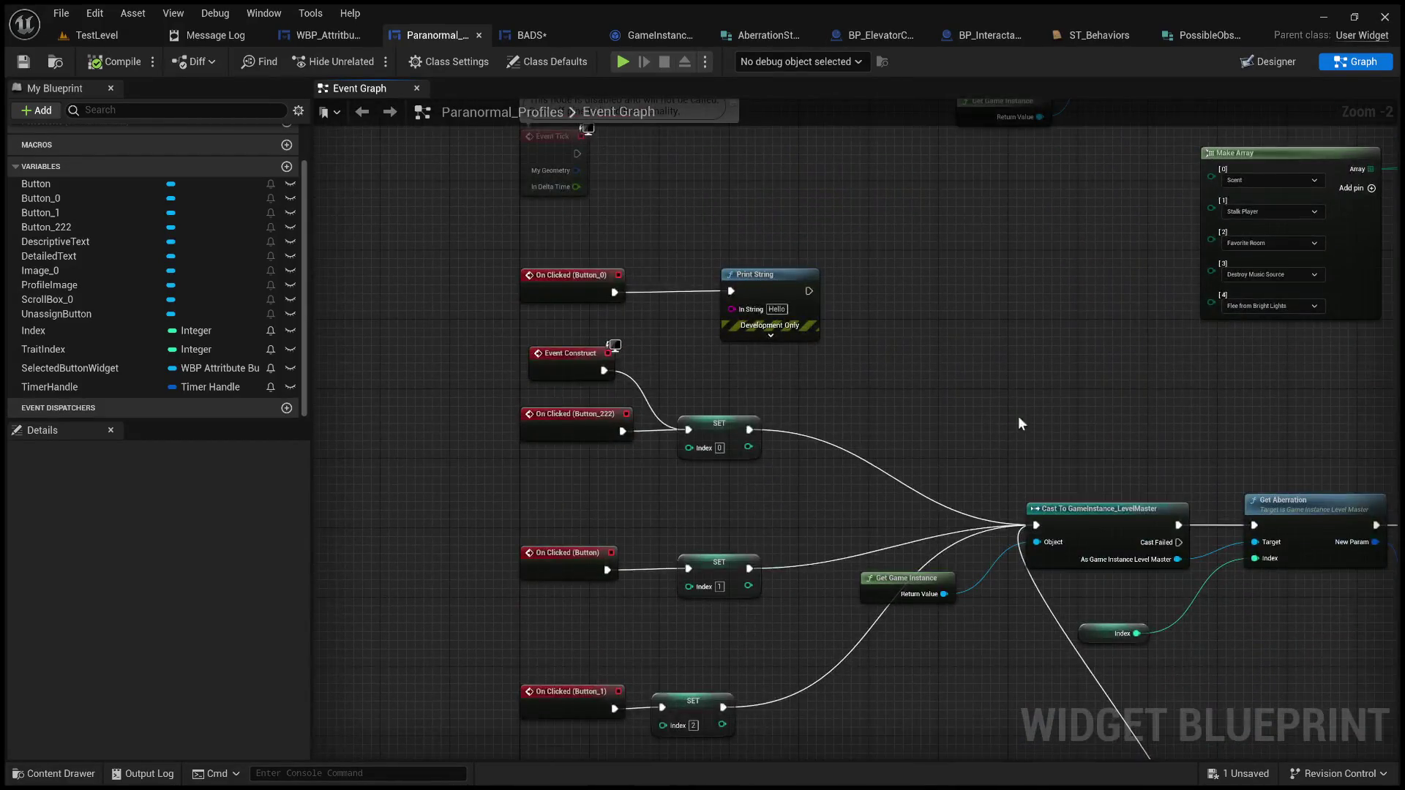
left_click_drag(1011, 395, 903, 108)
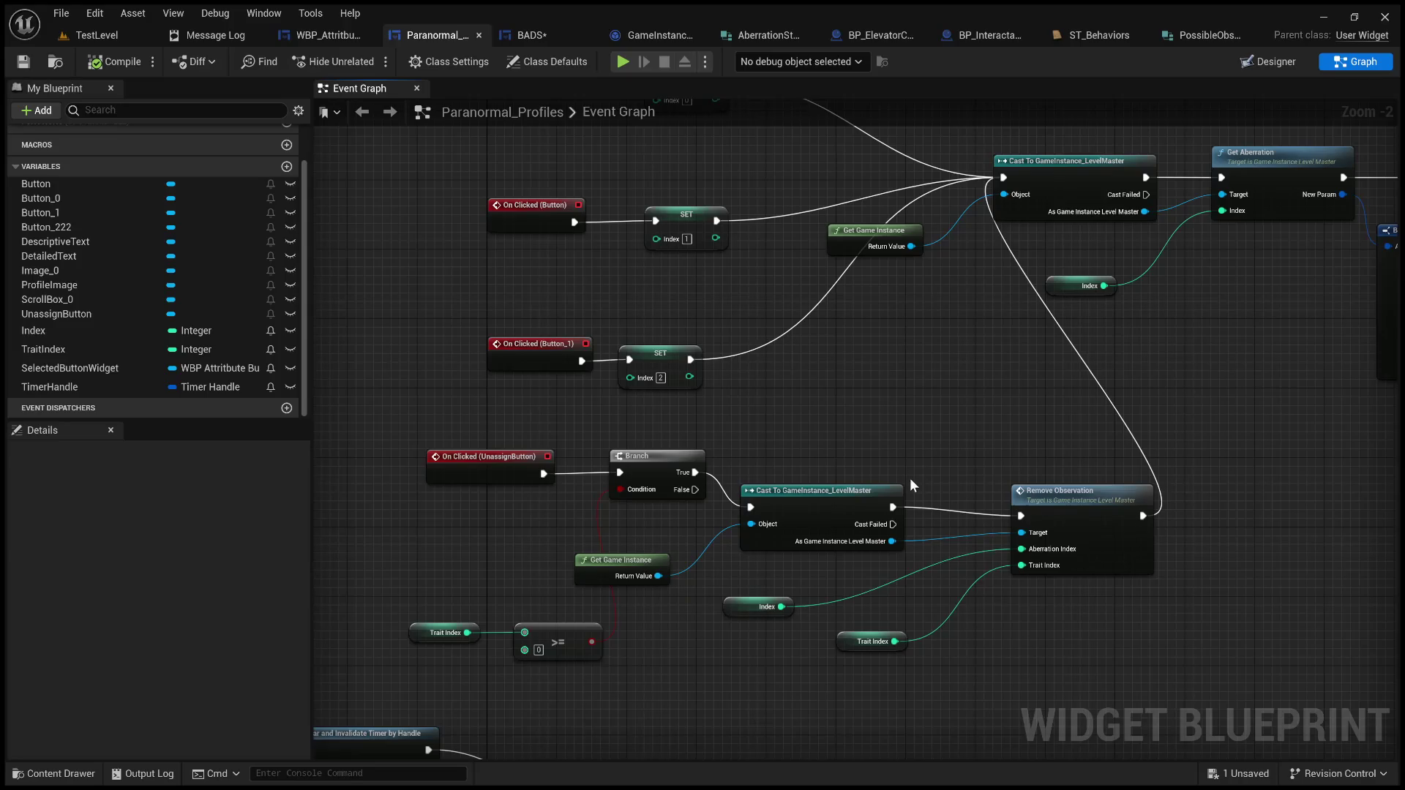
left_click_drag(911, 478, 902, 273)
scroll(902, 274, "down", 1)
scroll(896, 379, "down", 2)
mouse_move(895, 379)
left_mouse_down()
mouse_move(904, 338)
mouse_move(740, 210)
mouse_move(718, 454)
mouse_move(658, 307)
mouse_move(572, 164)
left_mouse_up()
scroll(769, 335, "up", 1)
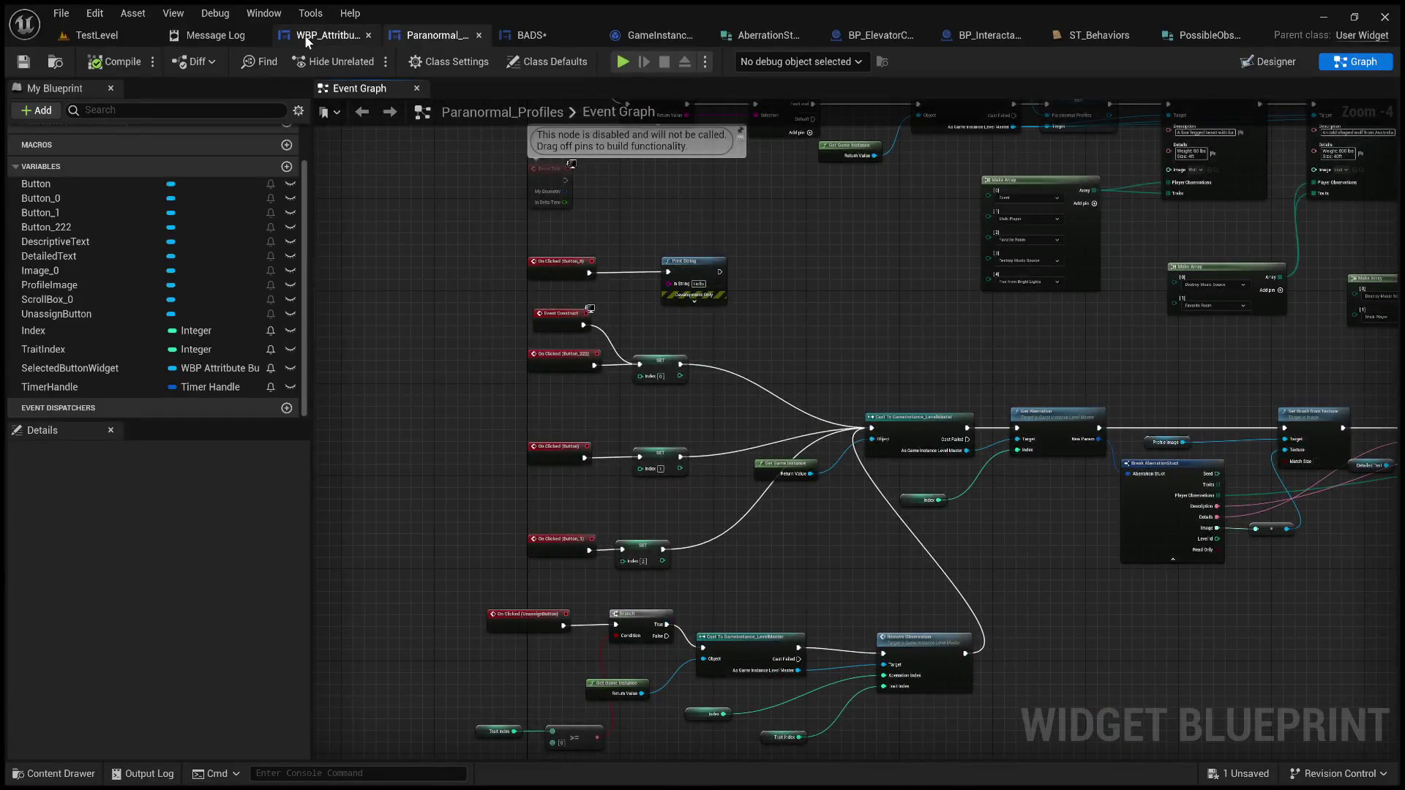
Step: Look over the WBP_AttributeButton graph, including its disabled event nodes
left_click(328, 35)
mouse_move(477, 251)
left_mouse_down()
mouse_move(1096, 342)
mouse_move(1390, 354)
left_mouse_up()
scroll(1113, 313, "down", 2)
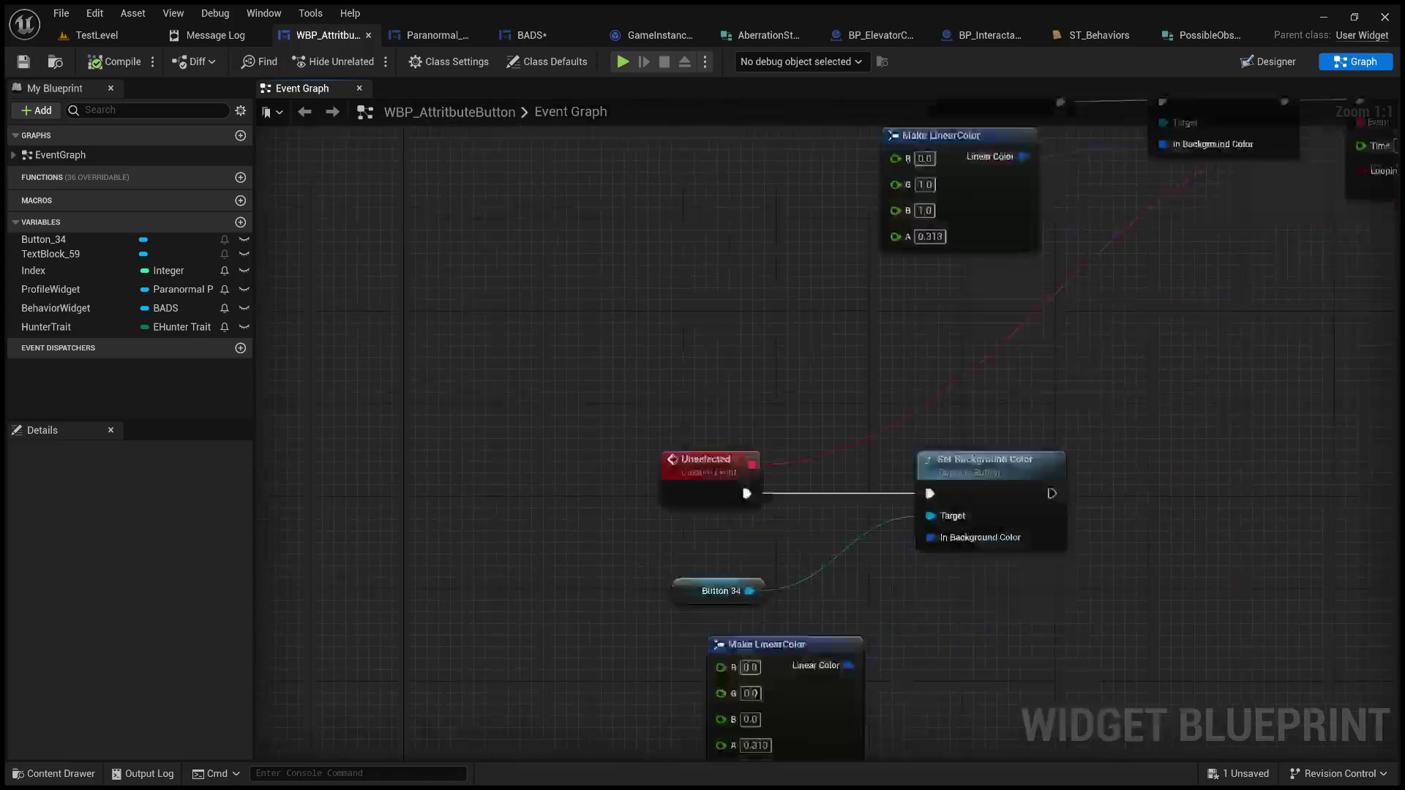
left_click_drag(1113, 313, 1088, 507)
scroll(889, 467, "down", 3)
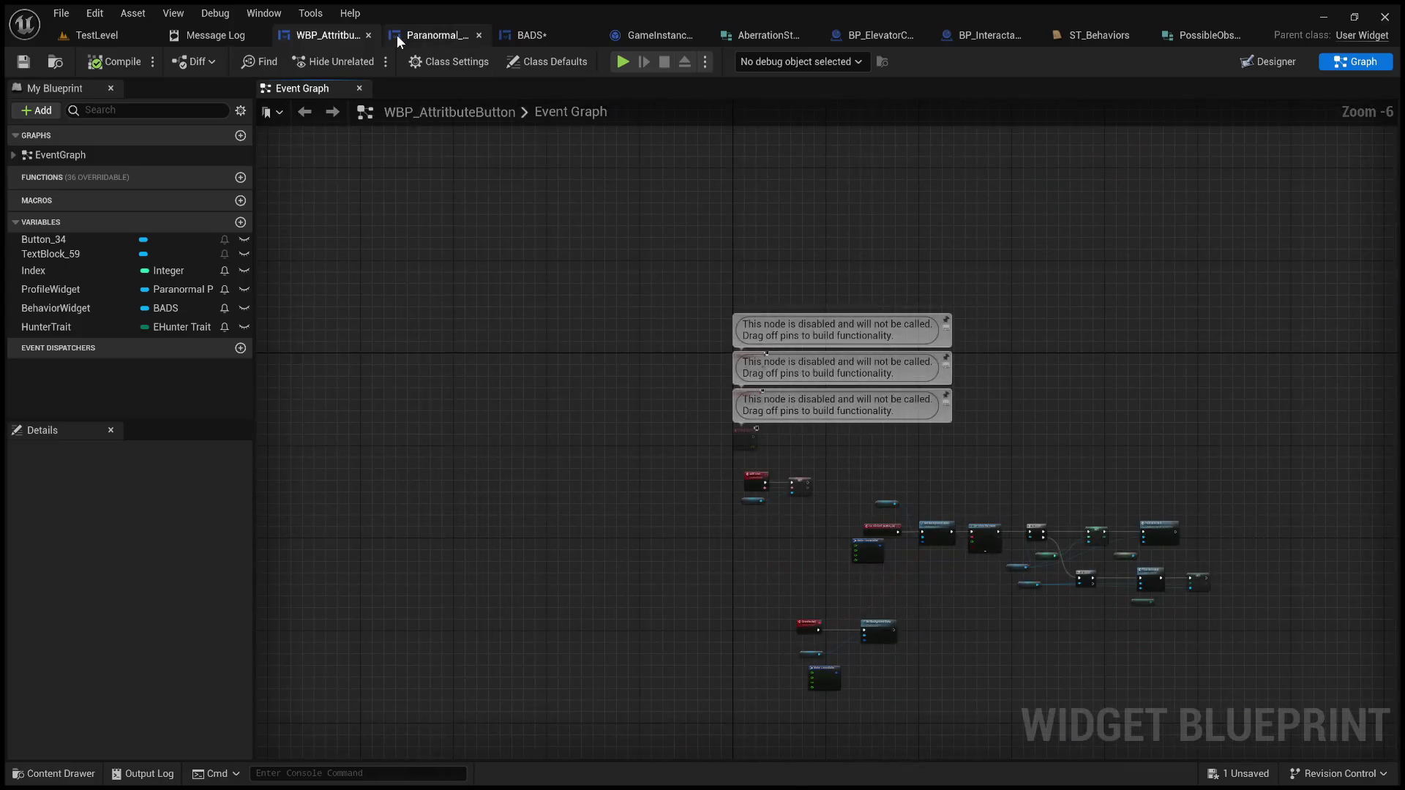
Step: In the BADS graph, bring the timer, Set Color, On Clicked and Print String nodes into view
left_click(397, 34)
left_click(529, 37)
scroll(763, 214, "down", 3)
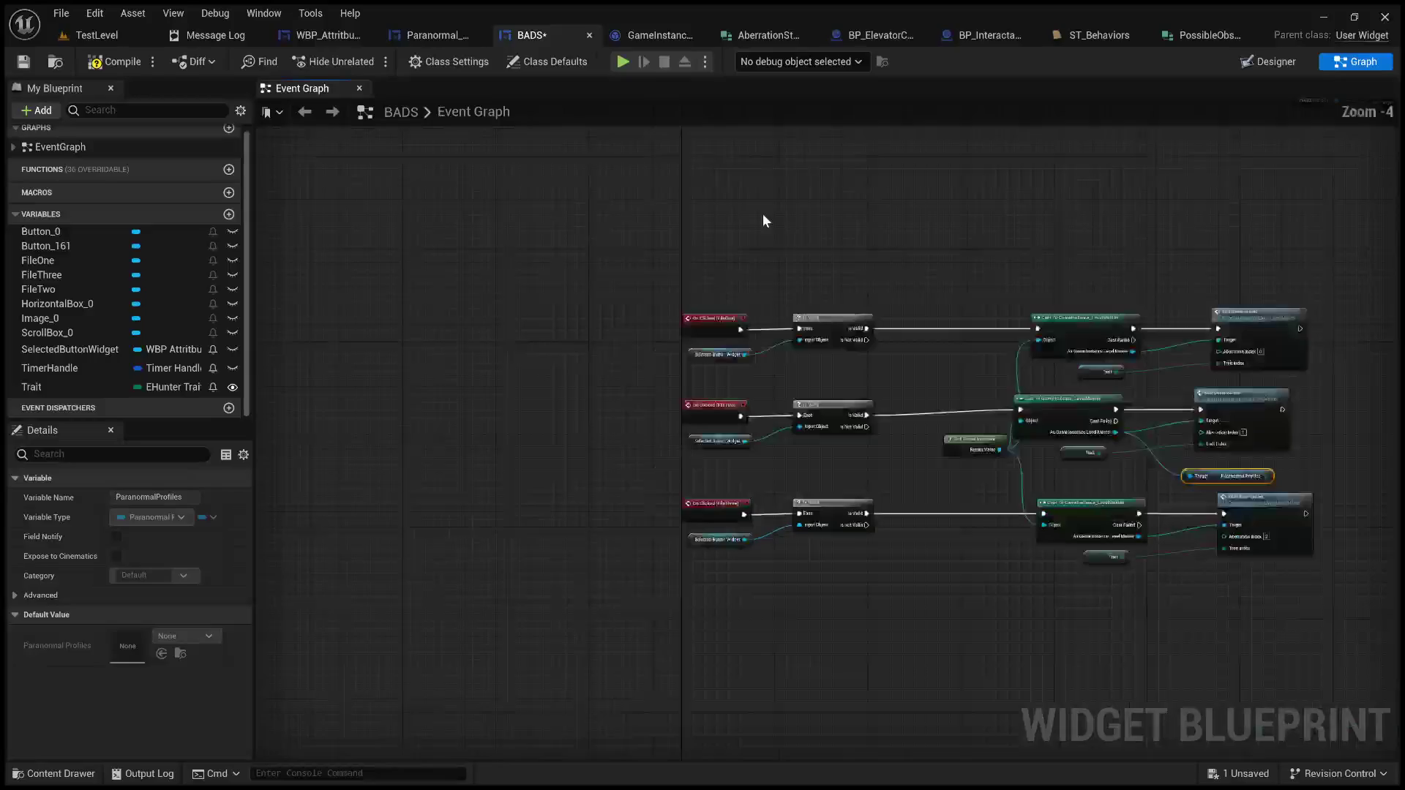
left_click_drag(763, 214, 552, 658)
mouse_move(643, 278)
left_mouse_down()
mouse_move(629, 597)
mouse_move(683, 609)
left_mouse_up()
scroll(643, 486, "up", 3)
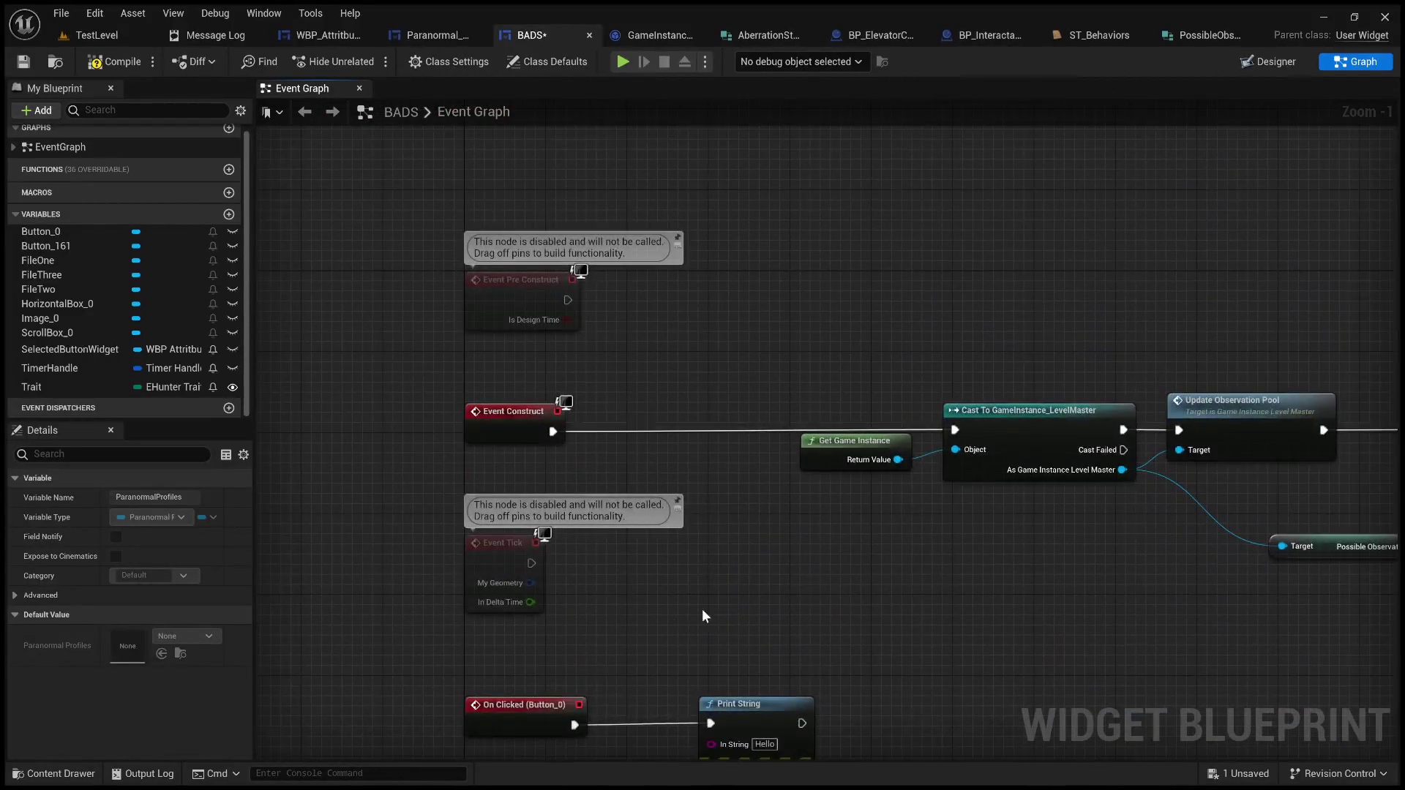
scroll(811, 363, "down", 3)
mouse_move(811, 363)
left_mouse_down()
mouse_move(643, 220)
mouse_move(750, 353)
mouse_move(810, 353)
left_mouse_up()
scroll(750, 353, "down", 1)
scroll(780, 368, "up", 1)
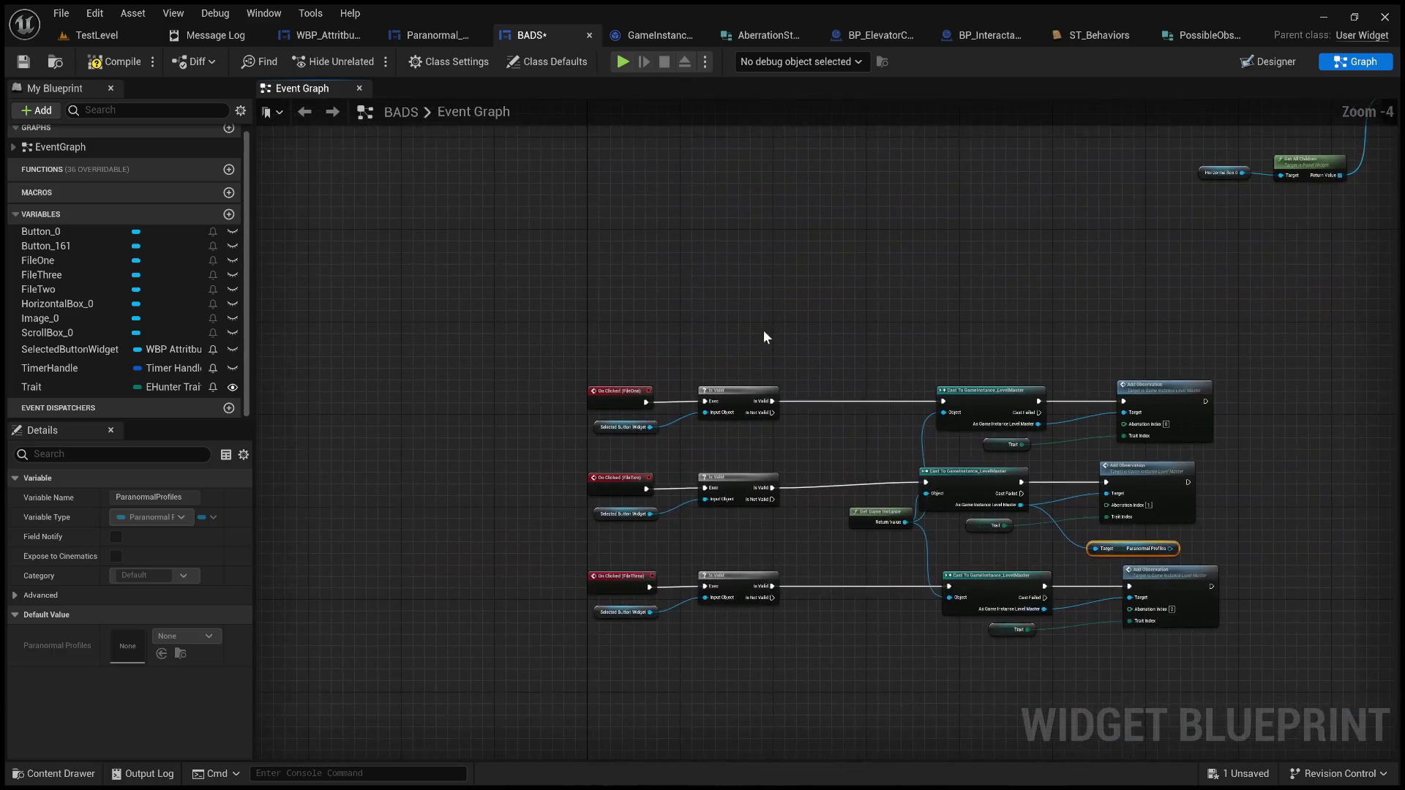
scroll(740, 338, "up", 1)
Step: Box-select the three trait button click chains in BADS
mouse_move(738, 279)
left_mouse_down()
mouse_move(780, 319)
mouse_move(805, 163)
mouse_move(818, 386)
mouse_move(571, 543)
left_mouse_up()
scroll(724, 358, "down", 3)
scroll(787, 279, "up", 1)
scroll(788, 279, "up", 1)
left_click(439, 35)
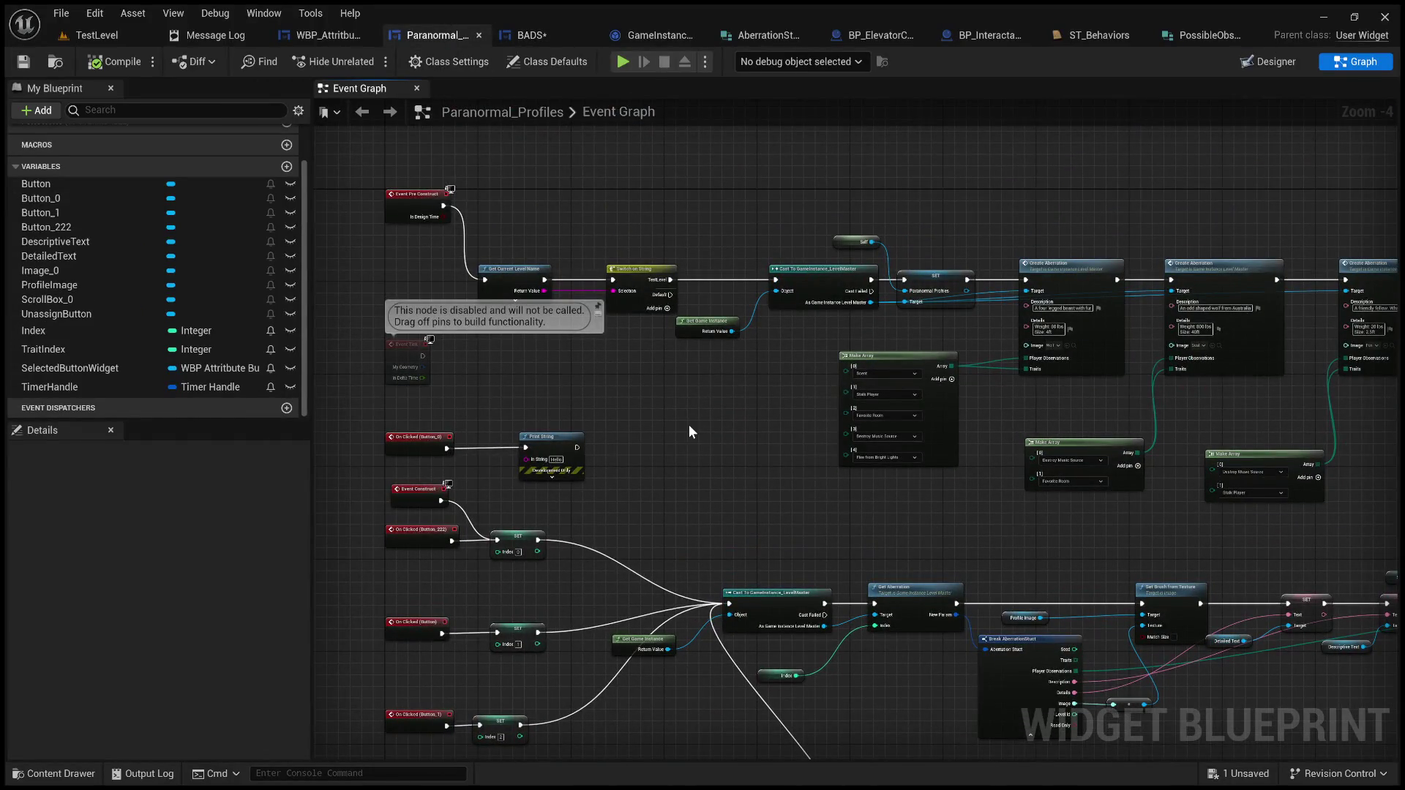
Step: Review Paranormal_Profiles' Event Construct, Event Tick, Make Array and TraitSelected nodes, then return to BADS
mouse_move(714, 439)
left_mouse_down()
mouse_move(533, 411)
mouse_move(475, 425)
mouse_move(322, 256)
mouse_move(549, 241)
mouse_move(819, 161)
mouse_move(981, 138)
left_mouse_up()
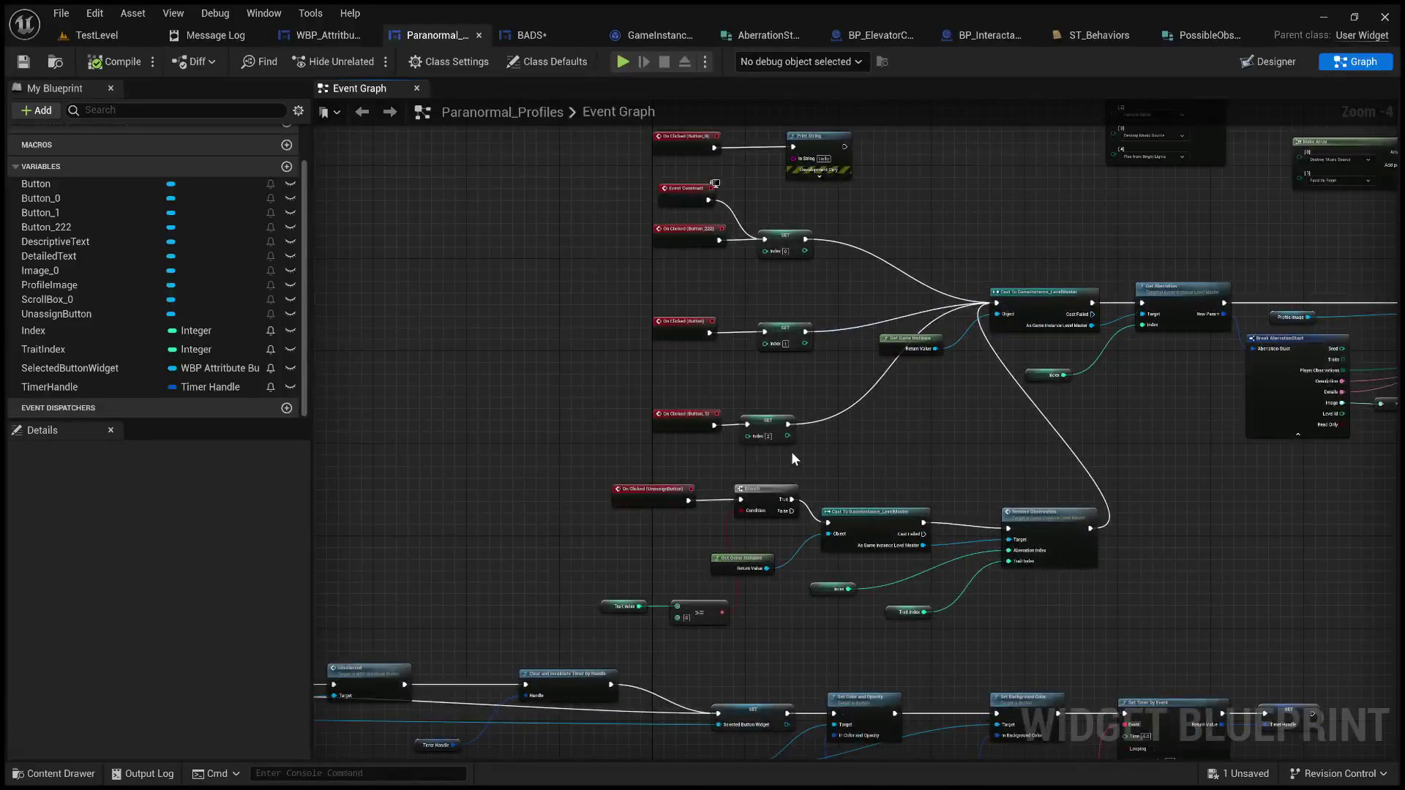
scroll(792, 454, "up", 2)
mouse_move(903, 485)
left_mouse_down()
mouse_move(981, 496)
mouse_move(975, 578)
mouse_move(934, 371)
mouse_move(959, 538)
left_mouse_up()
mouse_move(920, 451)
left_mouse_down()
mouse_move(596, 508)
mouse_move(709, 662)
mouse_move(753, 754)
mouse_move(784, 647)
mouse_move(674, 320)
mouse_move(737, 125)
left_mouse_up()
scroll(794, 640, "down", 1)
mouse_move(808, 483)
left_mouse_down()
mouse_move(841, 402)
mouse_move(1258, 317)
mouse_move(951, 366)
mouse_move(860, 301)
left_mouse_up()
scroll(859, 301, "down", 7)
scroll(885, 227, "up", 5)
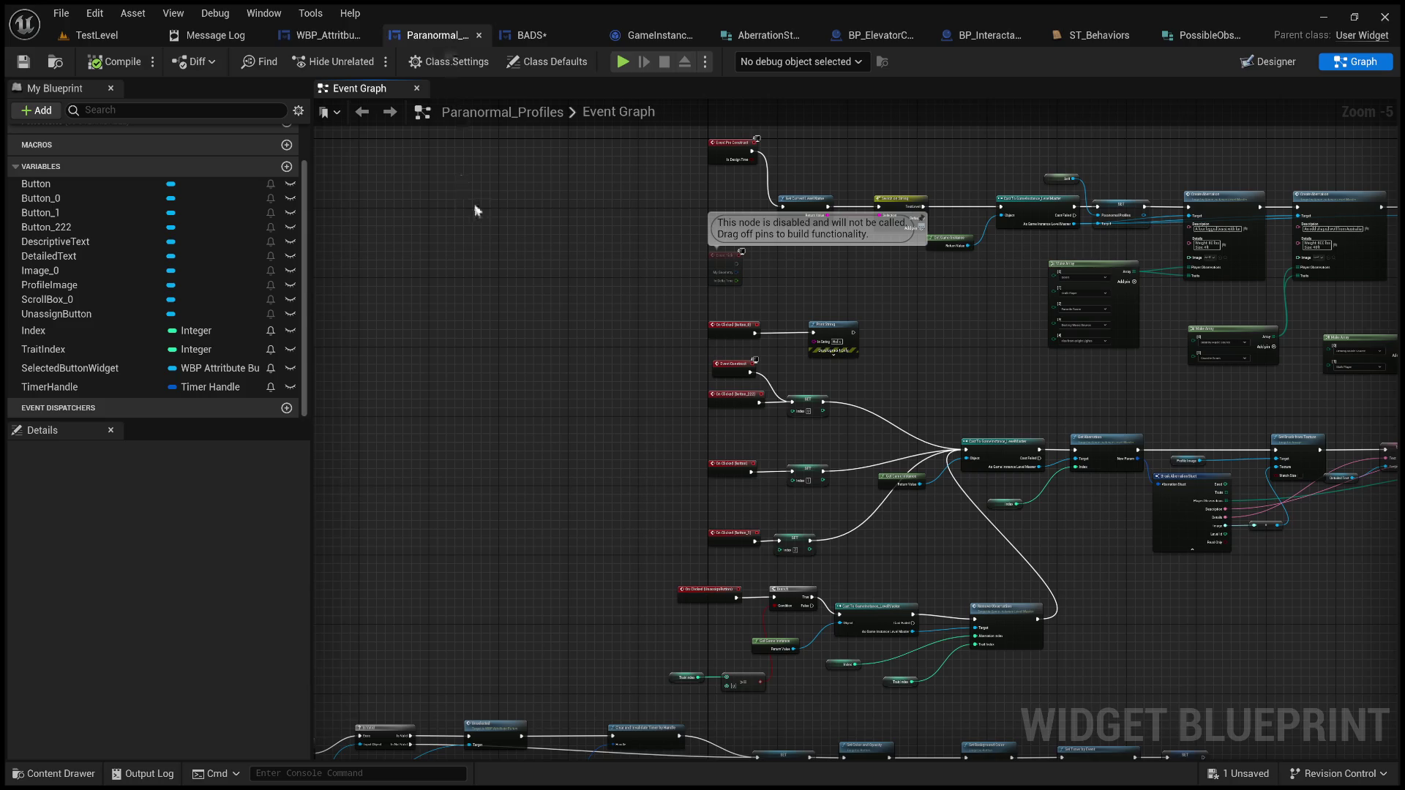
left_click(539, 36)
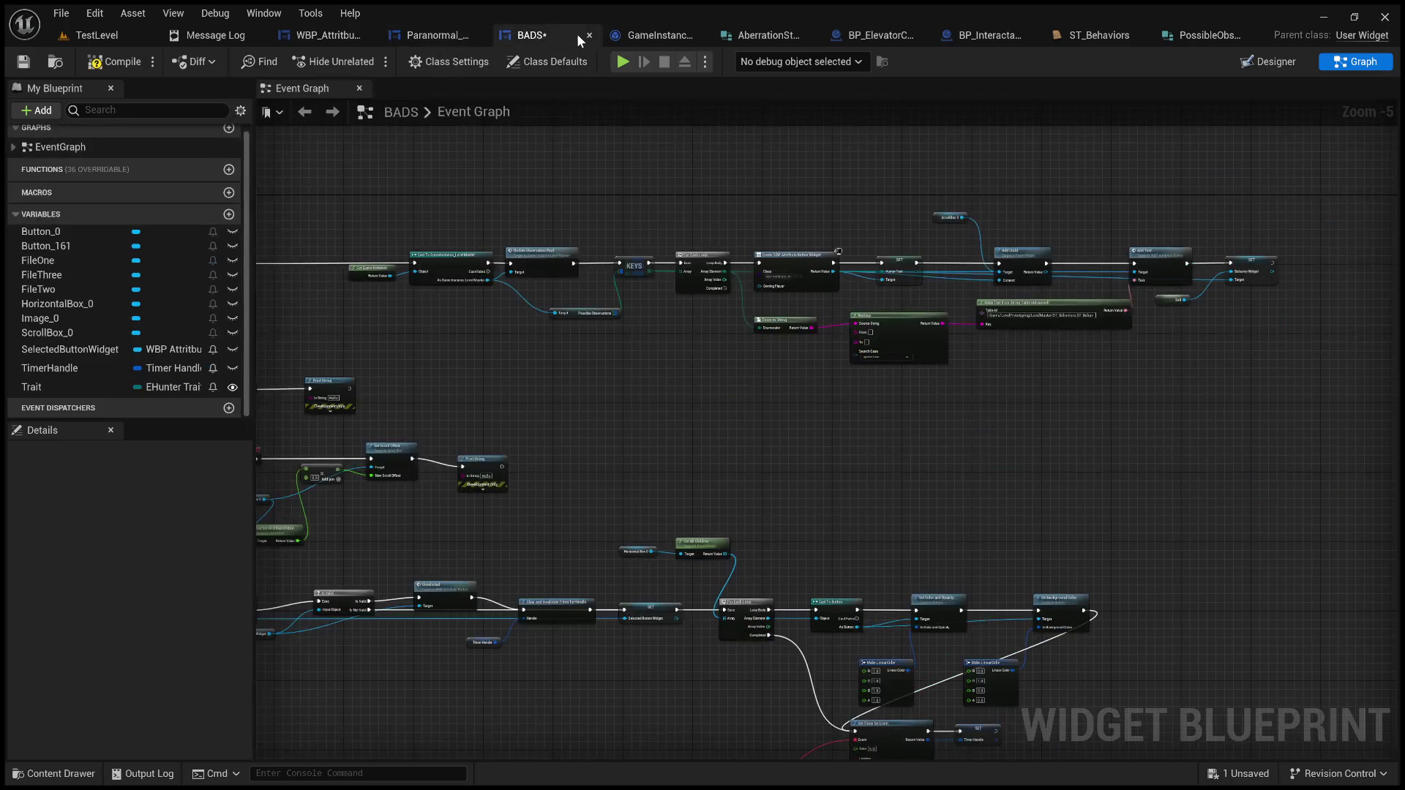
Step: Open GameInstance_LevelMaster's UpdateObservationPool function and look over its loop and Find nodes
left_click(638, 36)
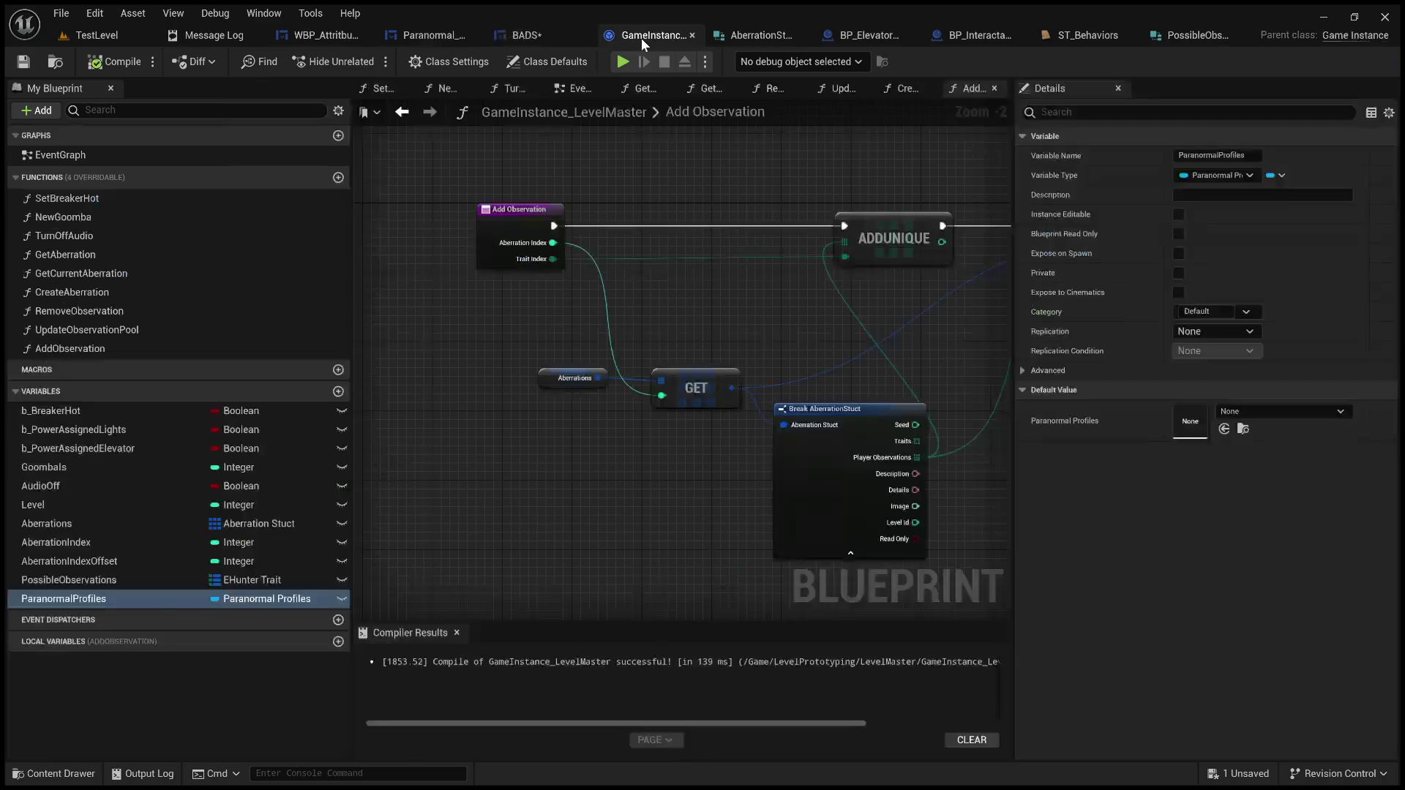
double_click(120, 330)
left_click_drag(448, 394, 940, 433)
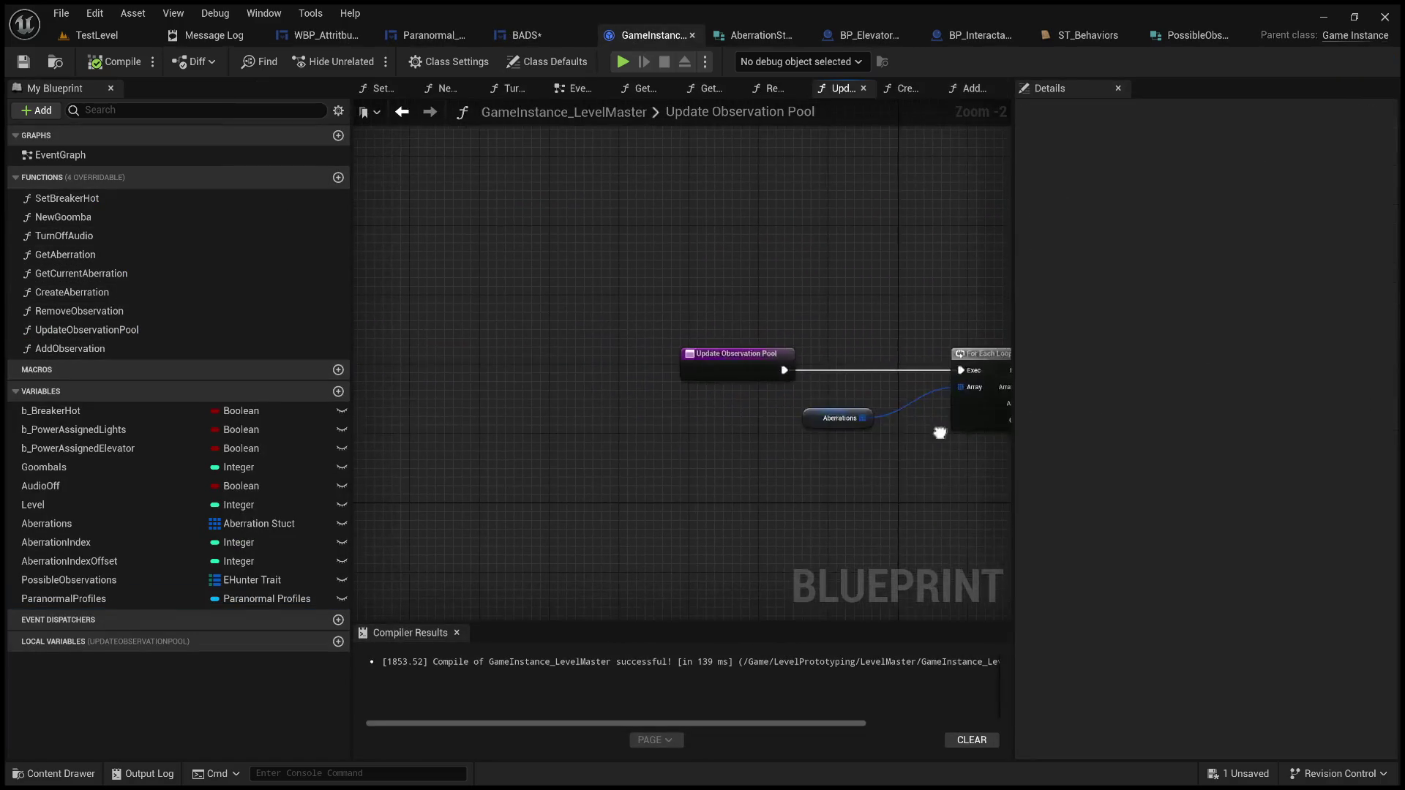
left_click_drag(771, 447, 429, 389)
scroll(594, 397, "down", 2)
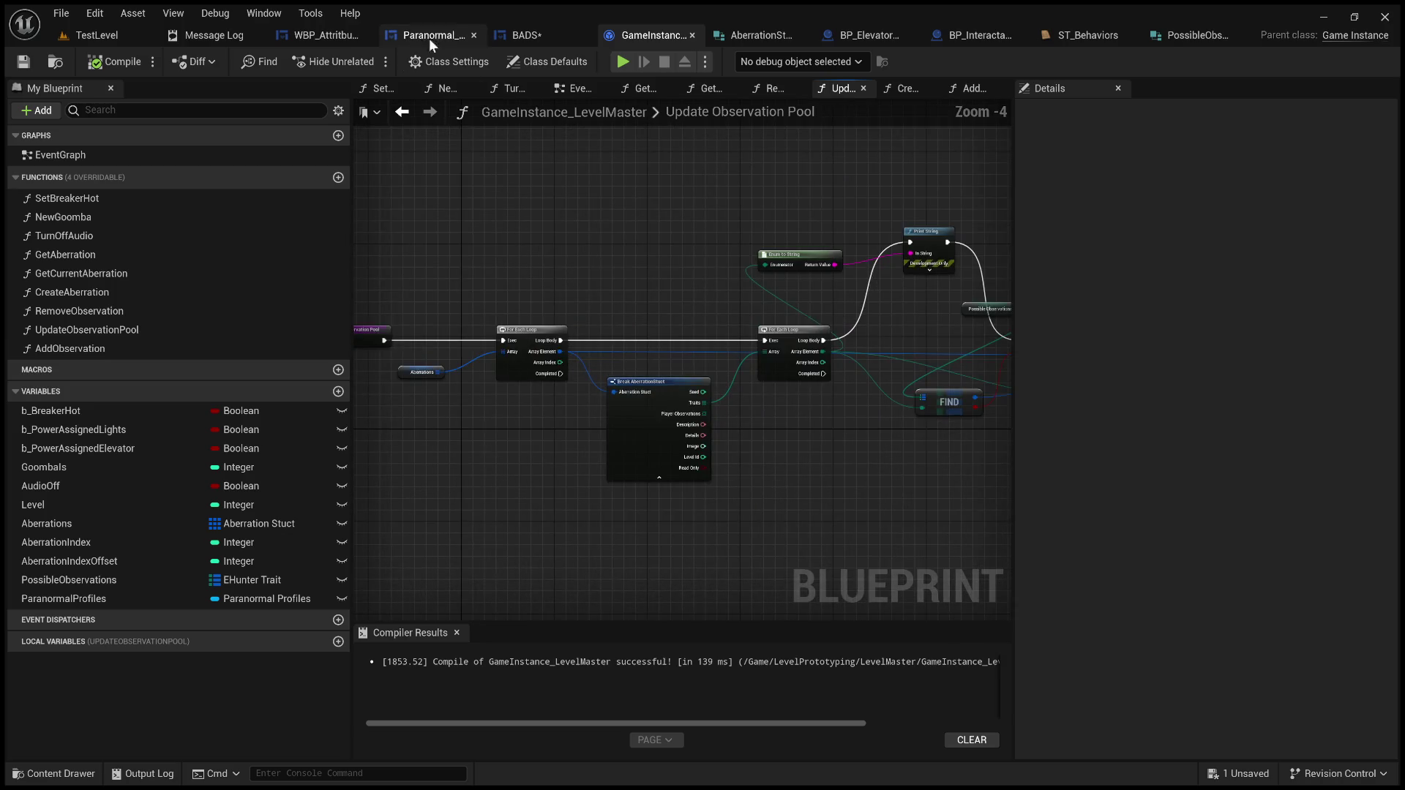
Step: Back in Paranormal_Profiles, view the click events and Break AberrationStuct and Remove Observation nodes
left_click(432, 34)
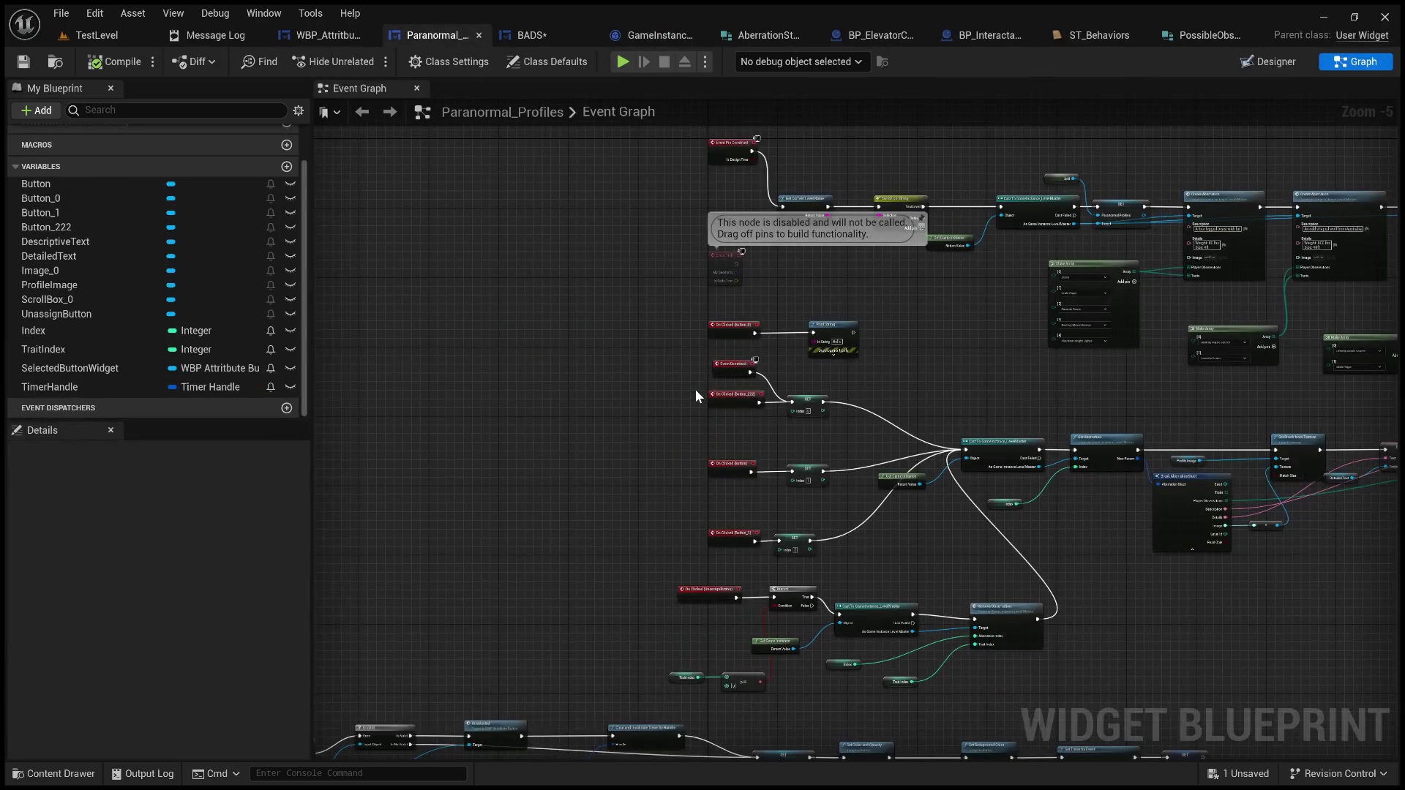
scroll(695, 389, "up", 4)
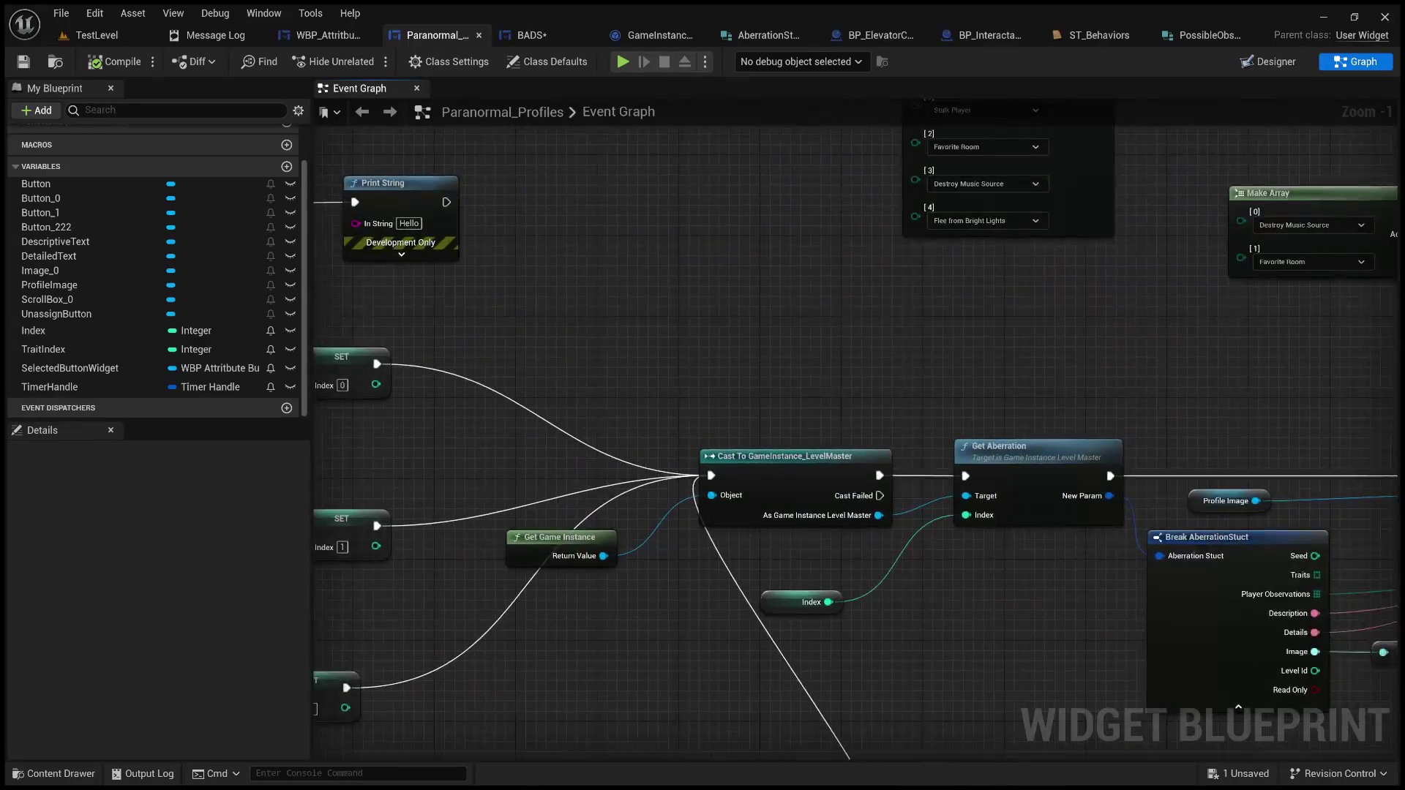
scroll(696, 439, "down", 2)
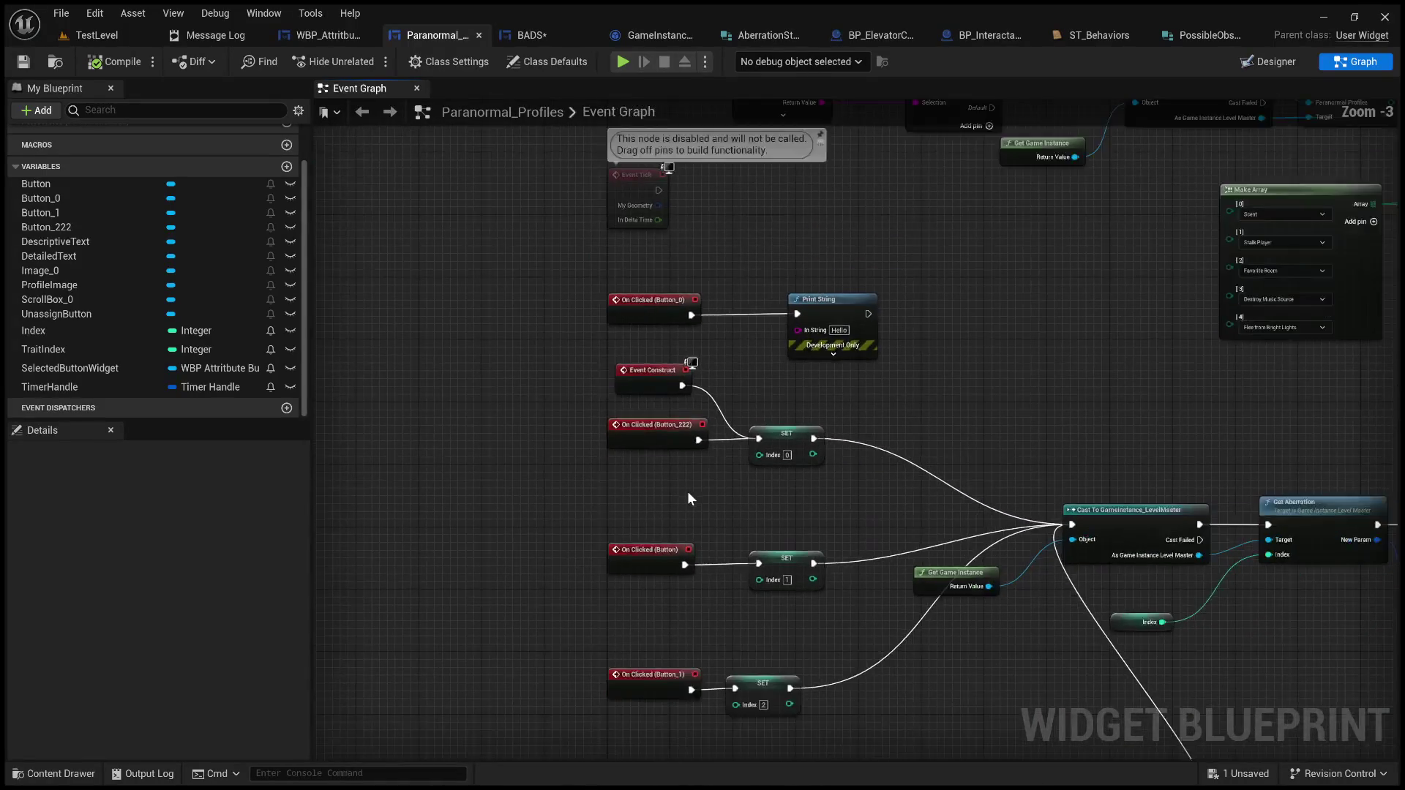
mouse_move(762, 493)
left_mouse_down()
mouse_move(690, 539)
mouse_move(773, 559)
mouse_move(740, 564)
mouse_move(707, 405)
left_mouse_up()
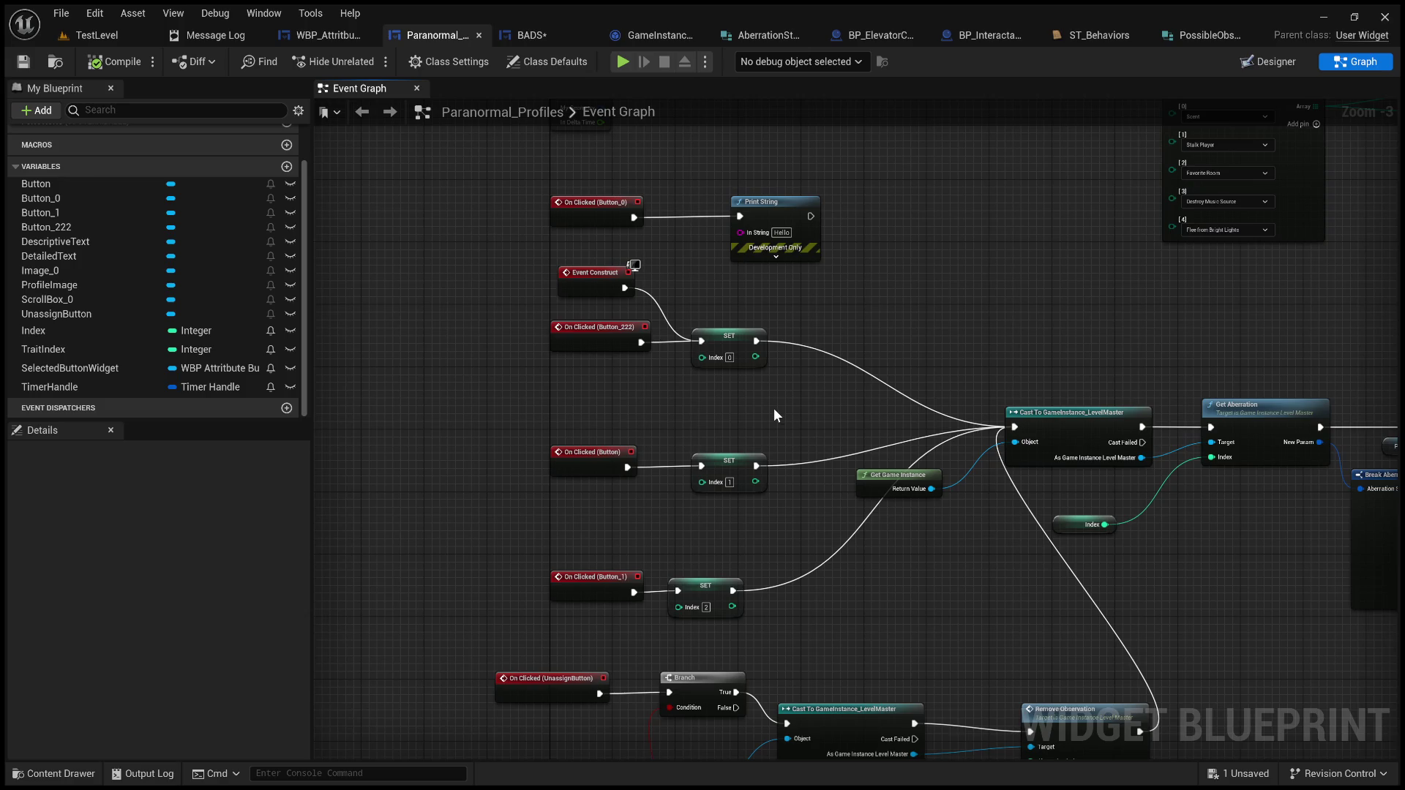
mouse_move(759, 405)
left_mouse_down()
mouse_move(724, 391)
mouse_move(699, 337)
mouse_move(651, 304)
mouse_move(527, 289)
mouse_move(513, 303)
mouse_move(665, 417)
mouse_move(671, 468)
mouse_move(606, 388)
mouse_move(625, 398)
mouse_move(551, 388)
mouse_move(549, 364)
mouse_move(319, 364)
mouse_move(615, 464)
left_mouse_up()
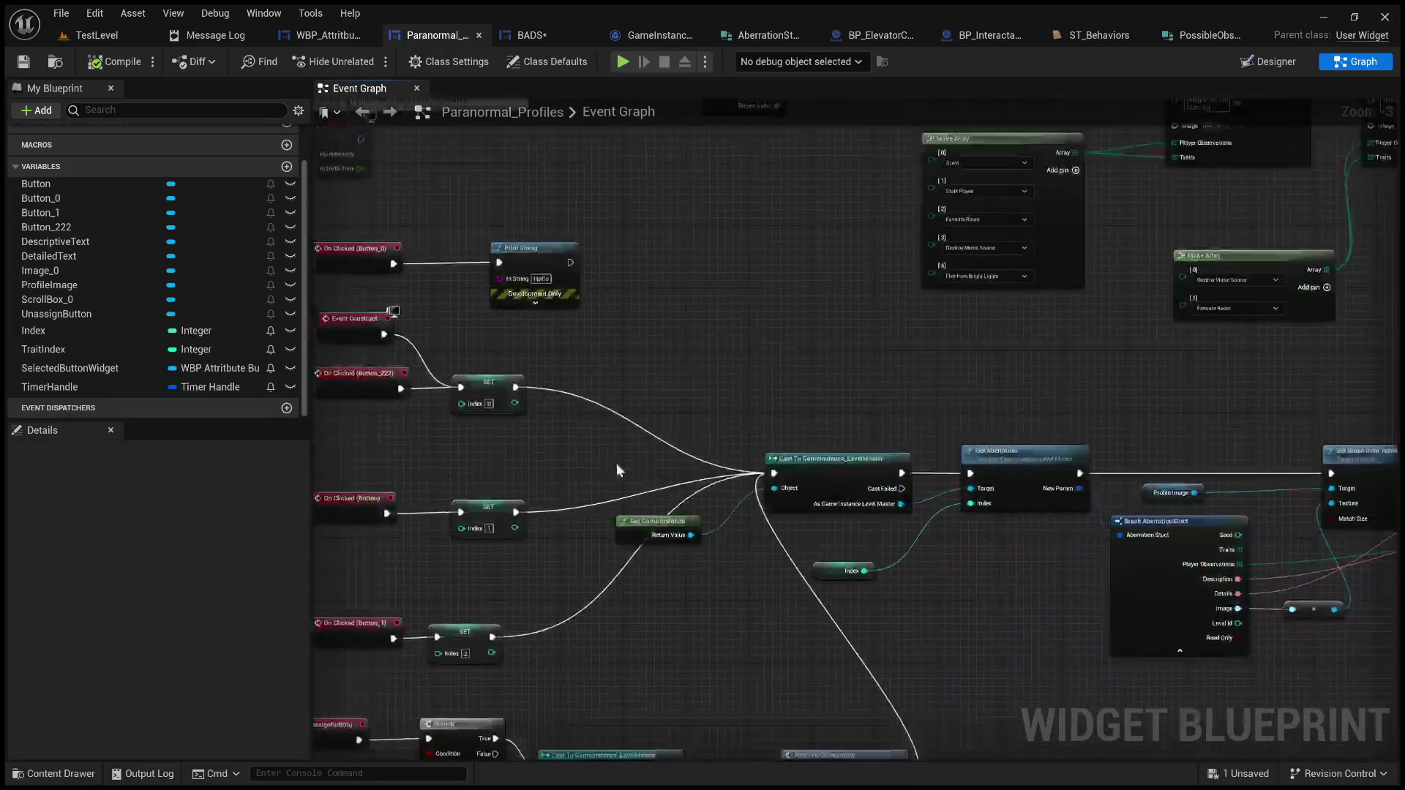
Step: Add a custom event named UpdateObservations to the Paranormal_Profiles graph
right_click(704, 336)
left_click(803, 387)
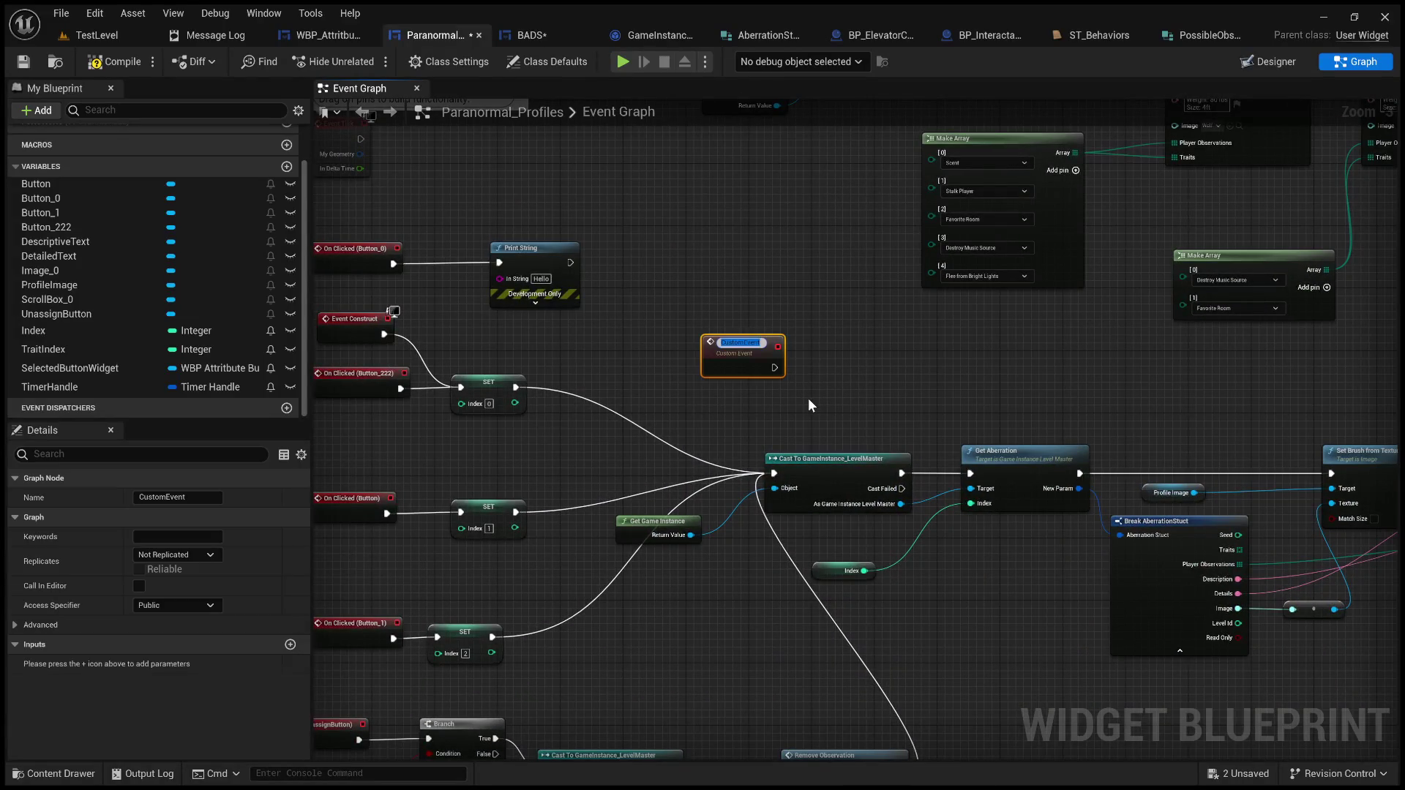
type("UpdateOb")
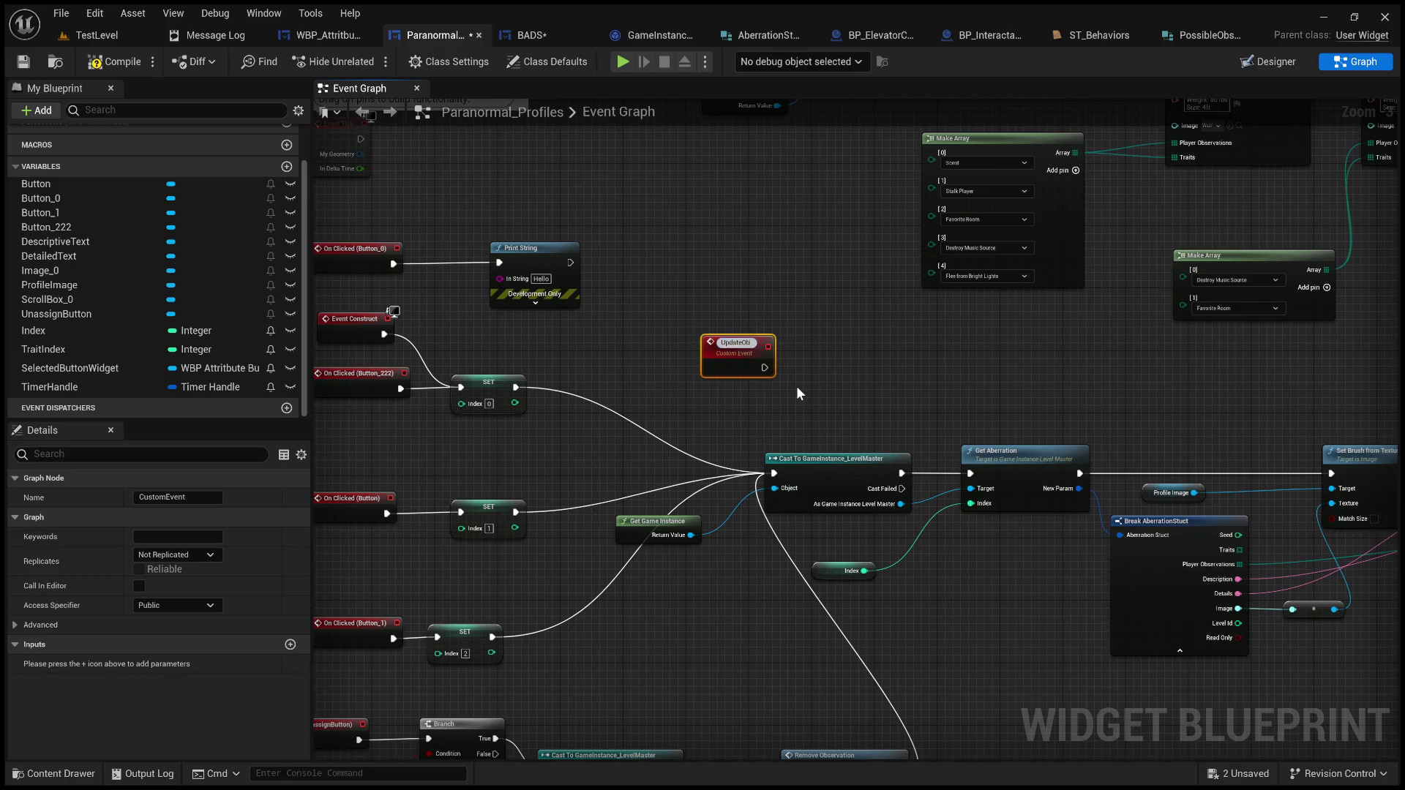
type("serva")
type("tion")
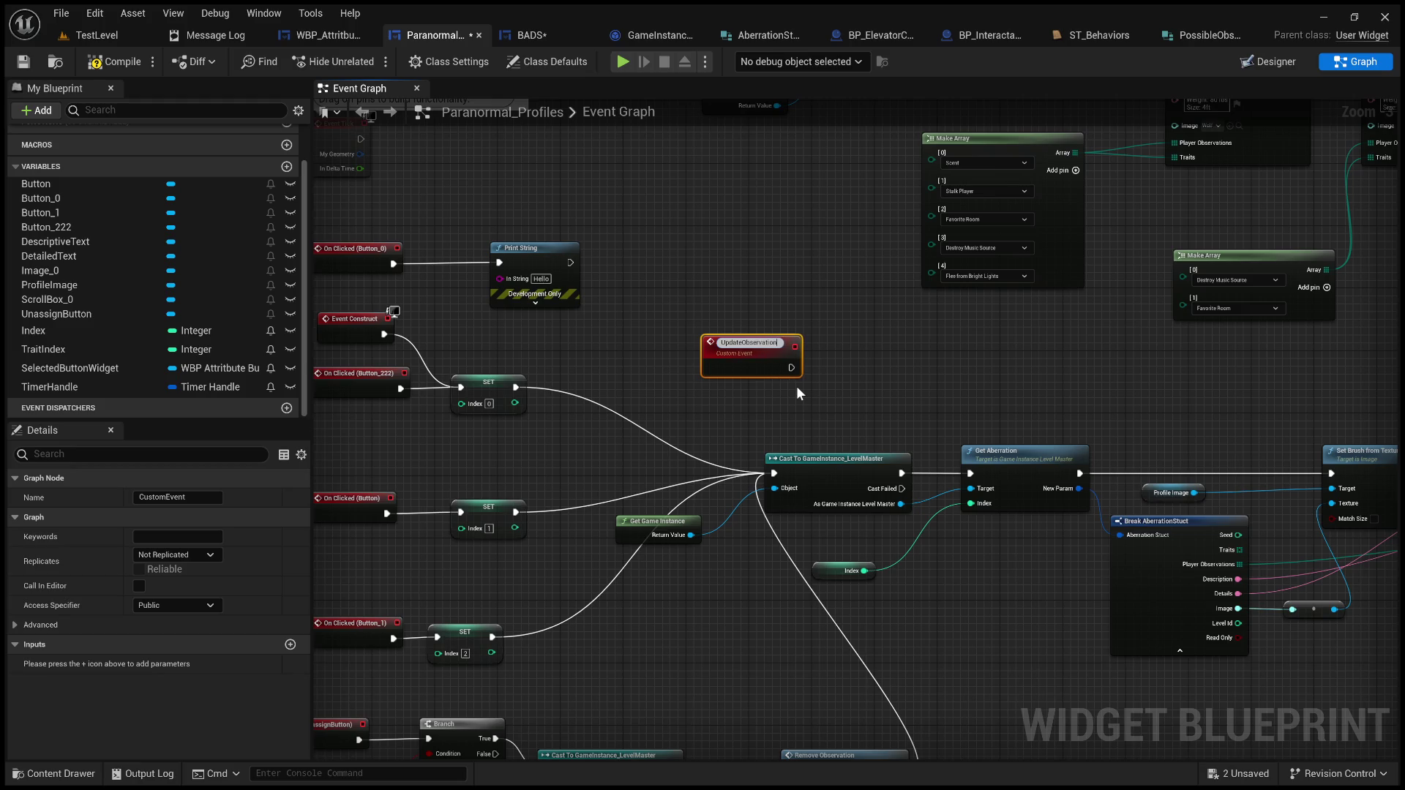
type("s")
key("Return")
Step: Wire UpdateObservations into the GameInstance_LevelMaster cast, then compile the blueprint
scroll(796, 385, "up", 3)
mouse_move(765, 321)
left_mouse_down()
mouse_move(872, 399)
mouse_move(815, 368)
mouse_move(849, 332)
mouse_move(1104, 338)
mouse_move(559, 304)
mouse_move(1062, 282)
left_mouse_up()
left_click_drag(963, 216, 956, 379)
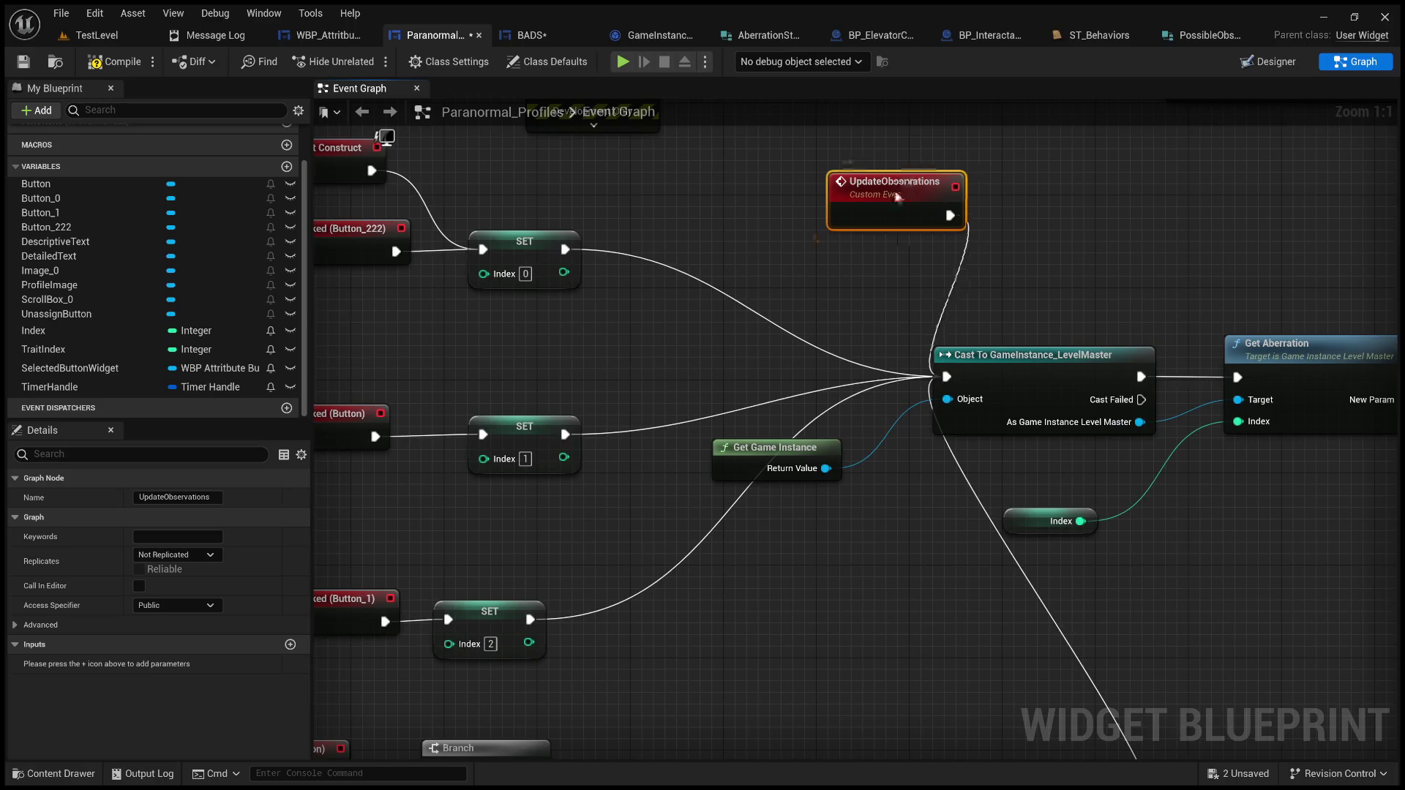
left_click_drag(906, 194, 688, 194)
left_click(123, 64)
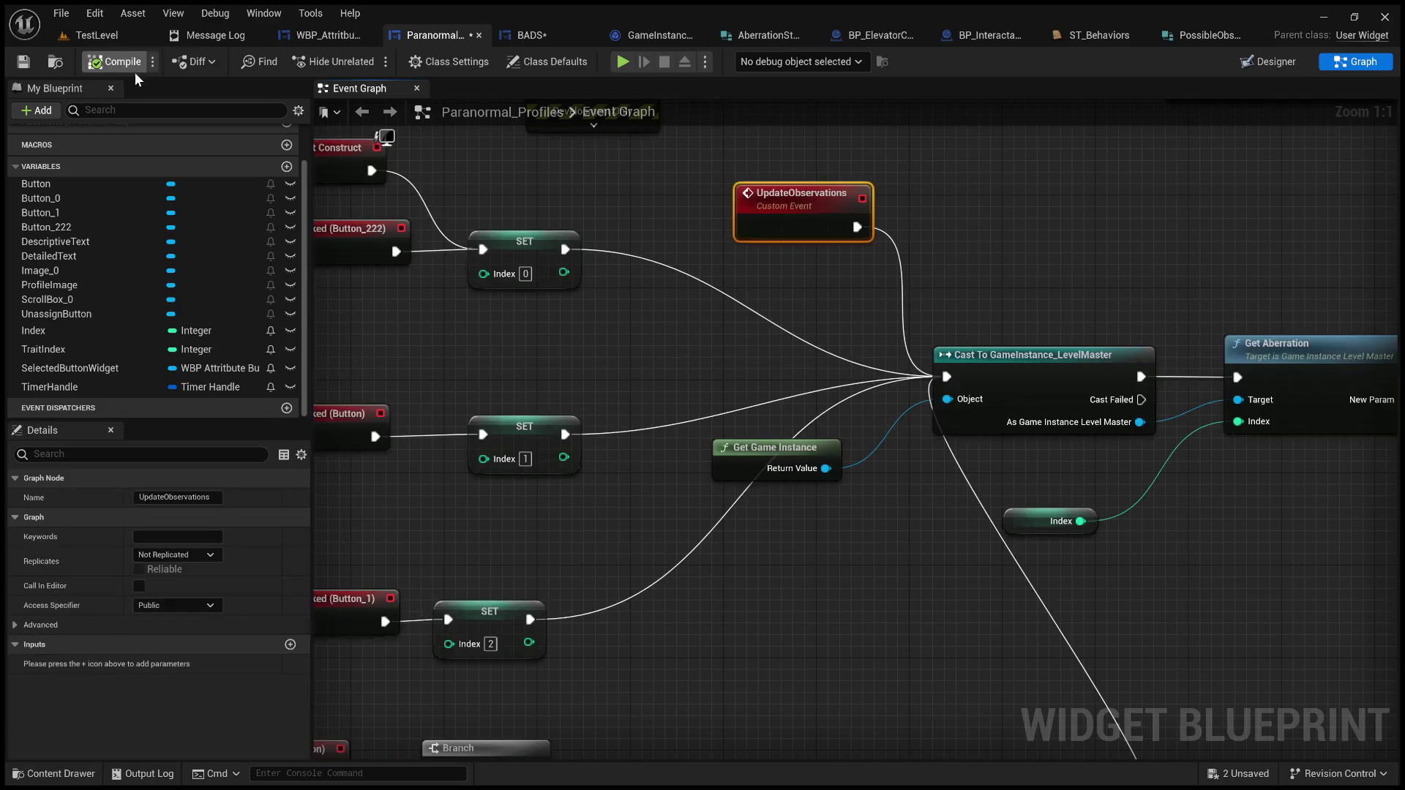
Step: In BADS, call Update Observations on Paranormal Profiles after the middle Add Observation
left_click(538, 37)
scroll(754, 592, "up", 3)
scroll(713, 553, "down", 5)
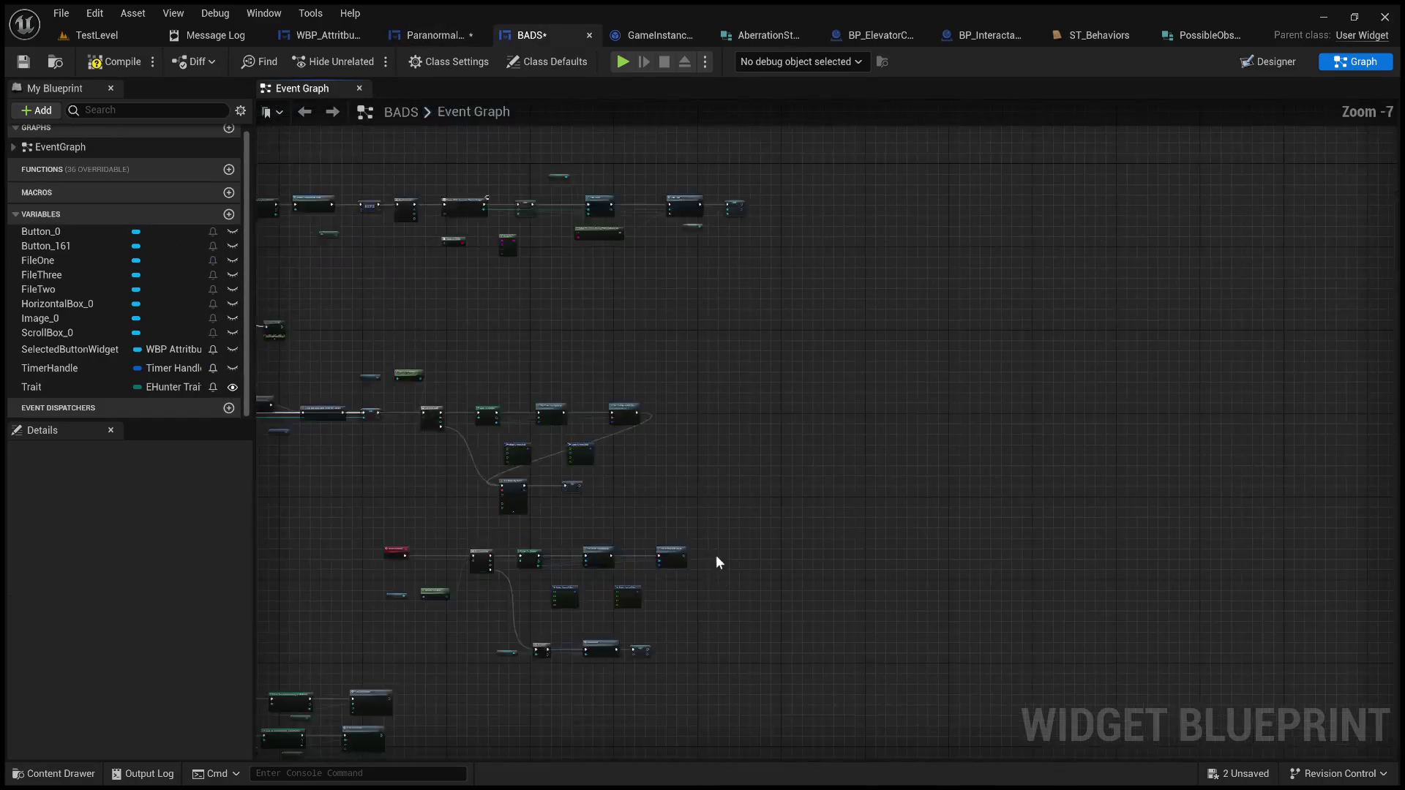
scroll(627, 589, "up", 5)
left_click_drag(735, 494, 902, 415)
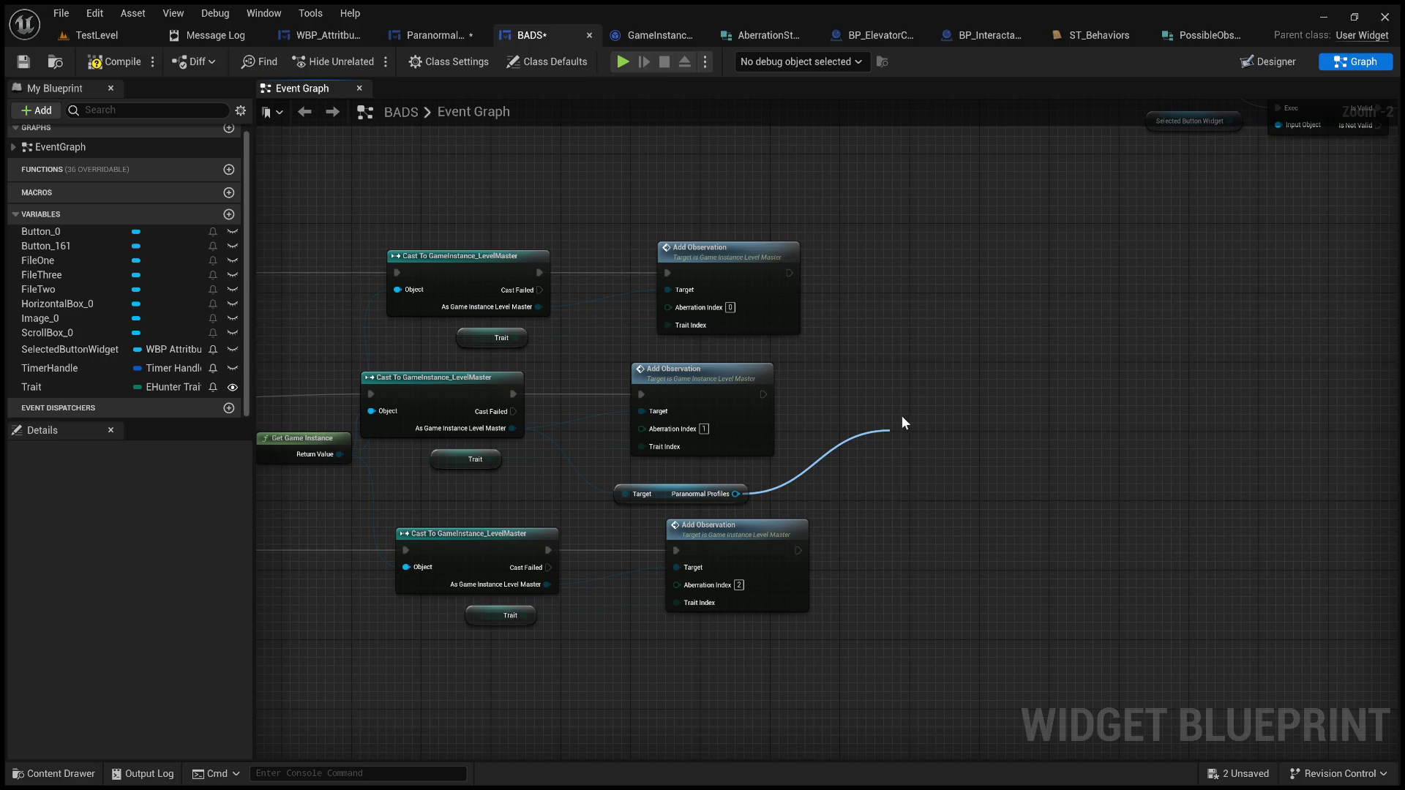
left_click(945, 521)
mouse_move(763, 395)
left_mouse_down()
mouse_move(894, 456)
mouse_move(883, 373)
mouse_move(920, 258)
left_mouse_up()
Step: Duplicate Update Observations for the bottom and top Add Observations, feeding each Paranormal Profiles
key("ctrl+c")
key("ctrl+v")
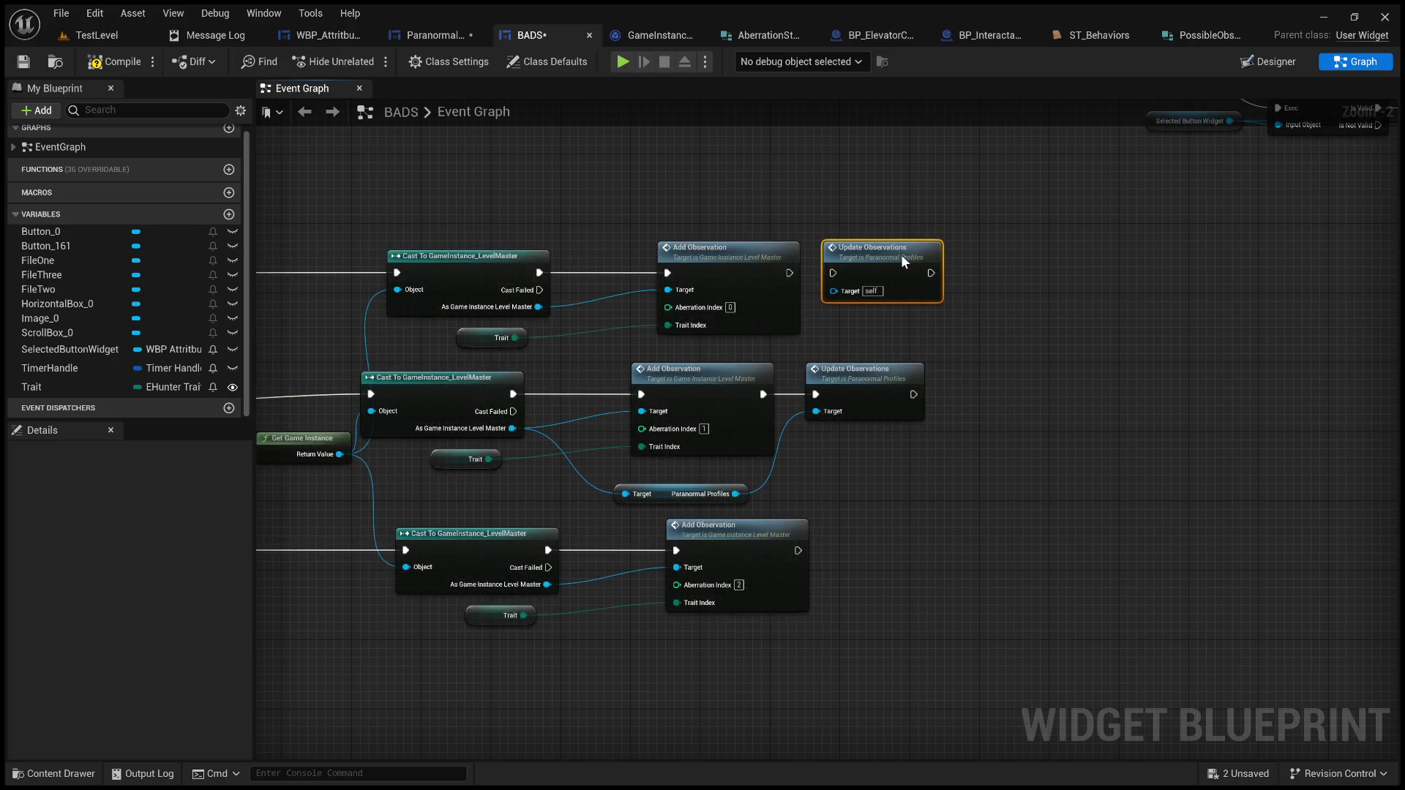
key("ctrl+v")
left_click_drag(918, 508, 880, 537)
left_click_drag(798, 550, 816, 551)
left_click_drag(733, 492, 825, 560)
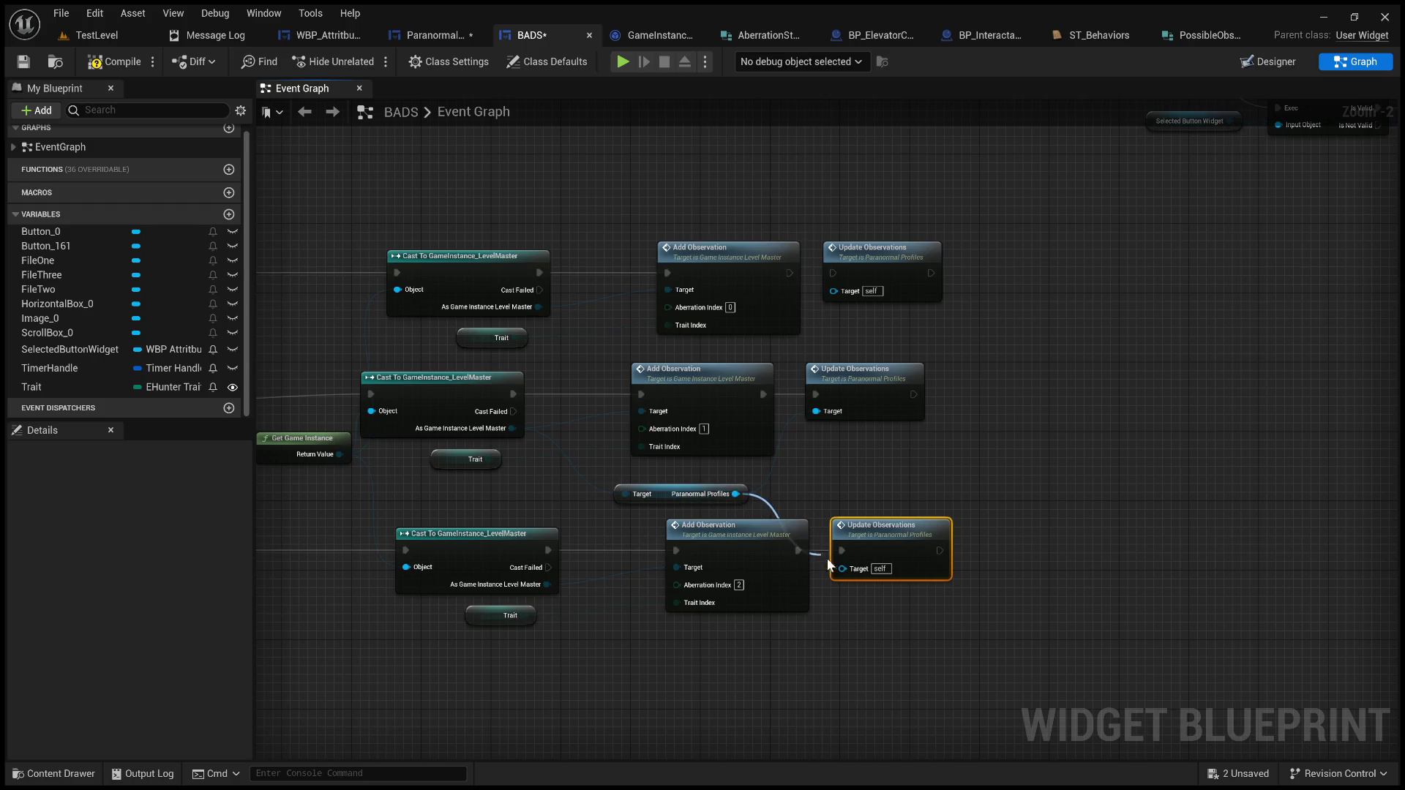
left_click_drag(735, 495, 853, 292)
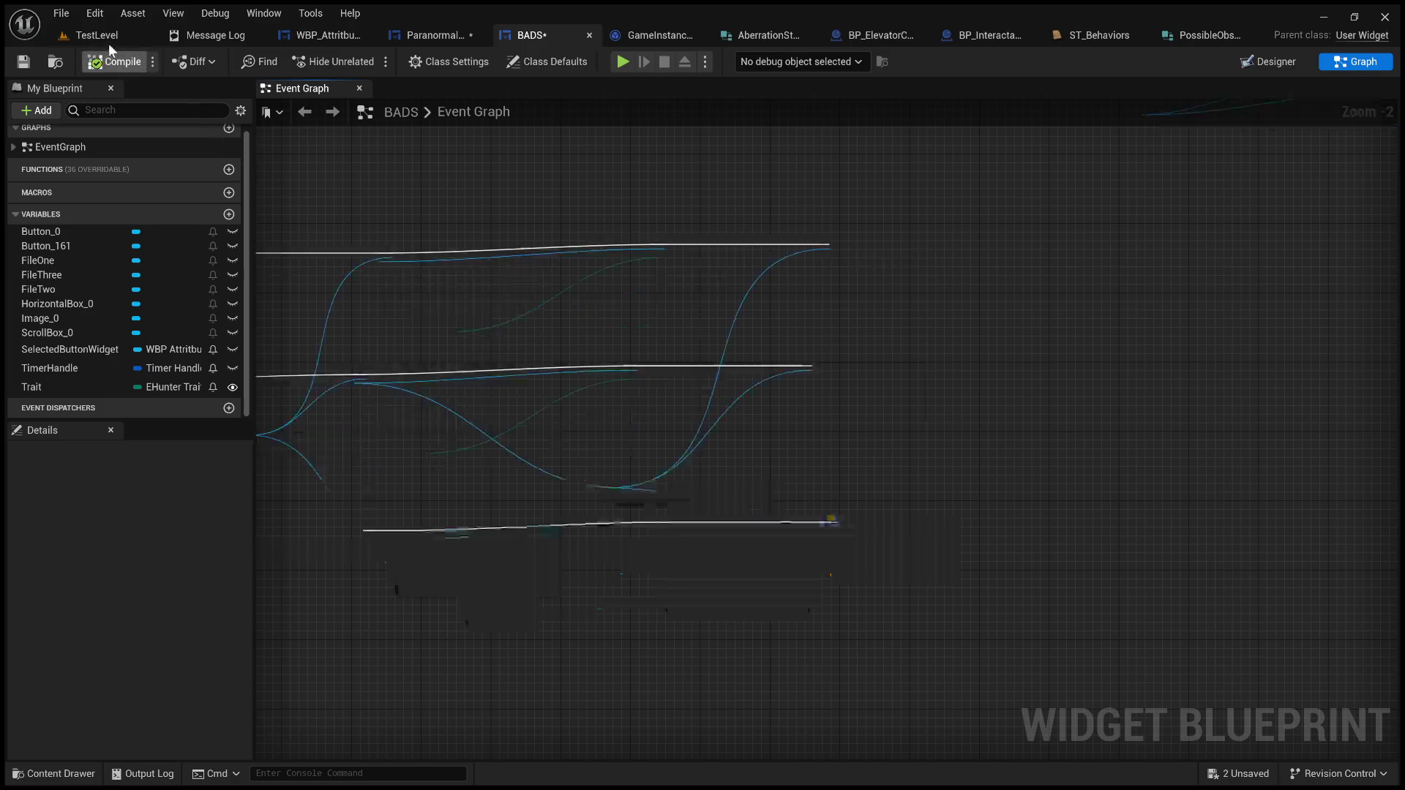
Step: Start a TestLevel play-test, walk to the monitors and unassign the first file's two behaviors
key("alt+p")
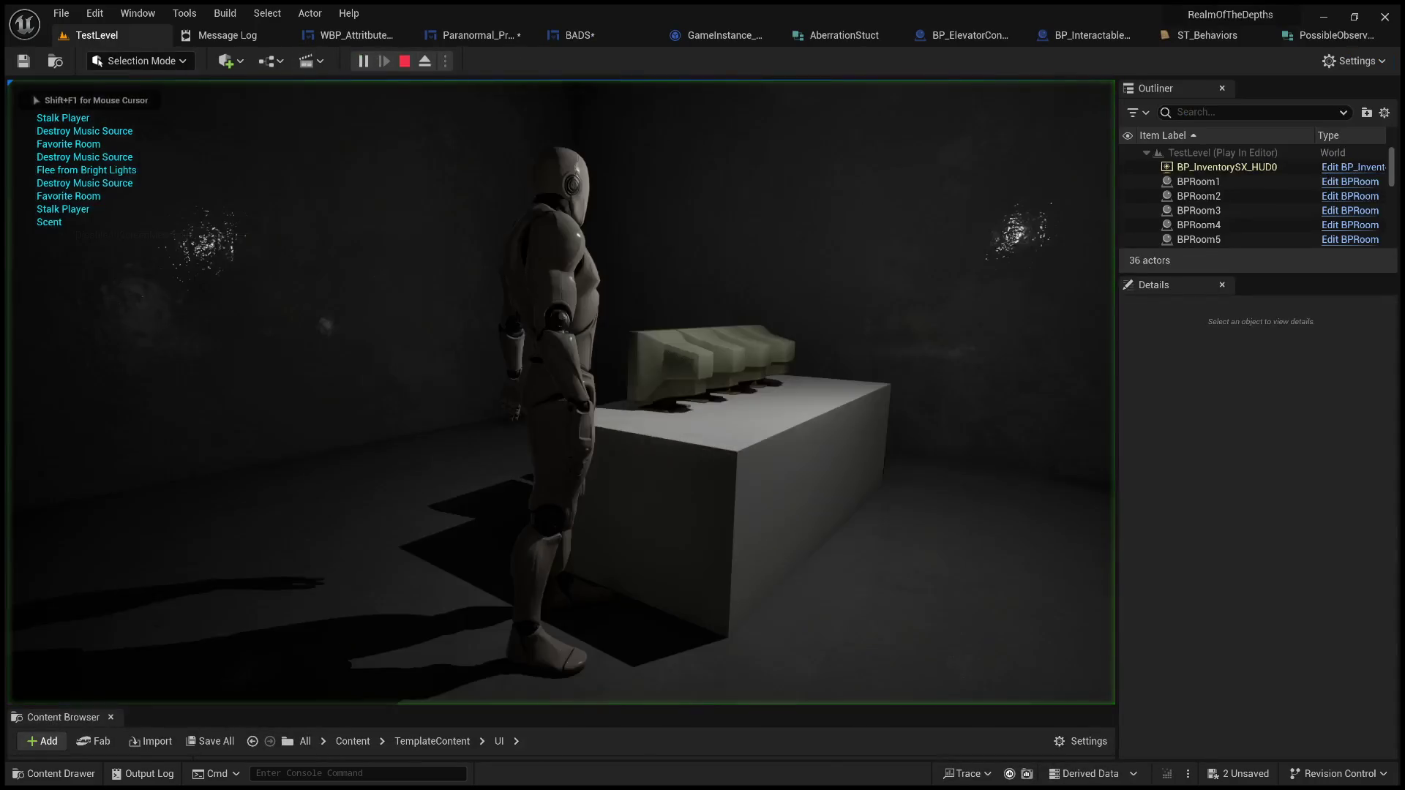
key("w")
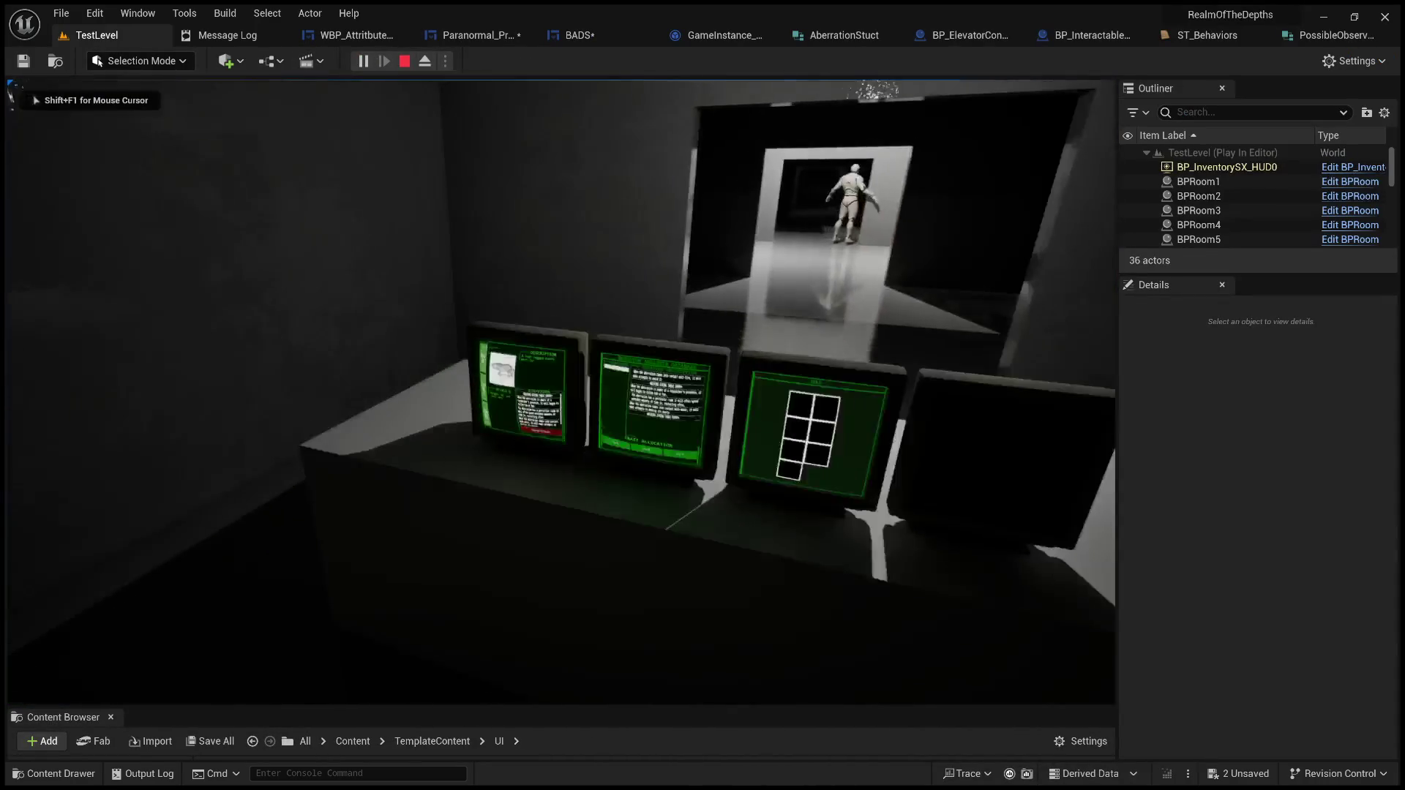
key("w")
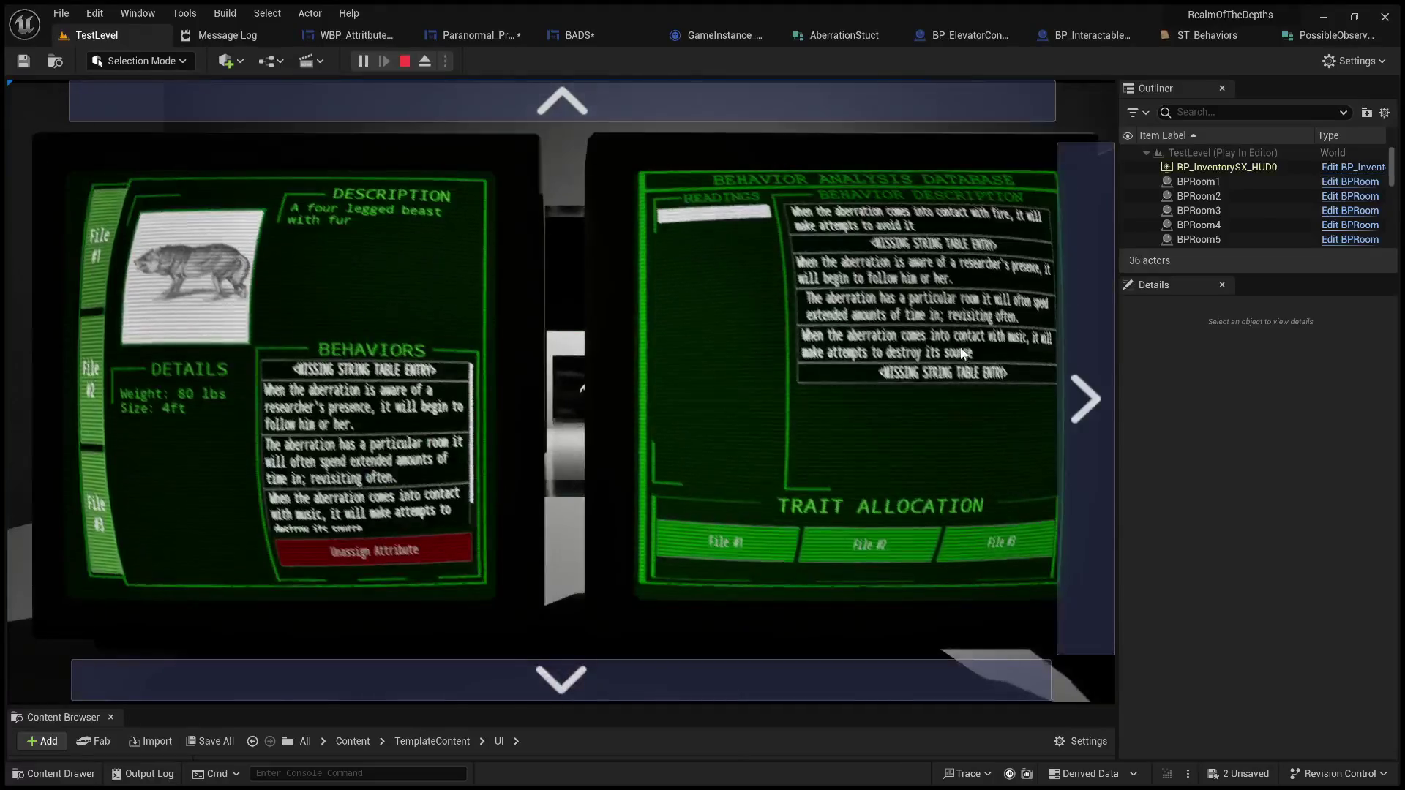
left_click(902, 309)
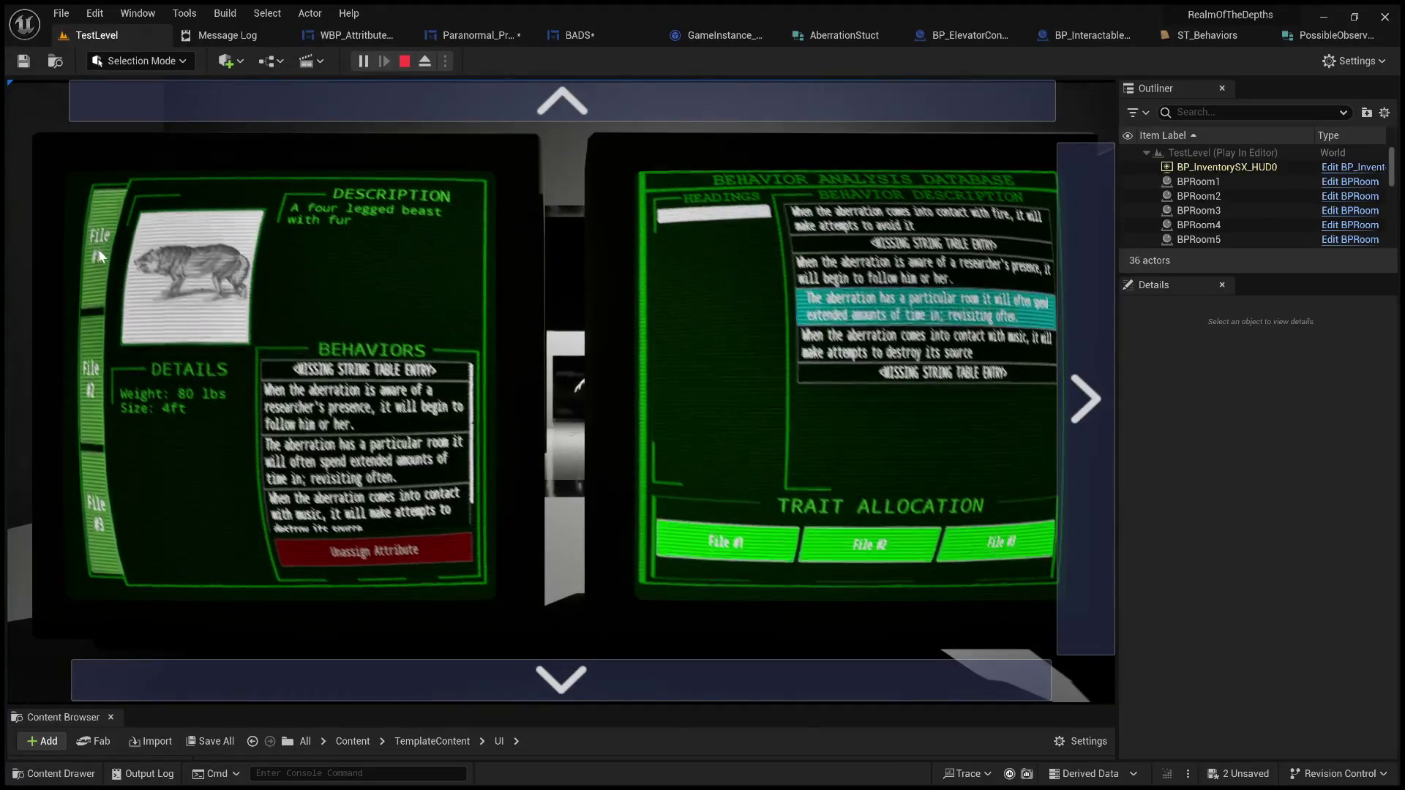
left_click(329, 370)
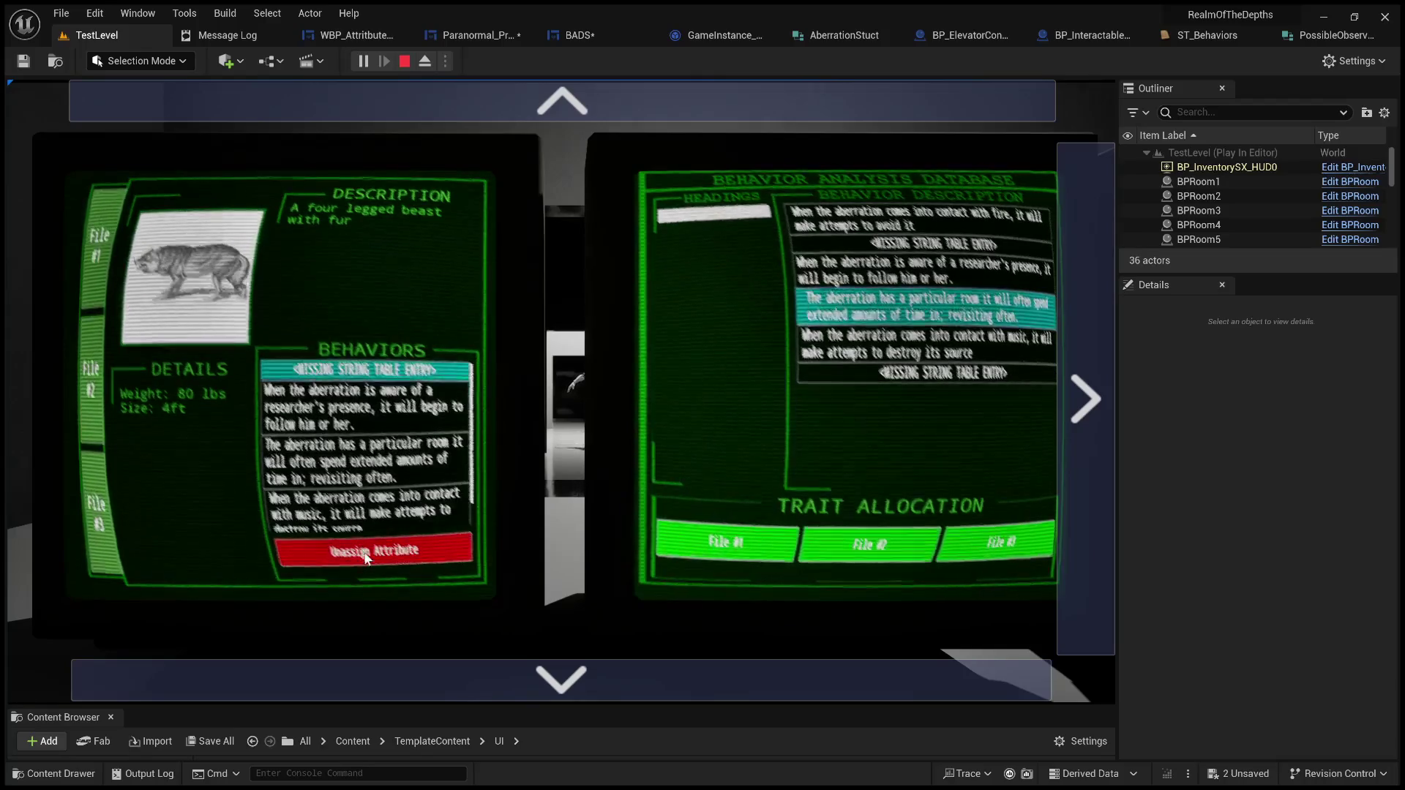
left_click(361, 549)
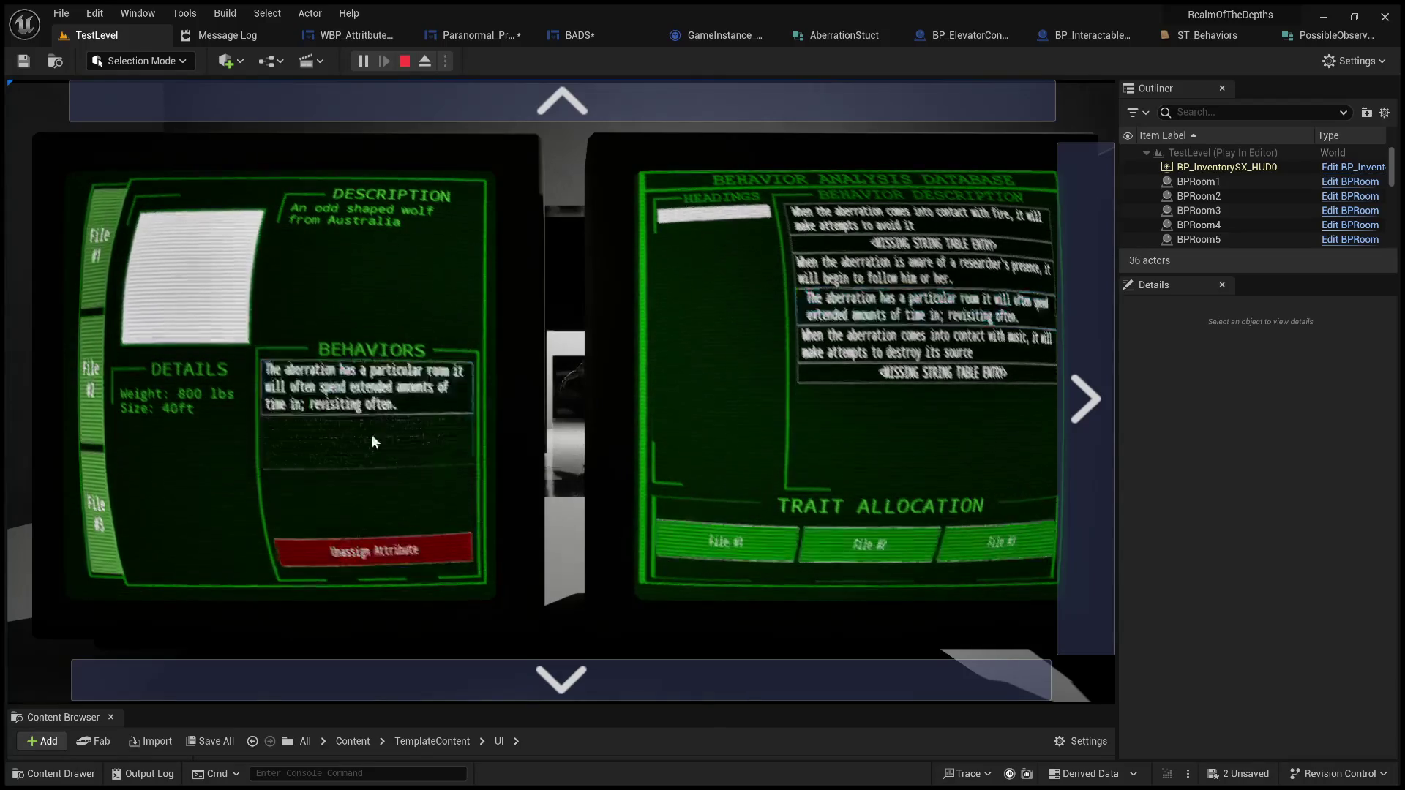
left_click(365, 388)
left_click(374, 549)
Step: Unassign every behavior from the other file and the four-legged beast file, leaving none
left_click(114, 481)
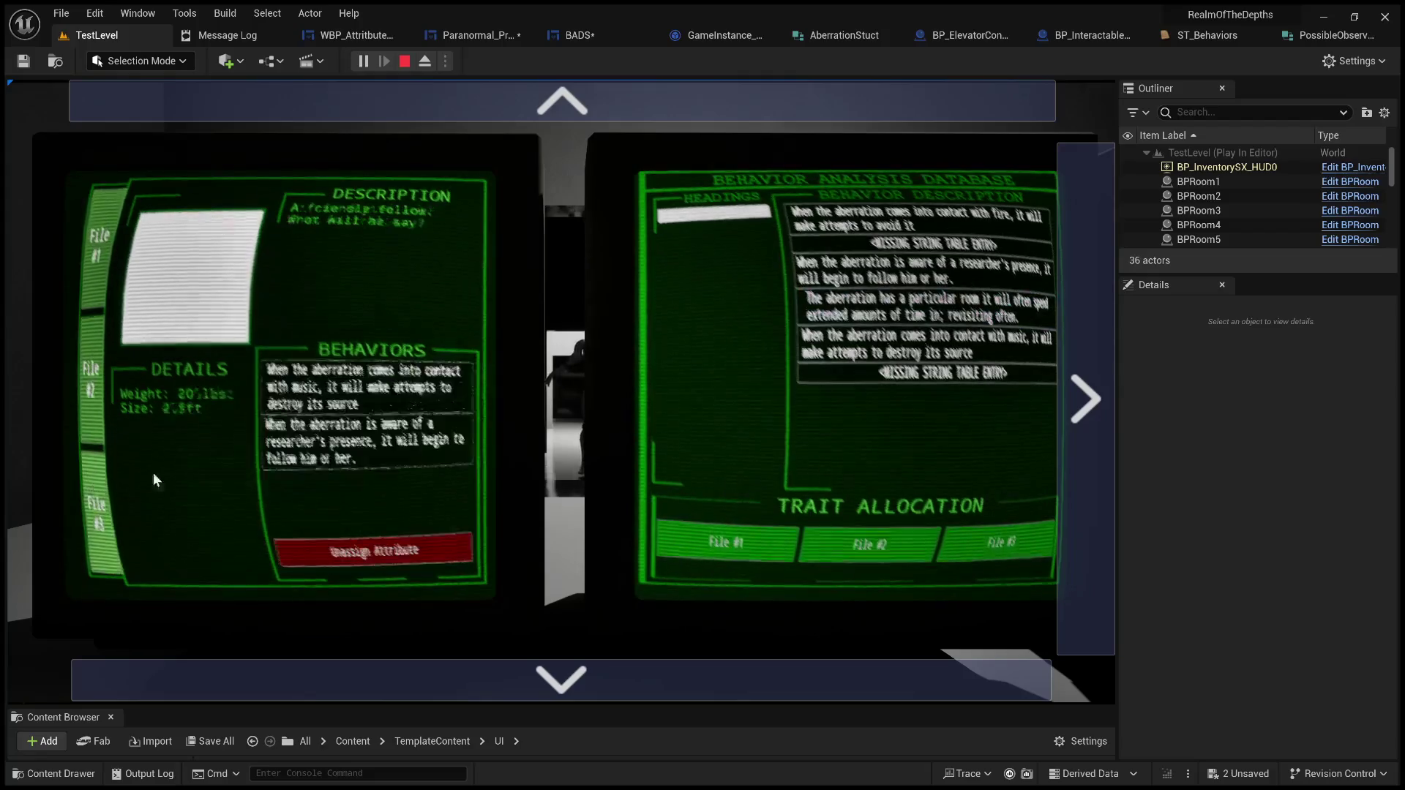
left_click(399, 398)
left_click(390, 562)
left_click(383, 407)
left_click(373, 550)
left_click(95, 277)
left_click(346, 373)
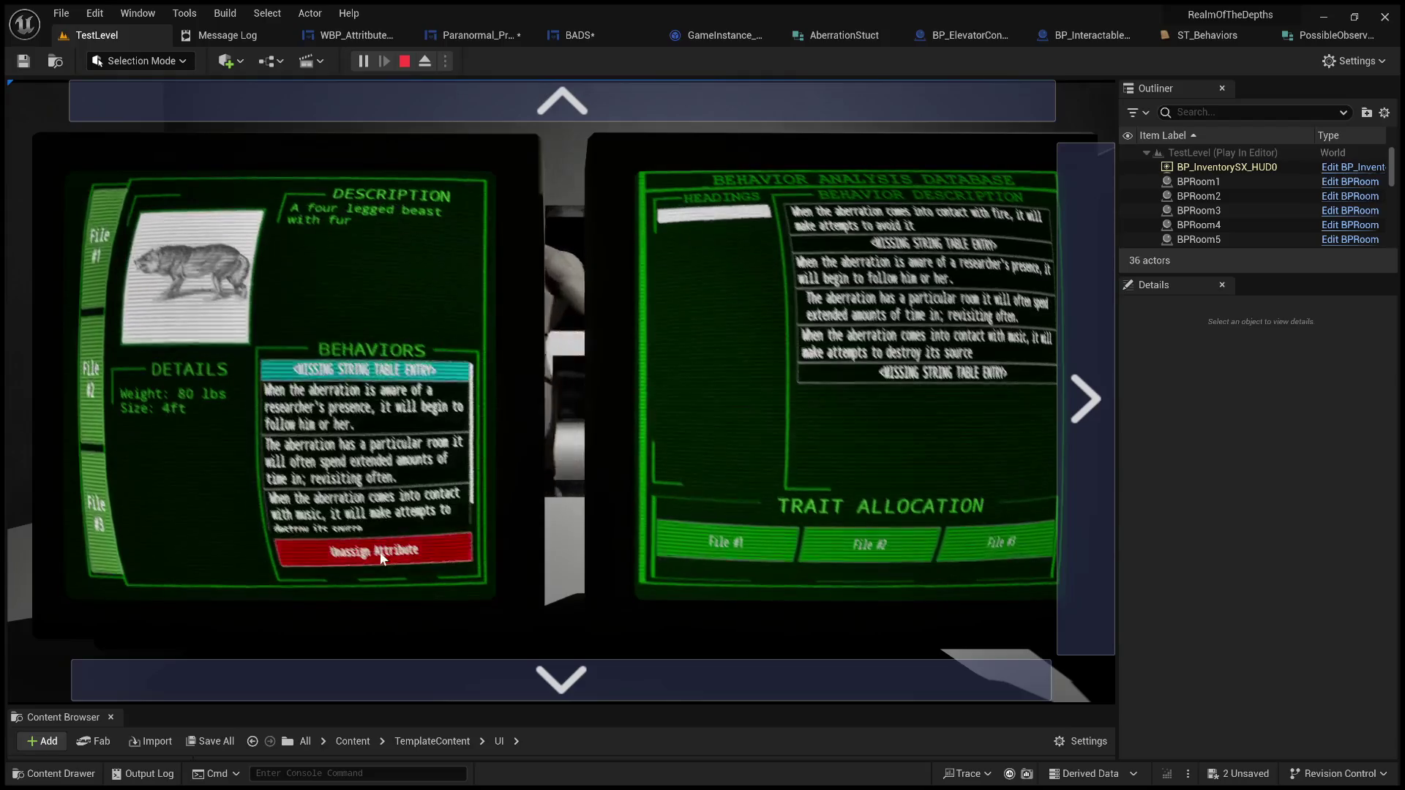
left_click(373, 550)
left_click(376, 380)
left_click(373, 551)
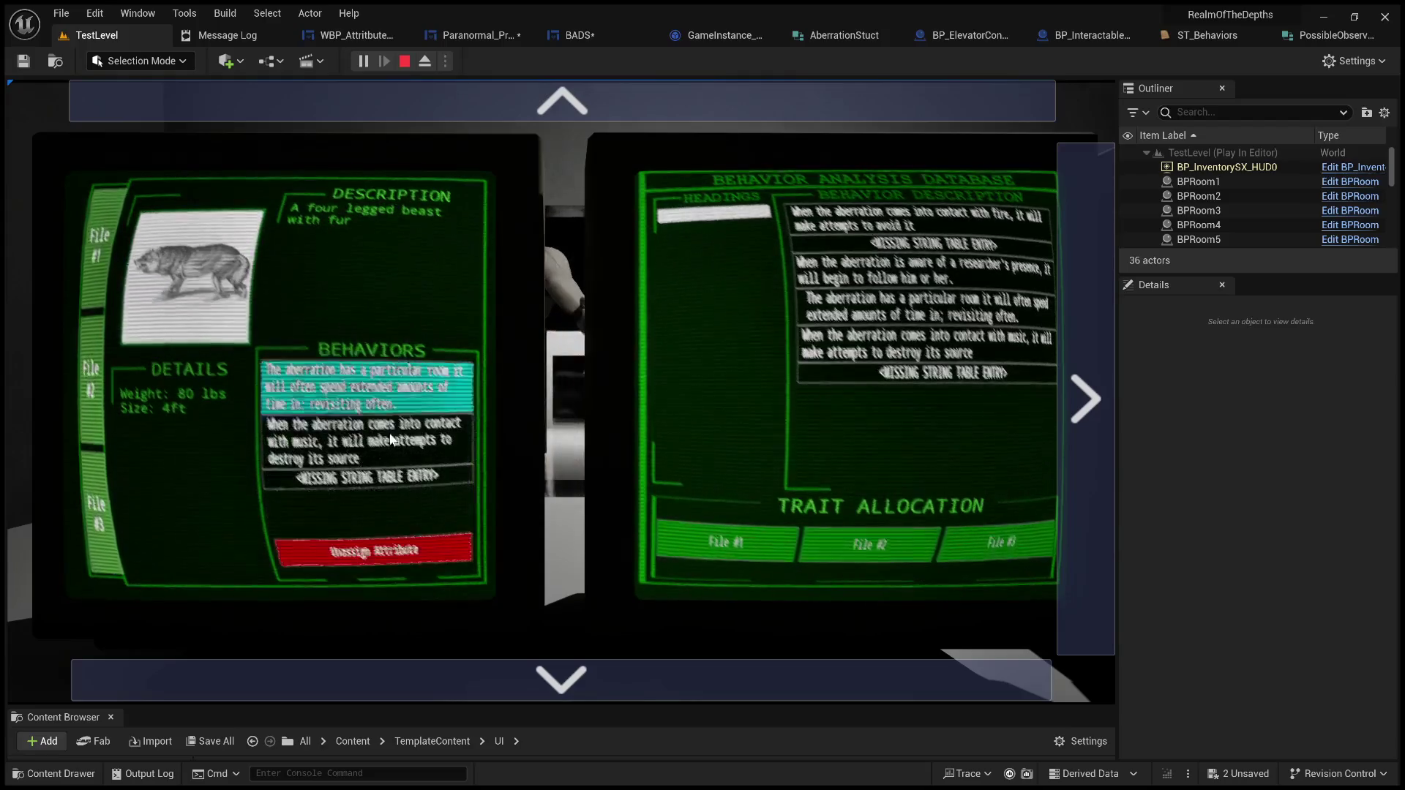
left_click(373, 550)
left_click(373, 550)
left_click(373, 371)
left_click(412, 553)
Step: Assign contact-with-fire to File #1 and researcher-presence to File #2, then check the wolf and beast files
left_click(911, 221)
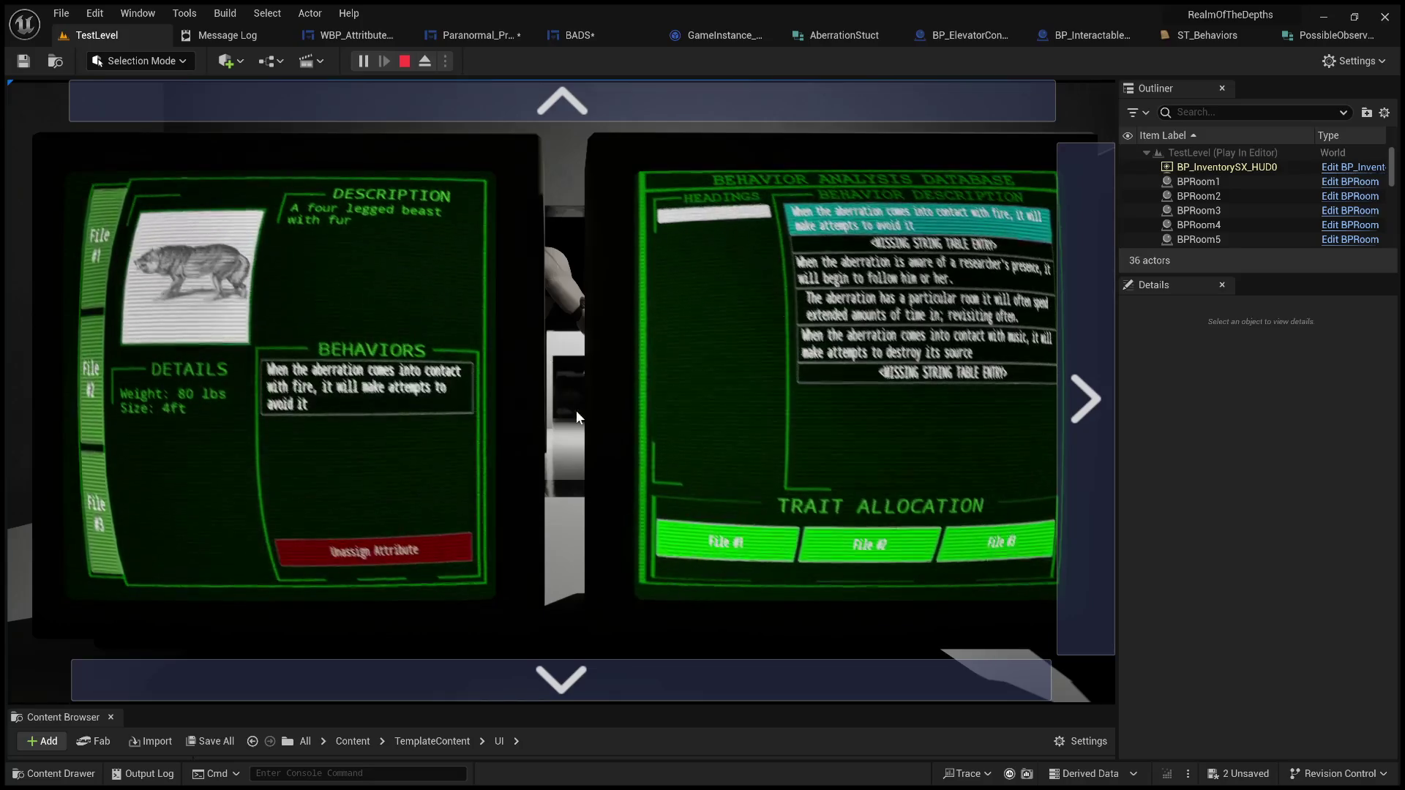
left_click(895, 233)
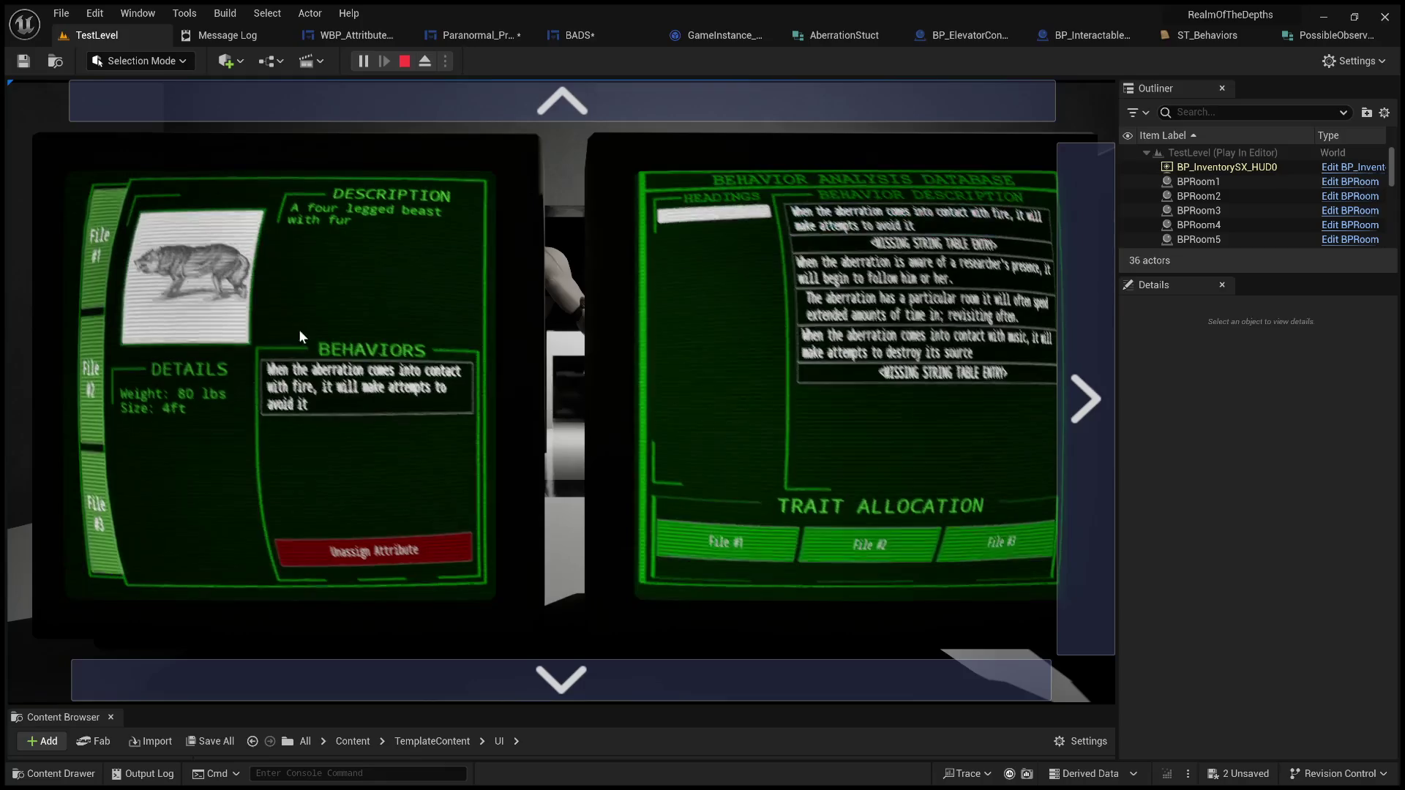
left_click(897, 273)
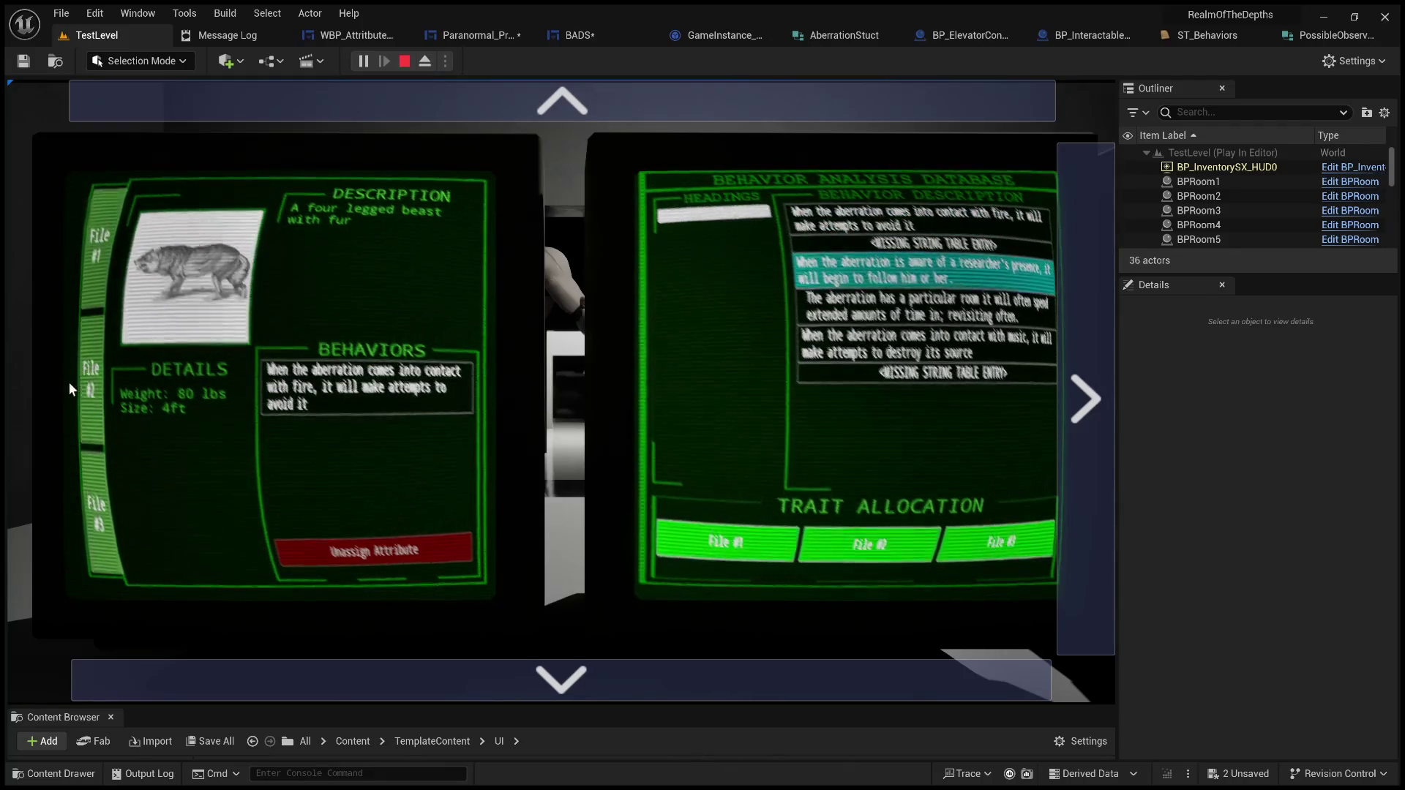
left_click(86, 399)
left_click(92, 337)
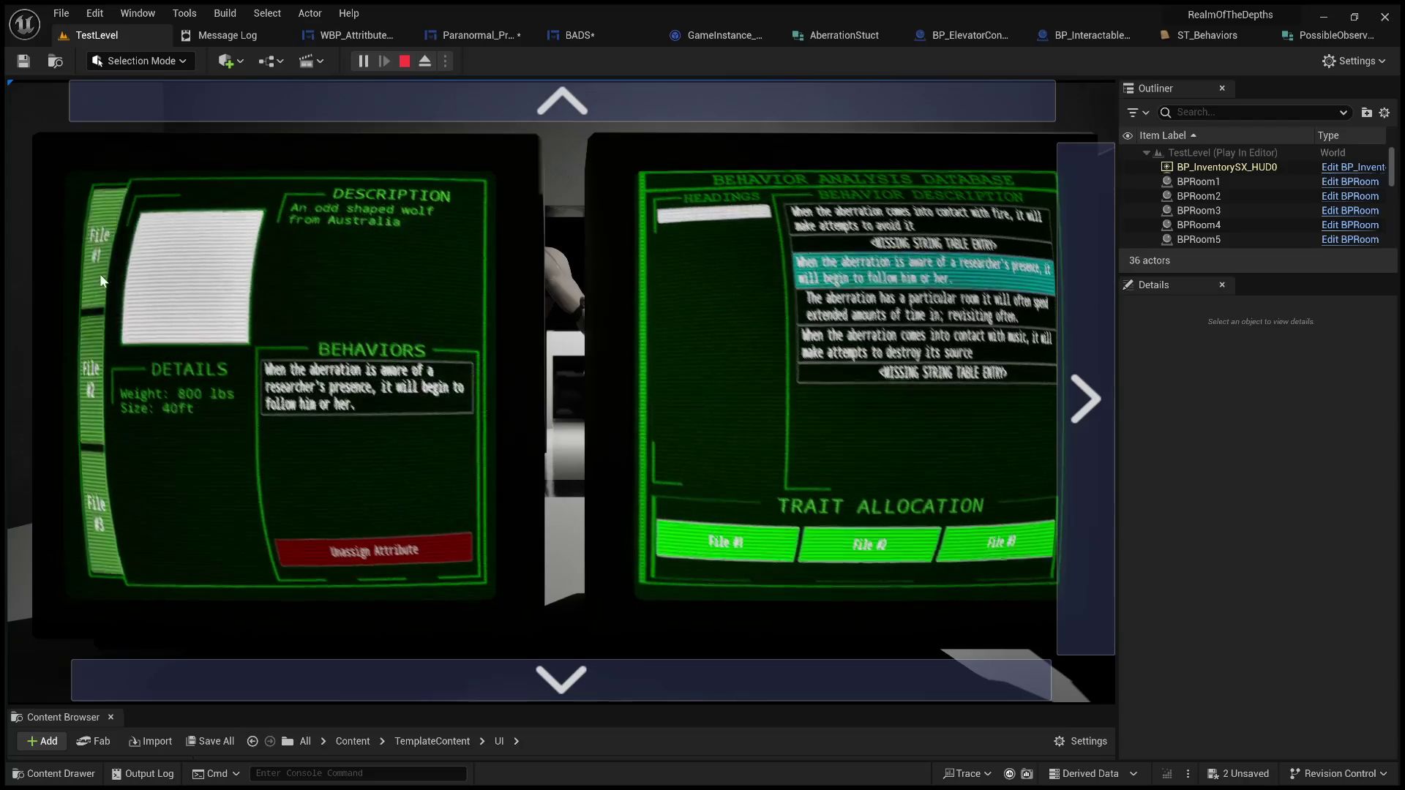
left_click(99, 271)
left_click(97, 331)
left_click(100, 263)
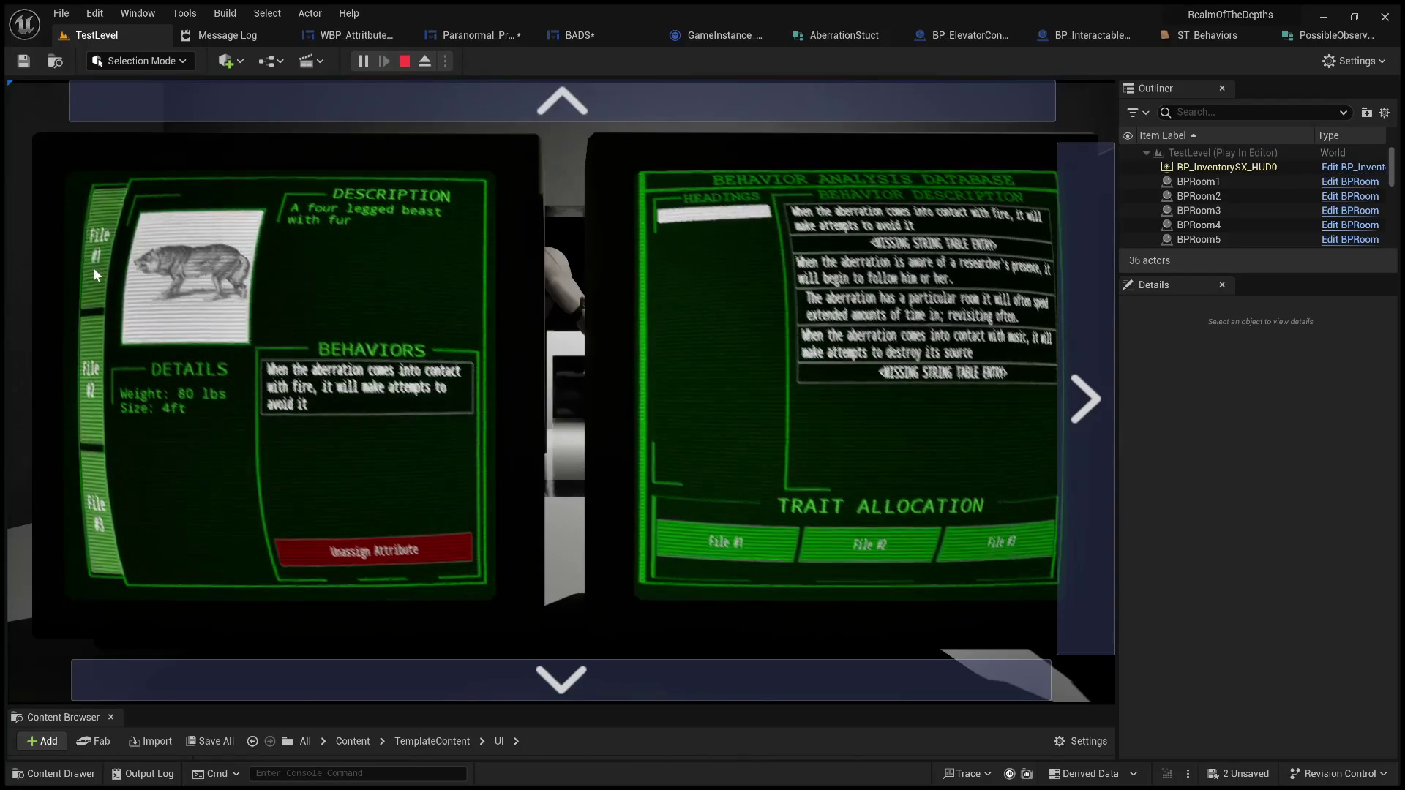
Step: Assign researcher-presence and missing-string to File #1, stop, and open the erroring Update Observations node
left_click(886, 275)
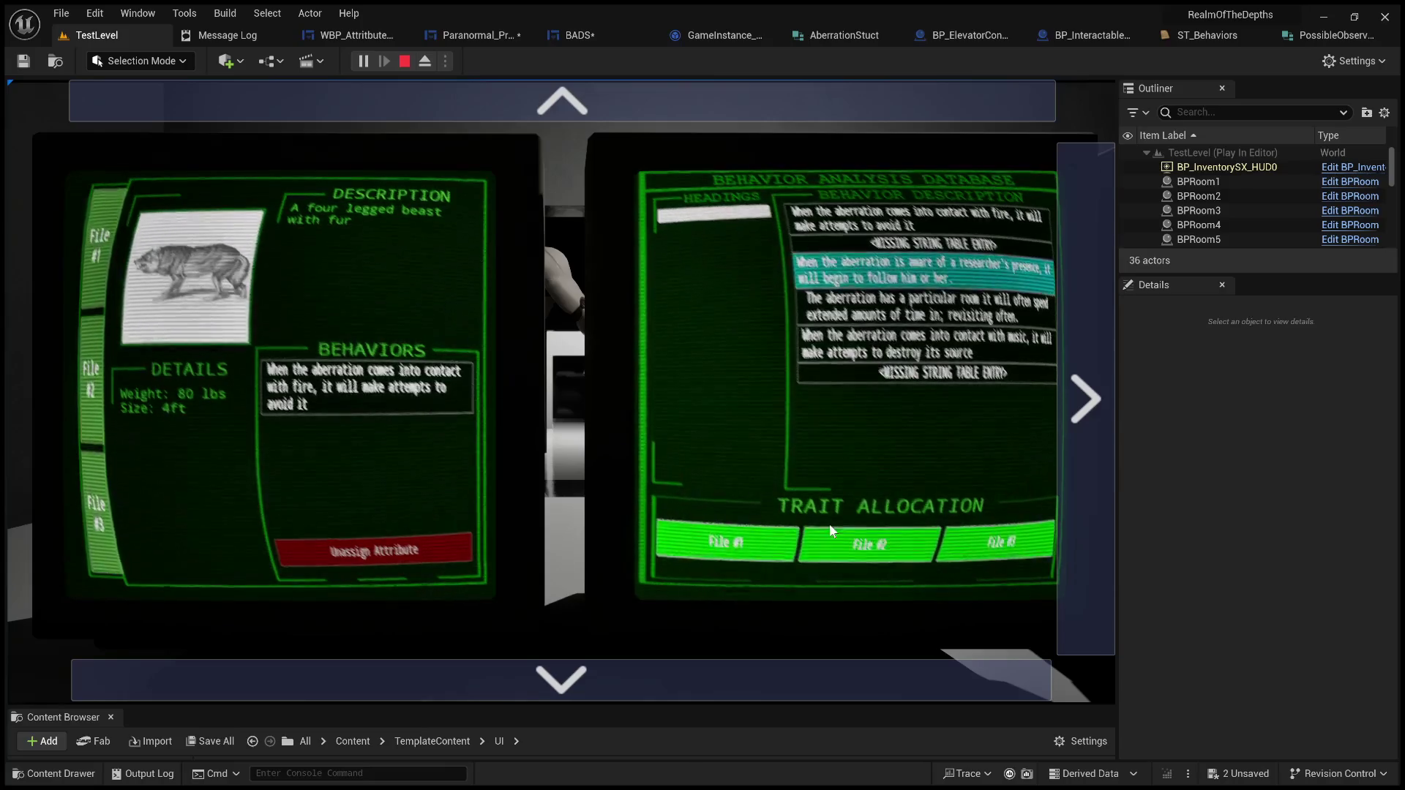
left_click(733, 550)
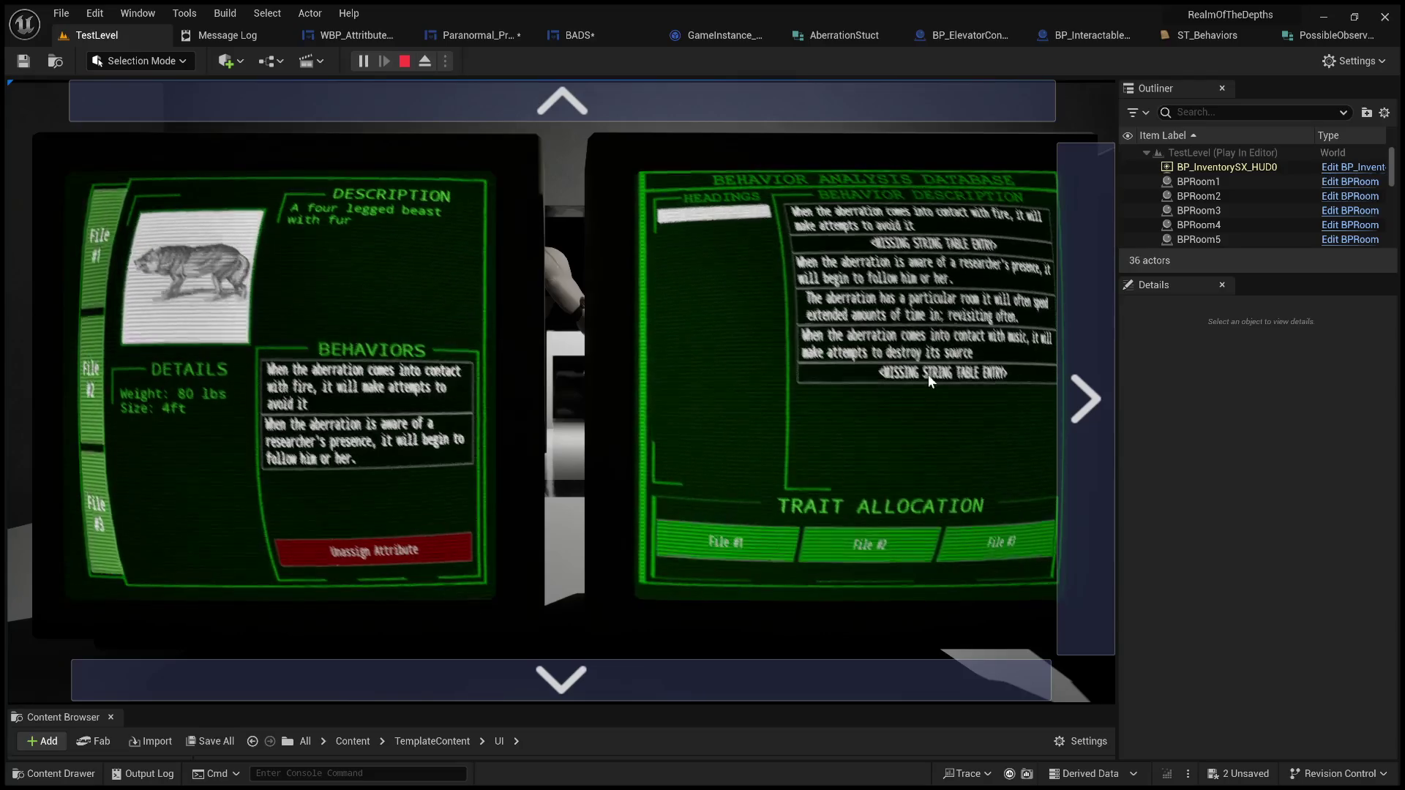
left_click(929, 375)
left_click(745, 540)
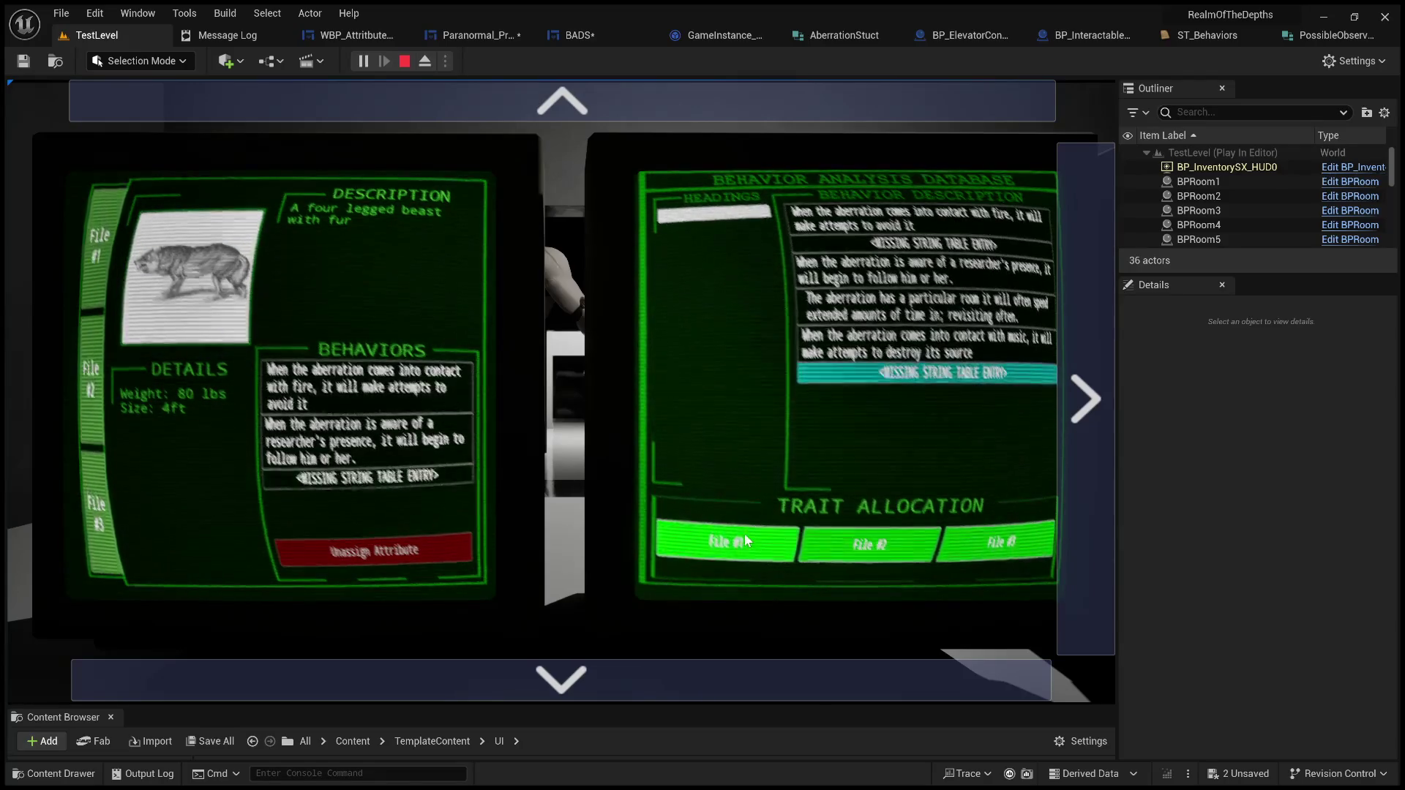
left_click(407, 61)
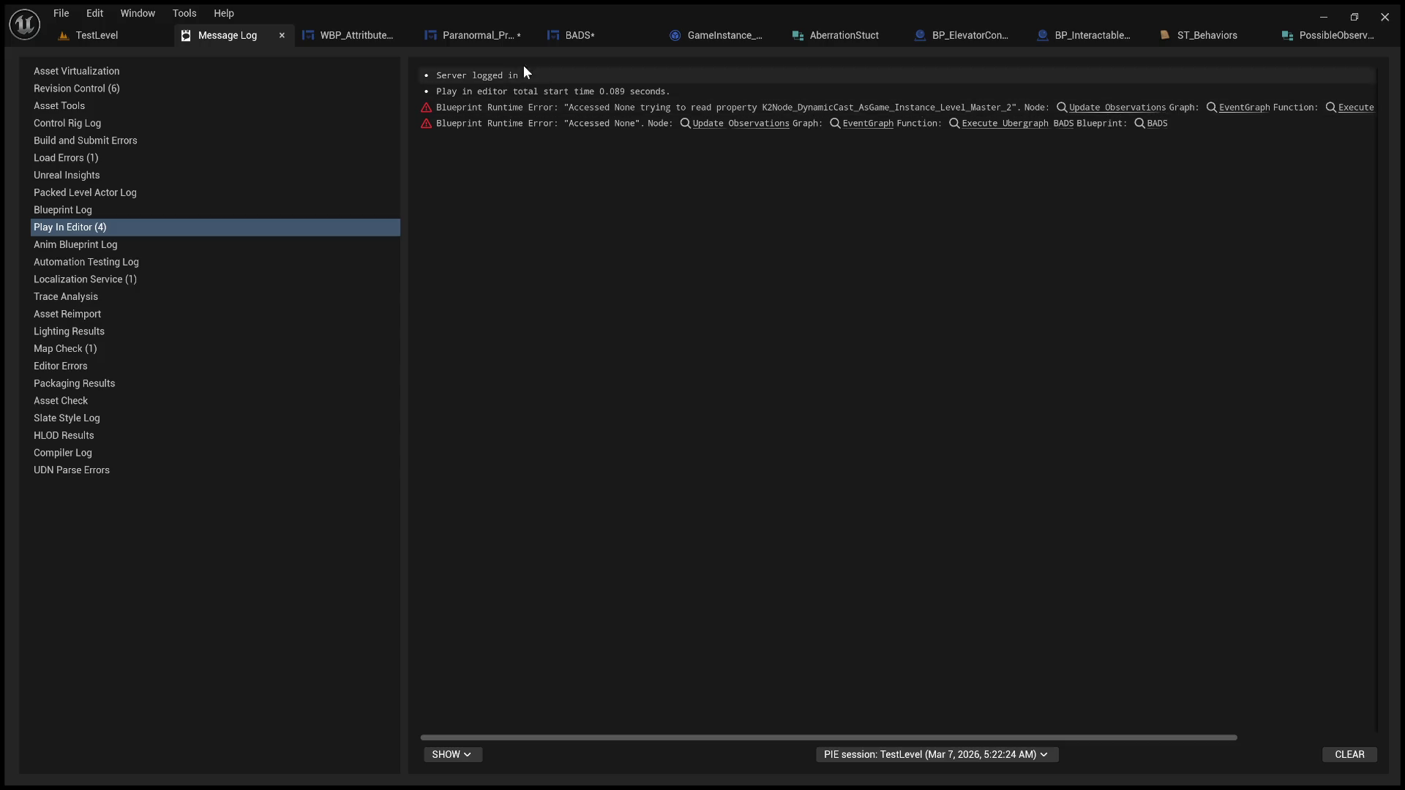
left_click(1127, 110)
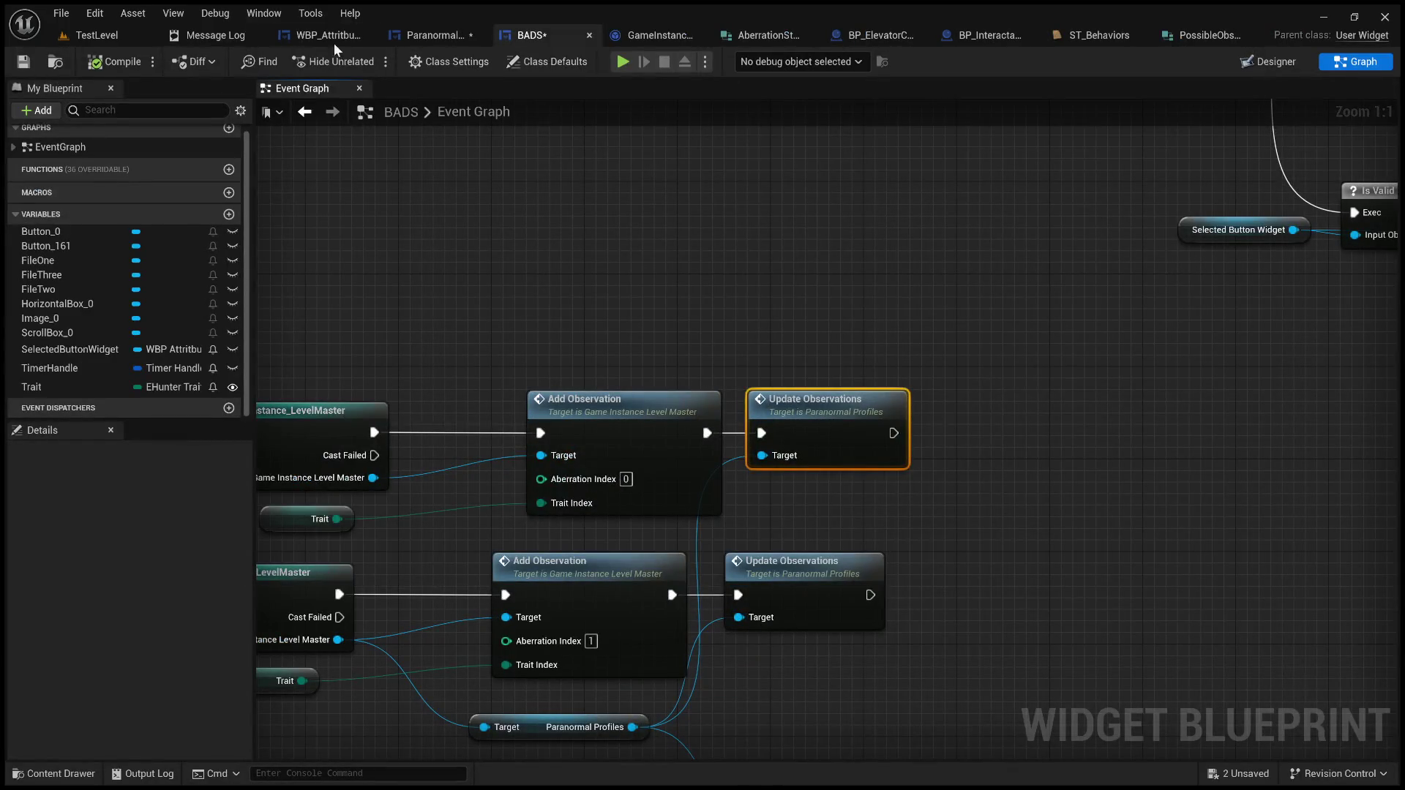
Step: Jump from the message log error to BADS, then pan the Paranormal_Profiles graph to its event nodes
left_click(210, 35)
left_click(1047, 125)
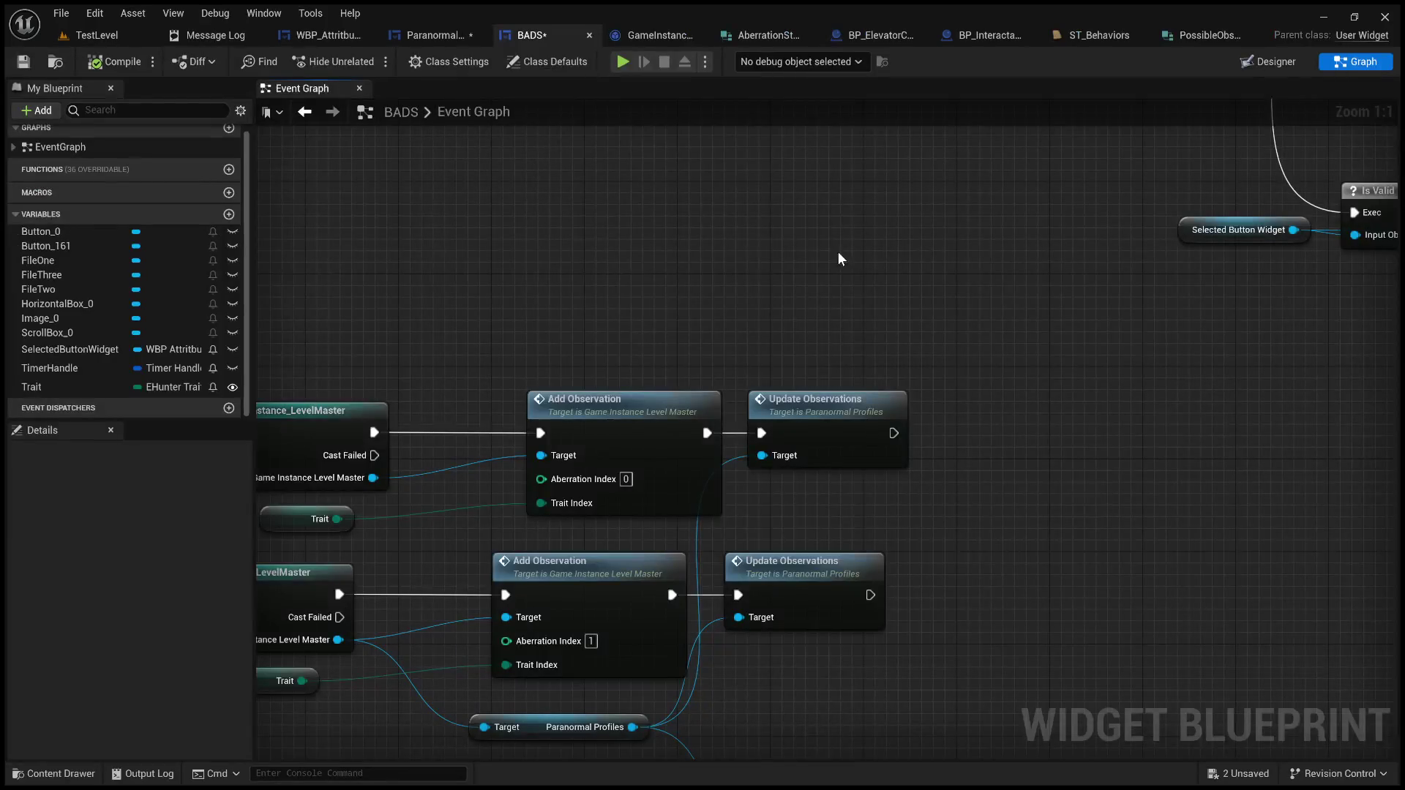
left_click(439, 35)
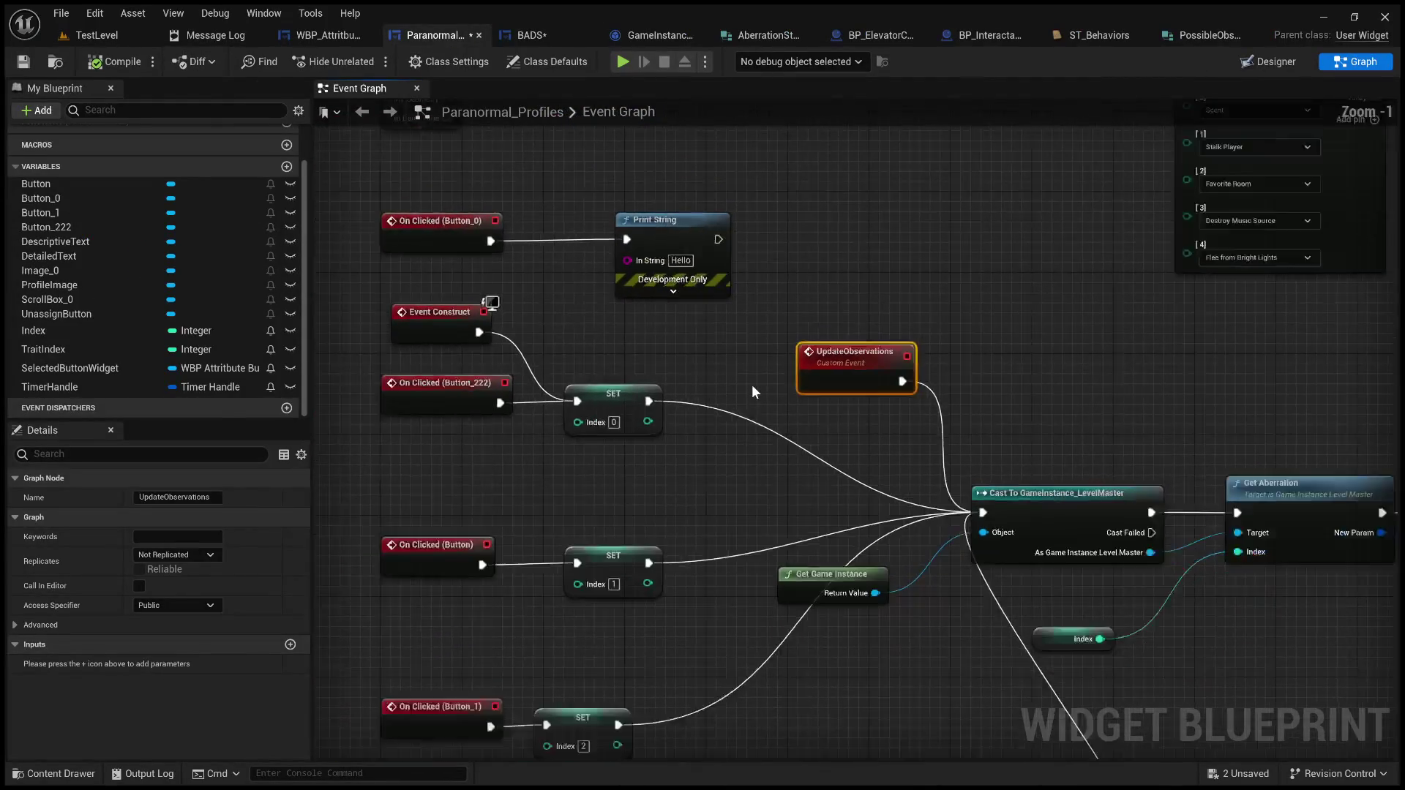
mouse_move(766, 380)
left_mouse_down()
mouse_move(731, 350)
mouse_move(768, 505)
left_mouse_up()
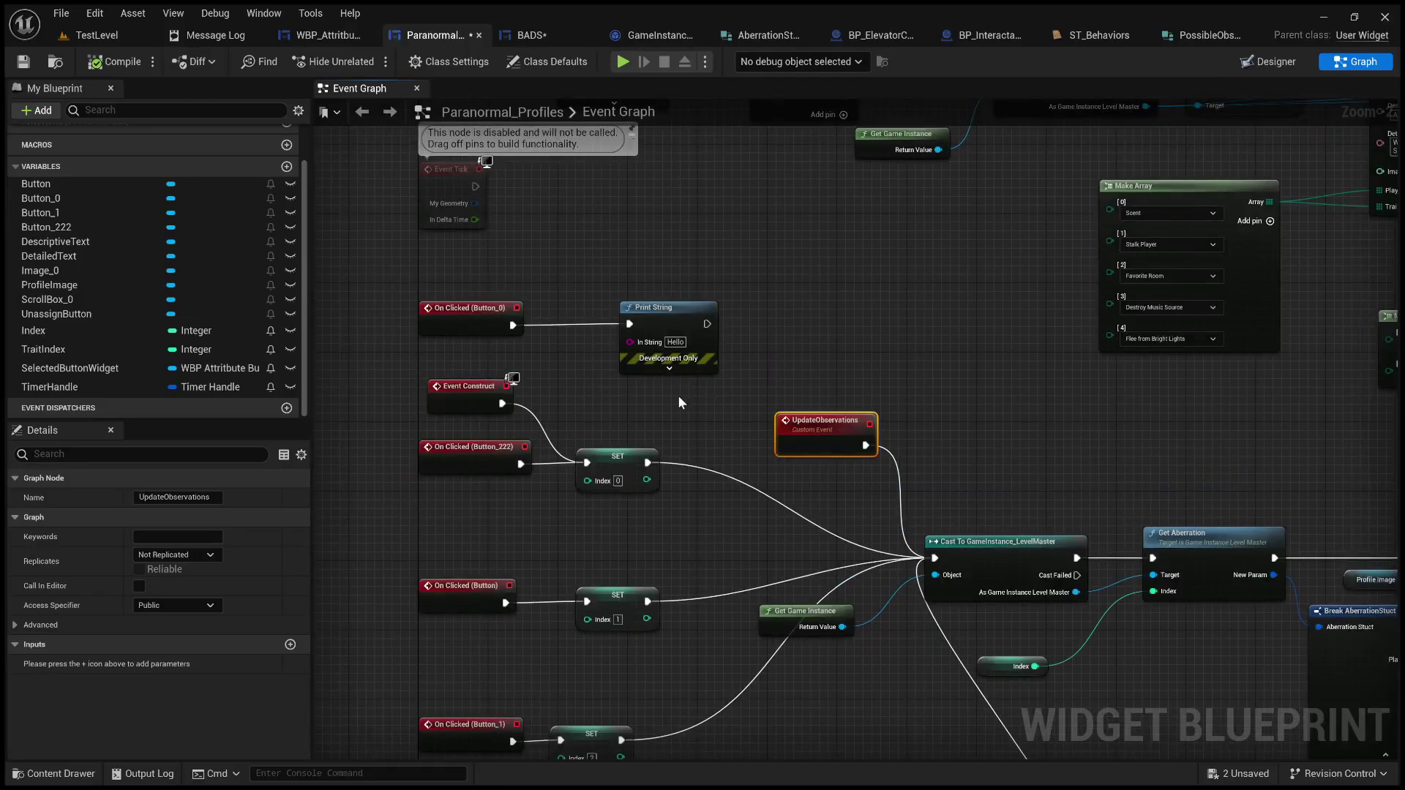
left_click_drag(682, 395, 886, 430)
left_click_drag(662, 384, 645, 386)
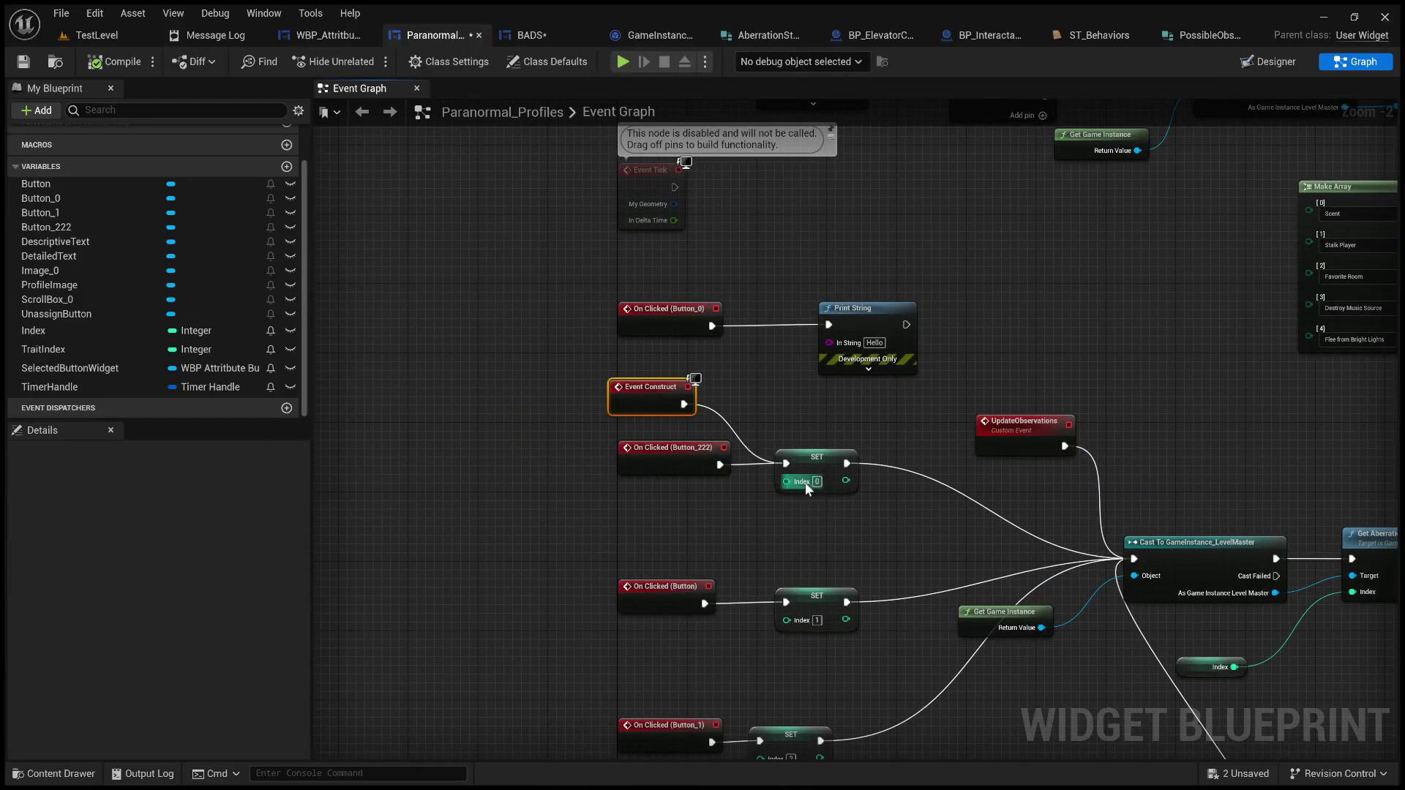
Step: Inspect the Index variable and survey the Make Array, Break AberrationStruct and Event Pre Construct nodes
left_click(68, 334)
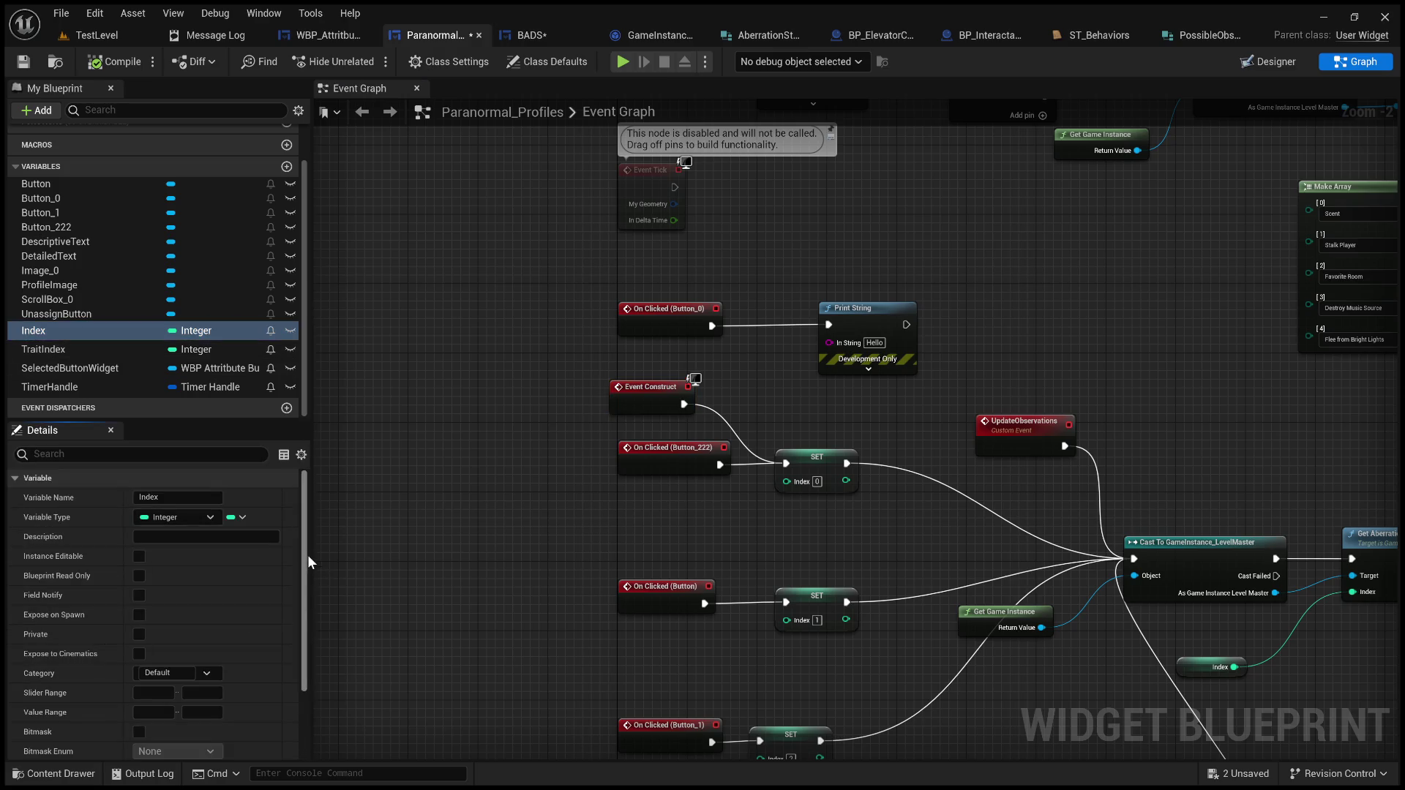
scroll(307, 553, "down", 3)
left_click_drag(911, 519, 666, 454)
mouse_move(926, 394)
left_mouse_down()
mouse_move(831, 351)
mouse_move(1003, 394)
left_mouse_up()
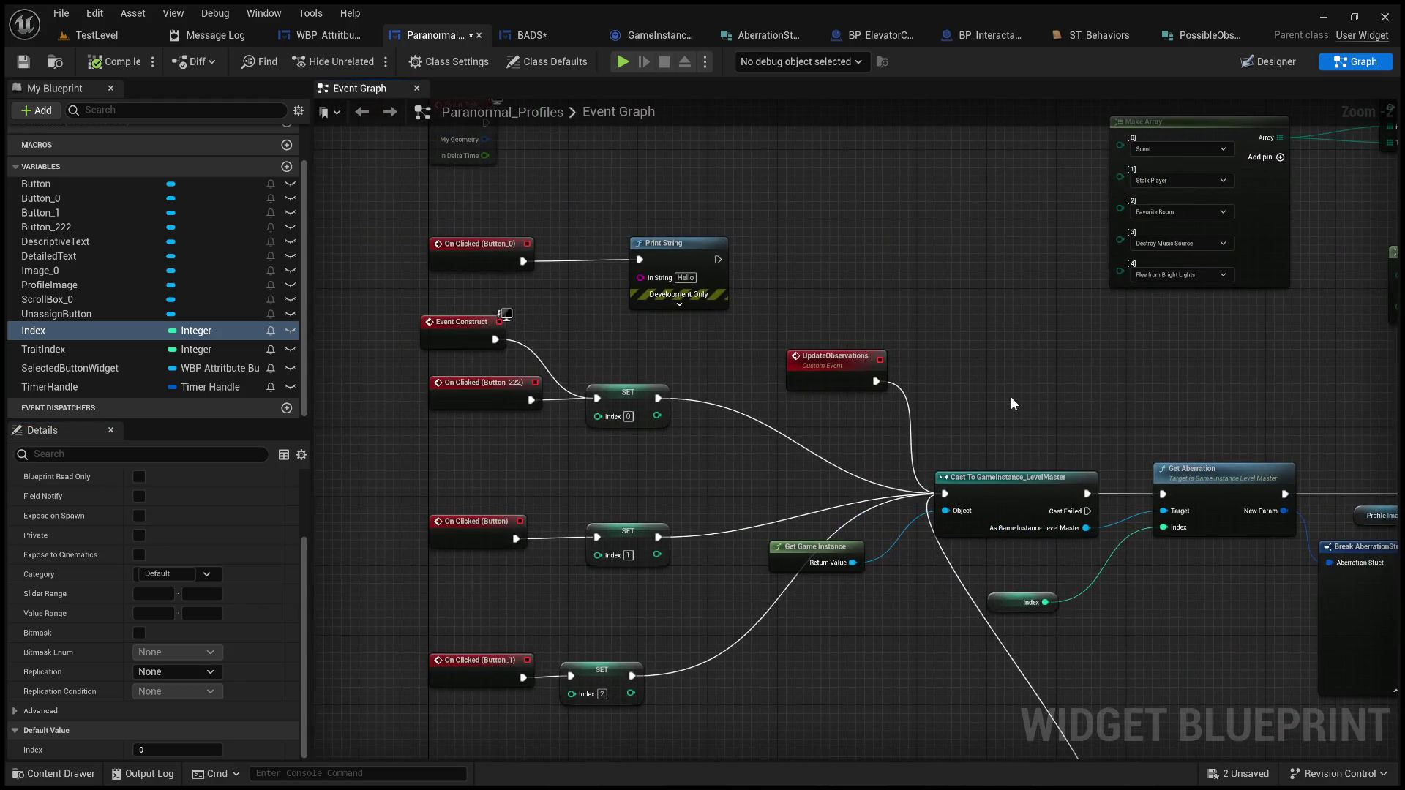
left_click_drag(899, 427, 748, 397)
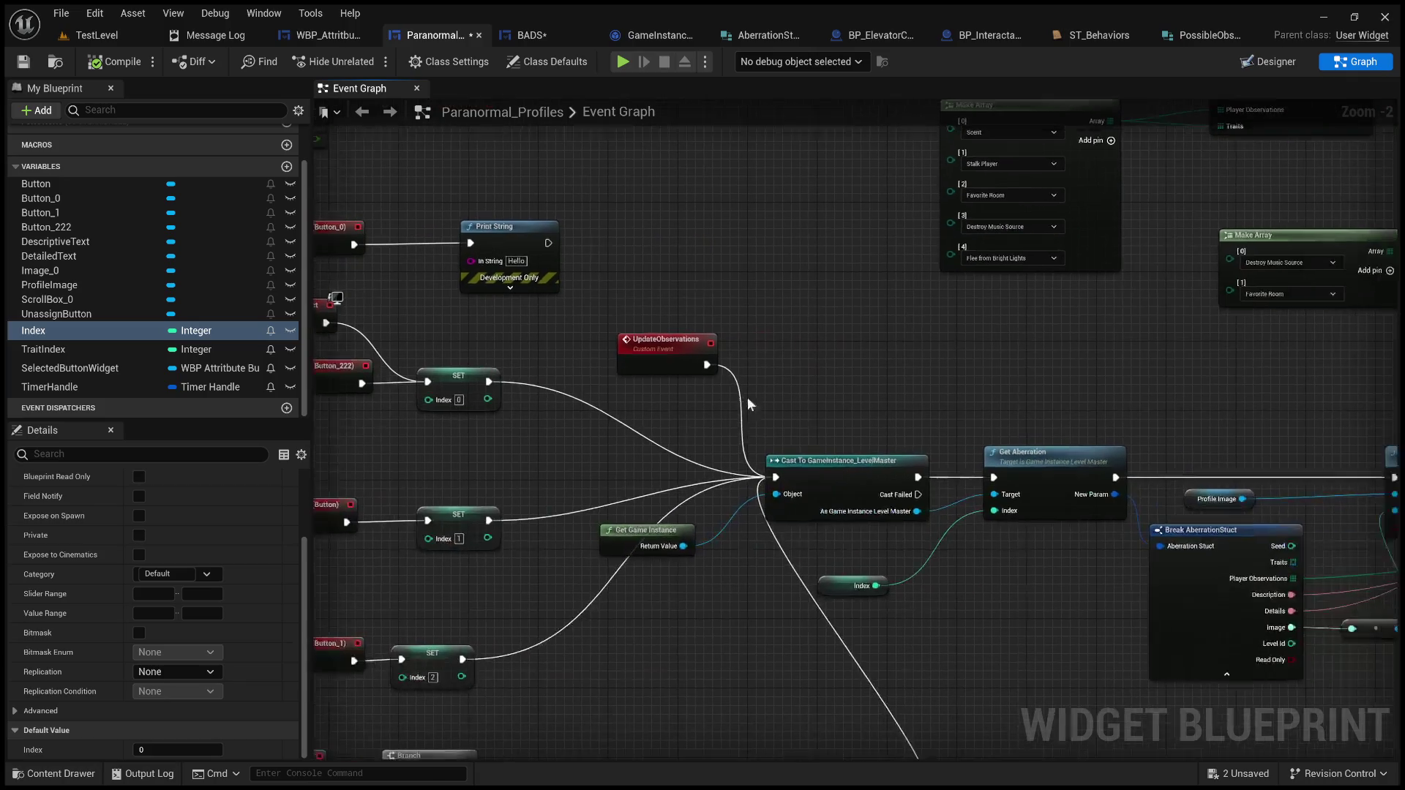
mouse_move(626, 148)
left_mouse_down()
mouse_move(650, 349)
mouse_move(783, 522)
mouse_move(751, 407)
left_mouse_up()
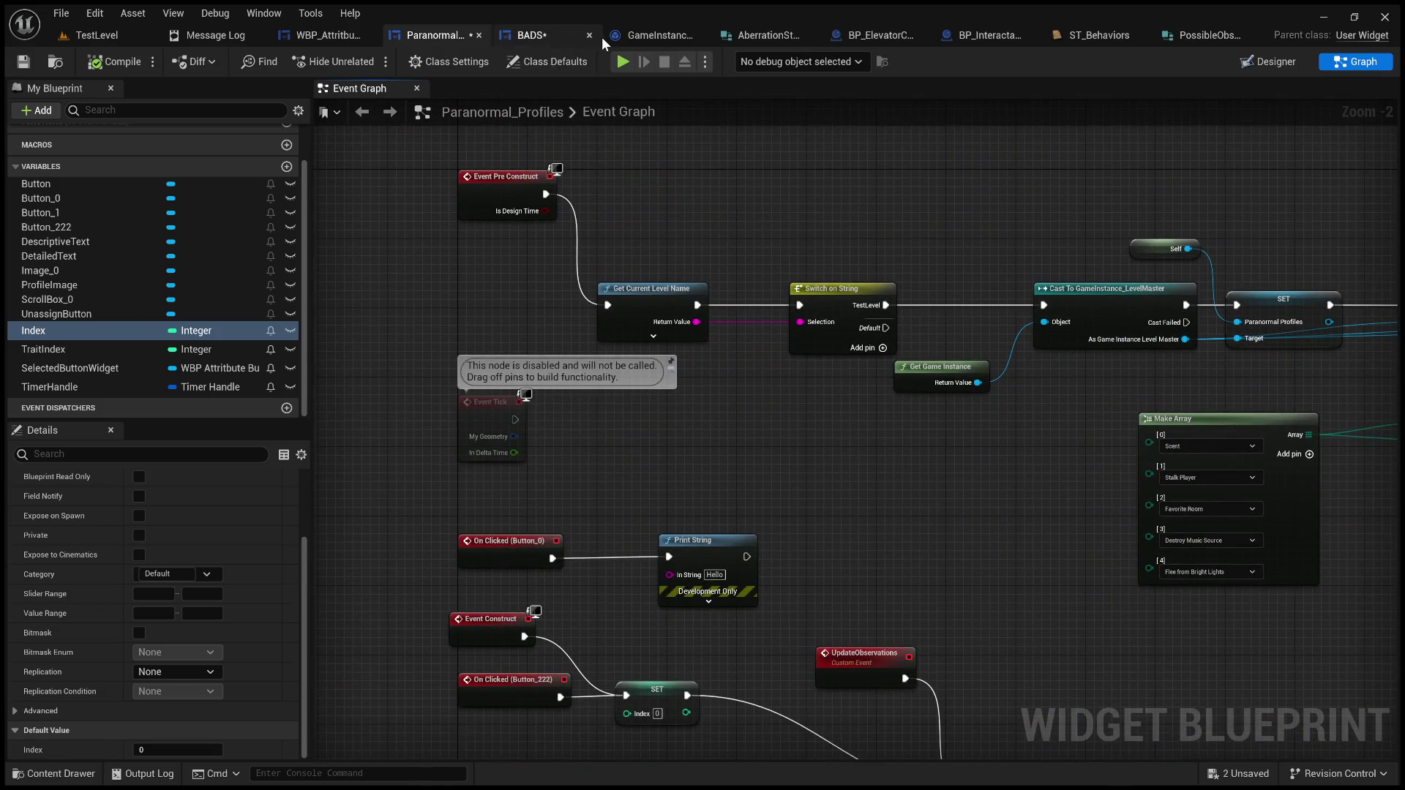
Step: Check GameInstance_LevelMaster and the Create Aberration node, then bring up the BADS event graph
left_click(638, 41)
left_click(425, 35)
left_click_drag(534, 208, 644, 404)
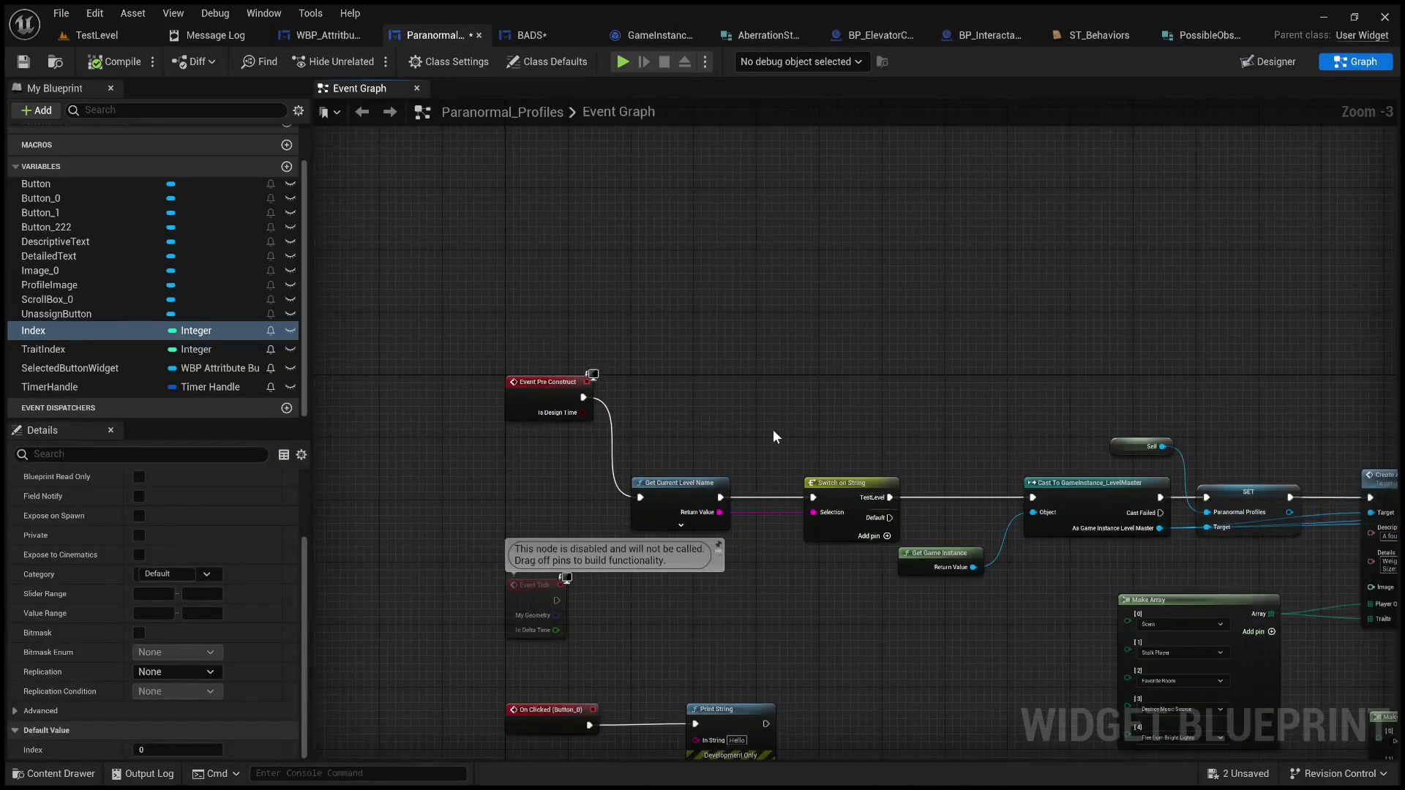
left_click_drag(774, 436, 646, 381)
scroll(713, 385, "up", 2)
left_click_drag(810, 416, 593, 402)
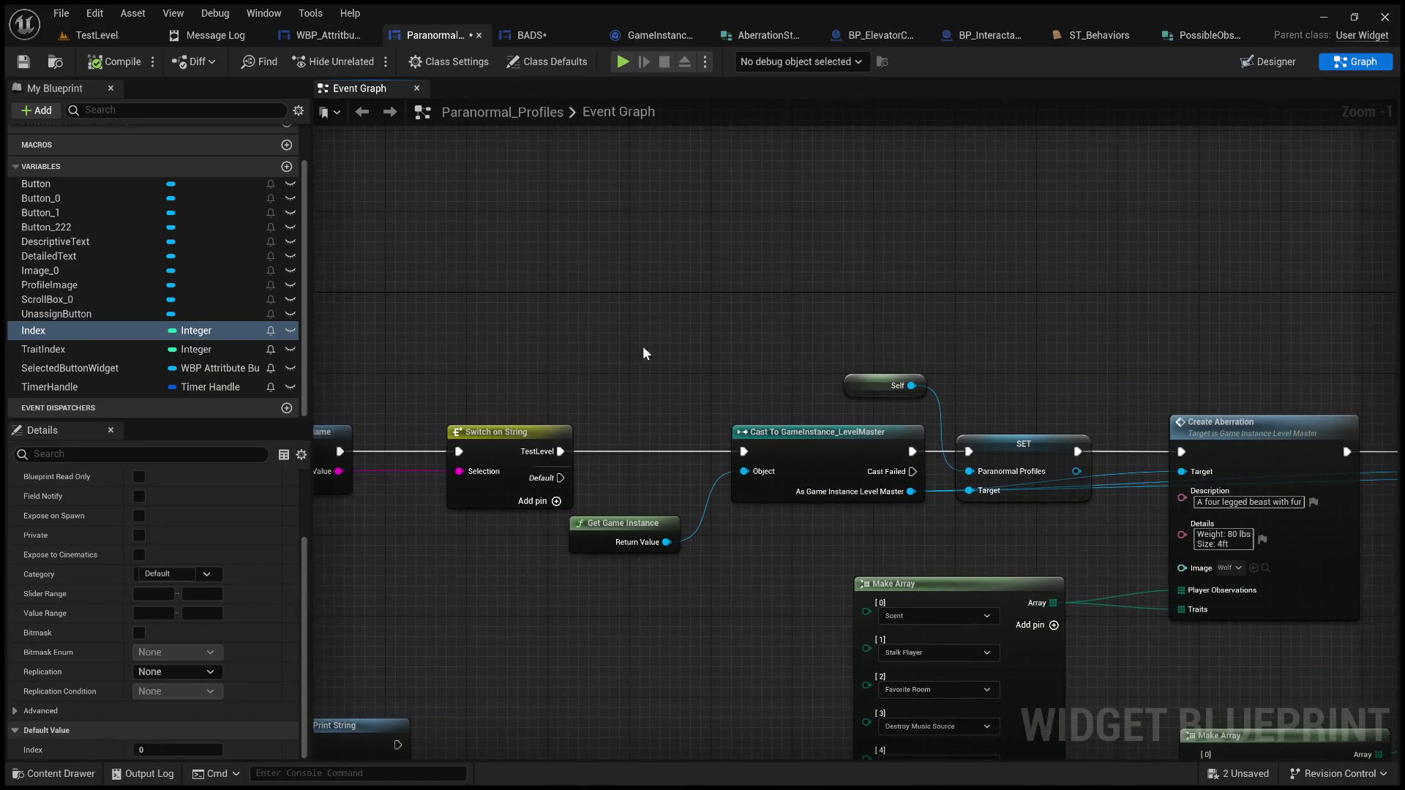
left_click(531, 36)
scroll(584, 265, "down", 3)
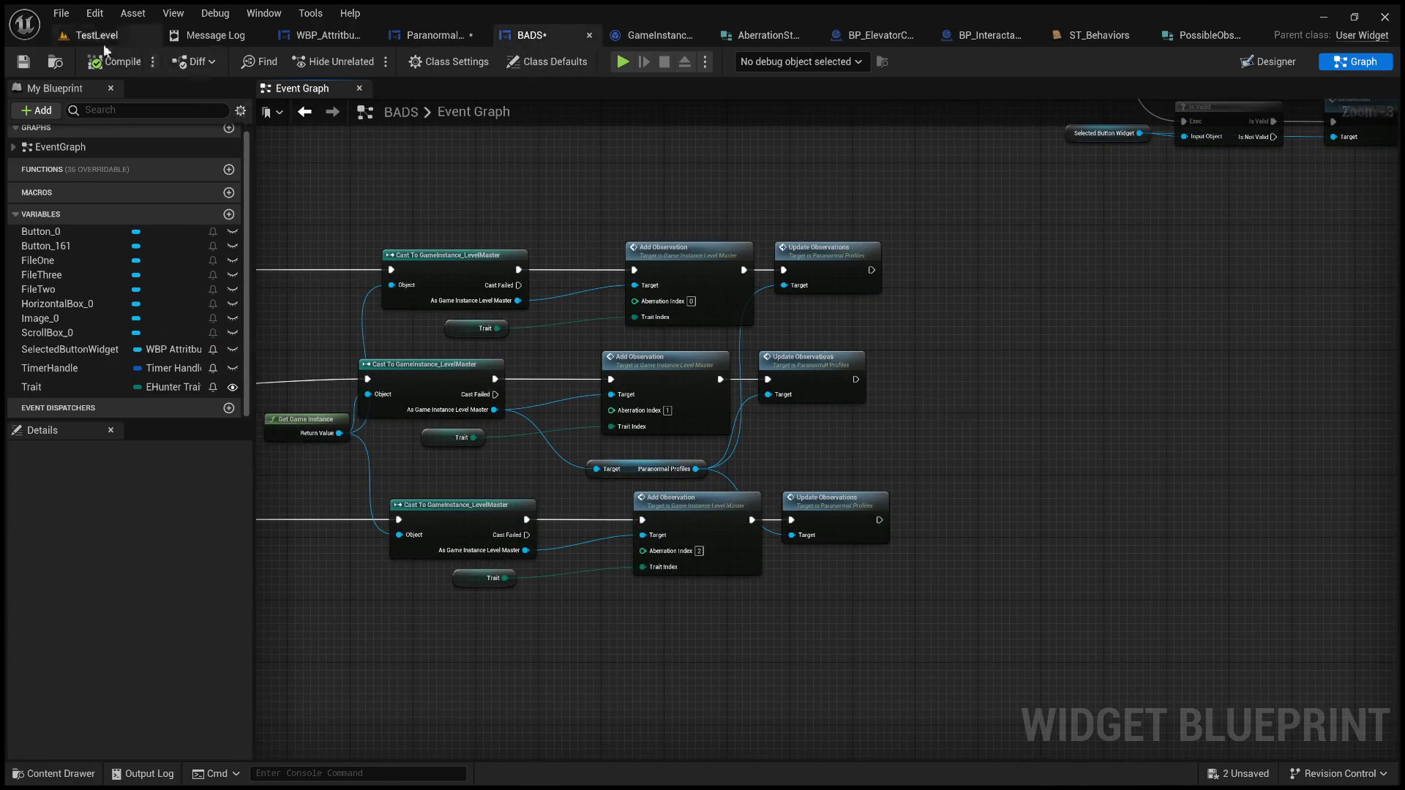
Step: Play-test TestLevel and assign the particular room, music and fire behaviors to File #2
left_click(103, 41)
left_click(364, 62)
left_click(404, 62)
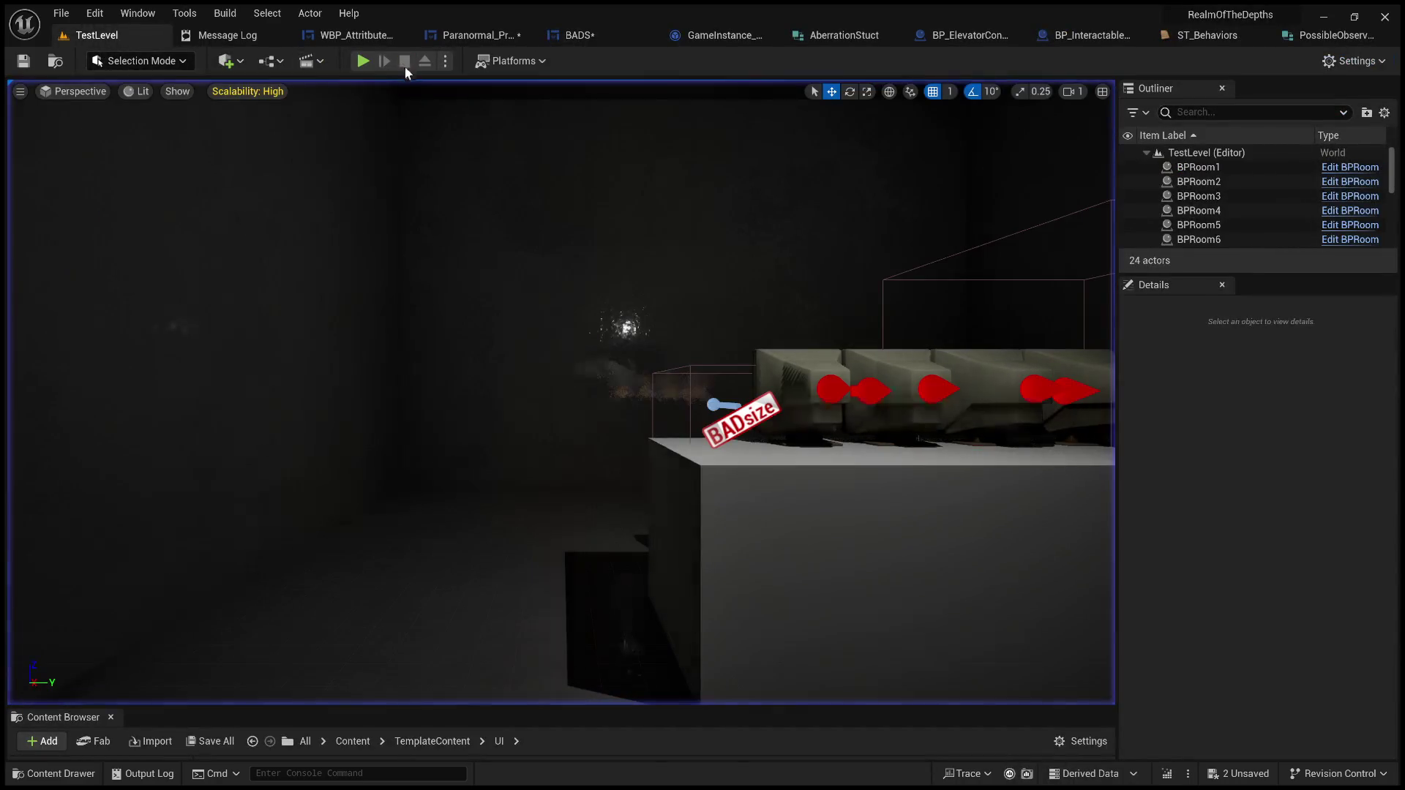
left_click(371, 61)
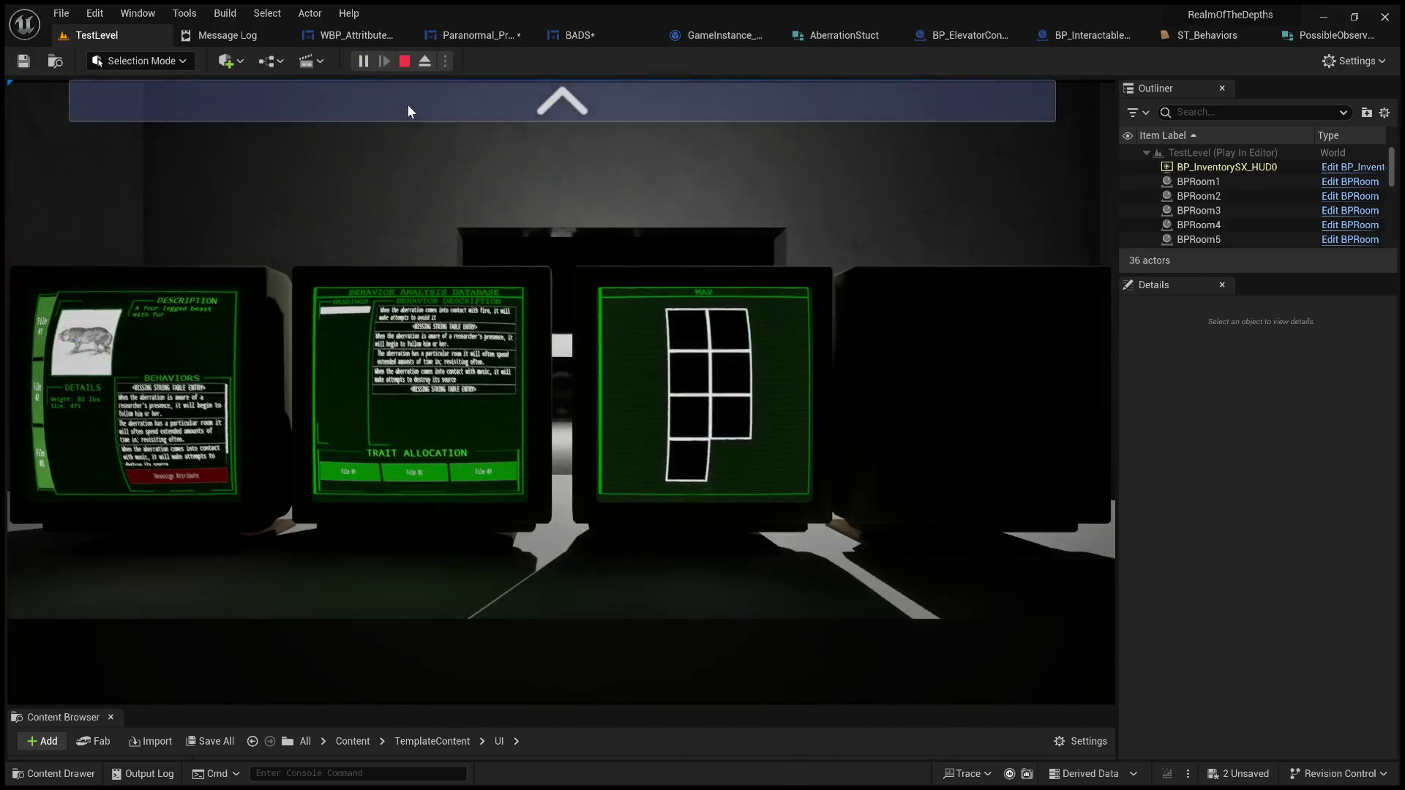
left_click(407, 104)
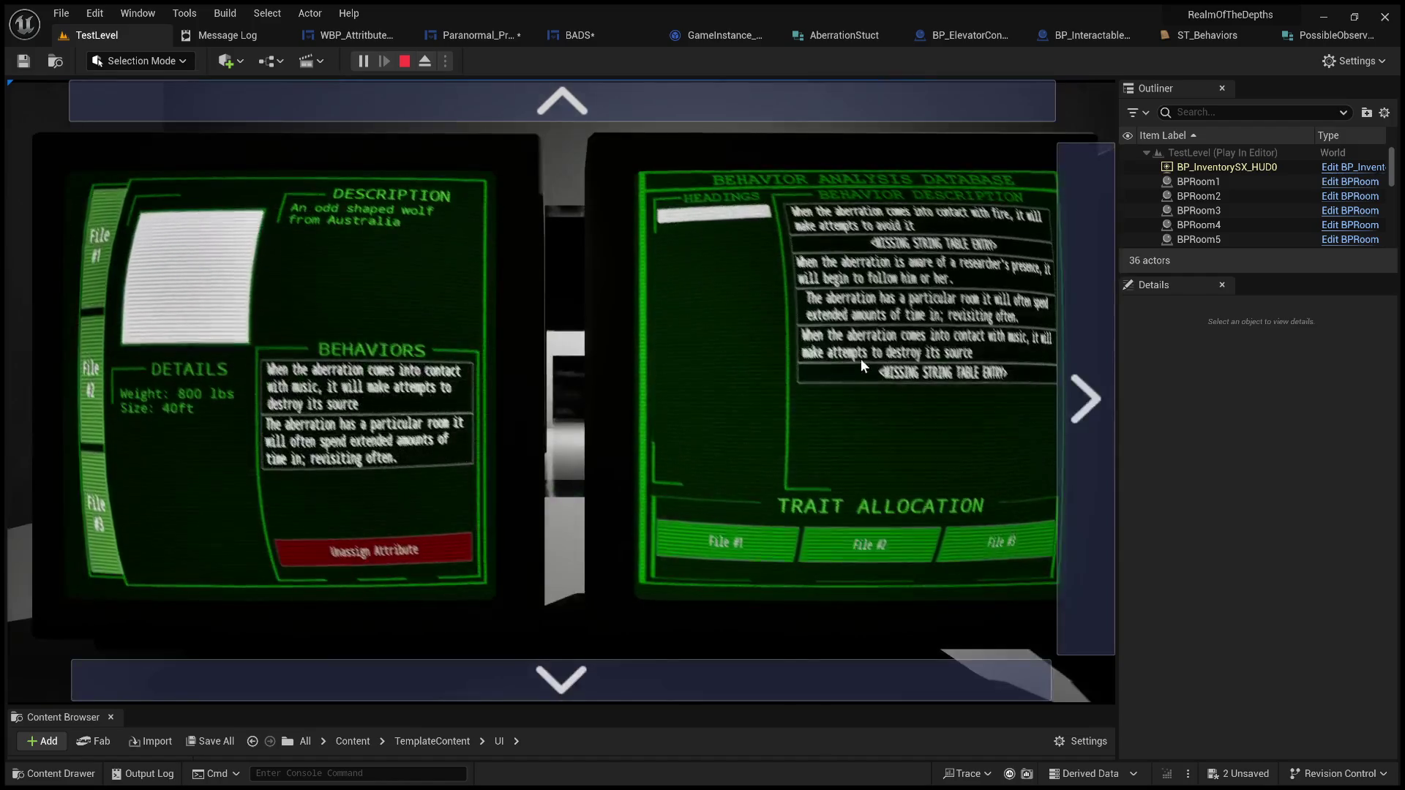
left_click(890, 305)
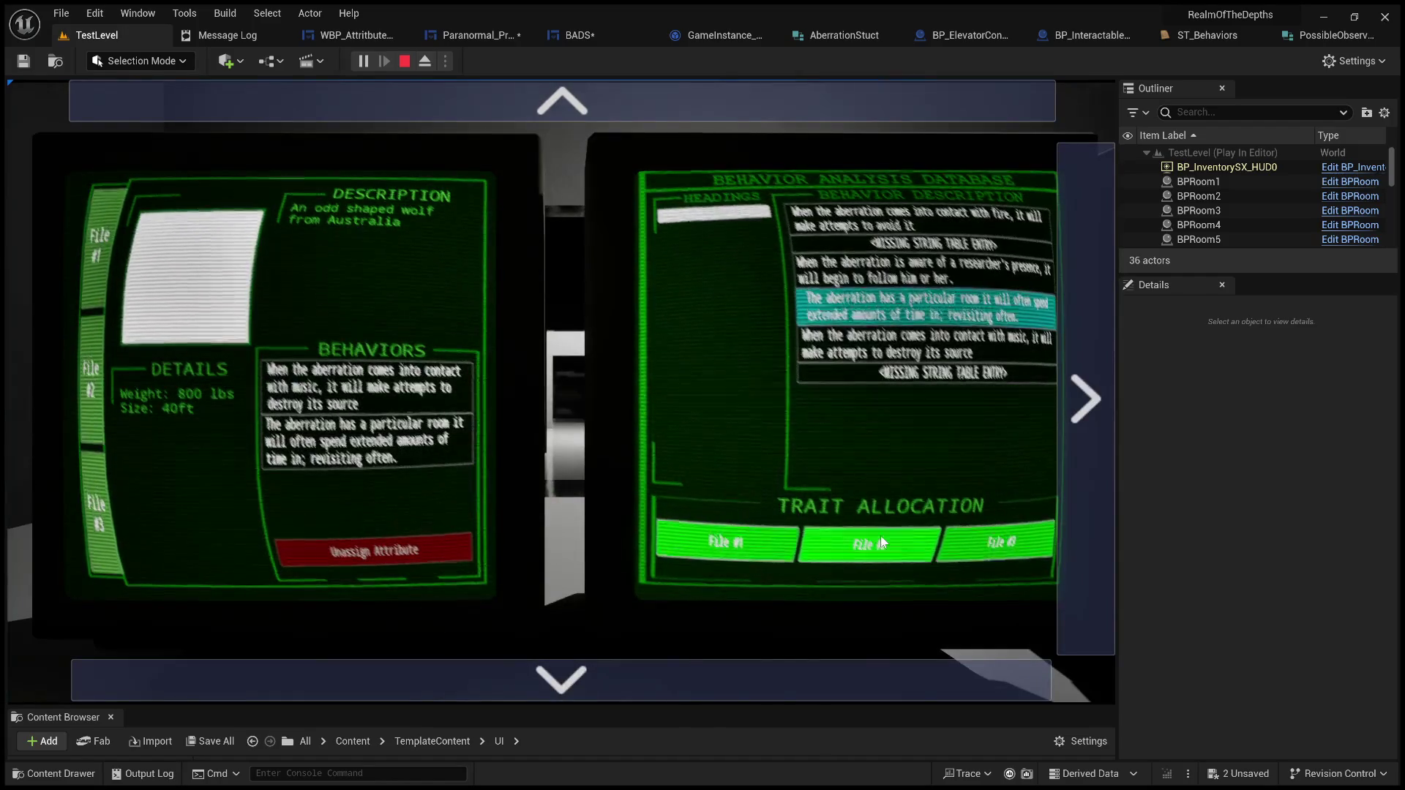
left_click(79, 386)
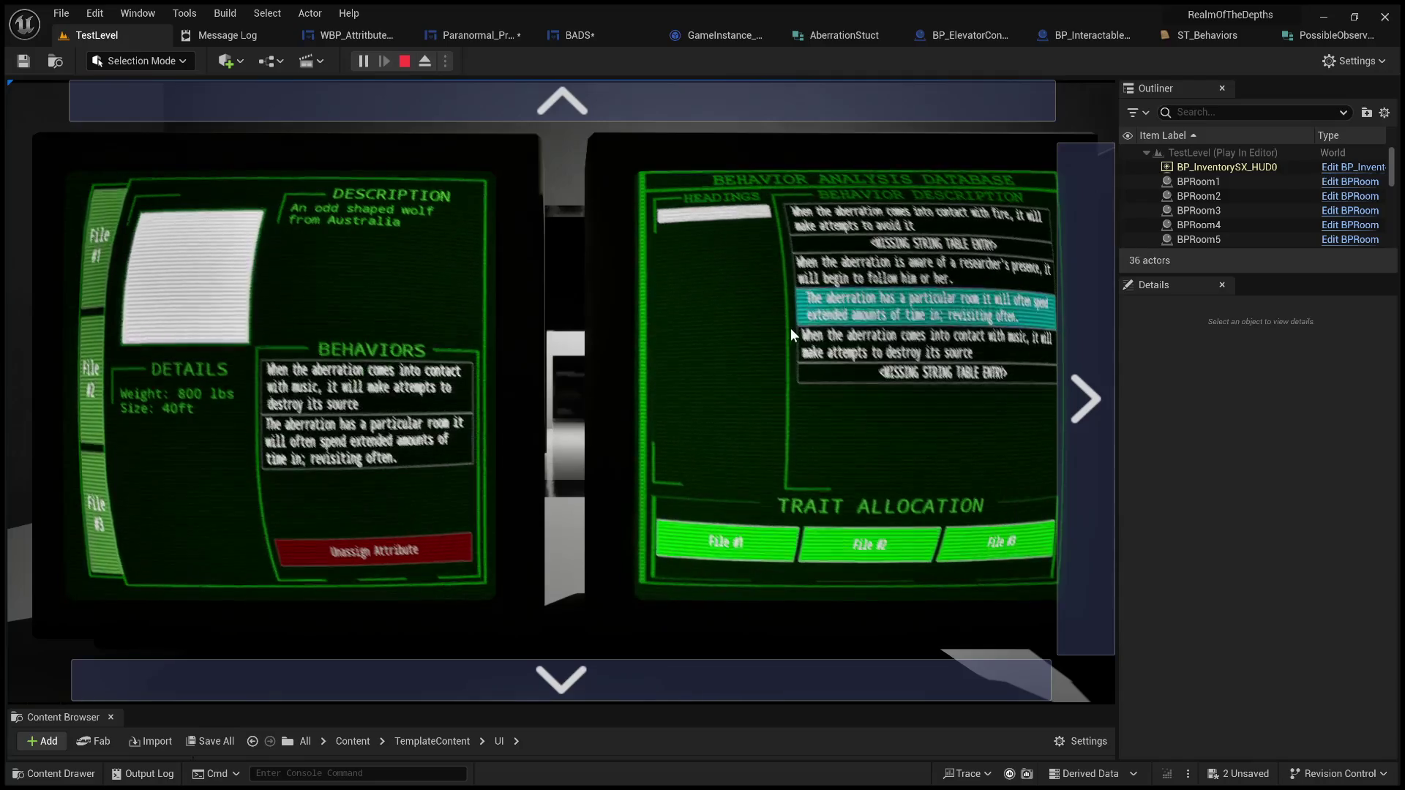
left_click(897, 350)
left_click(866, 548)
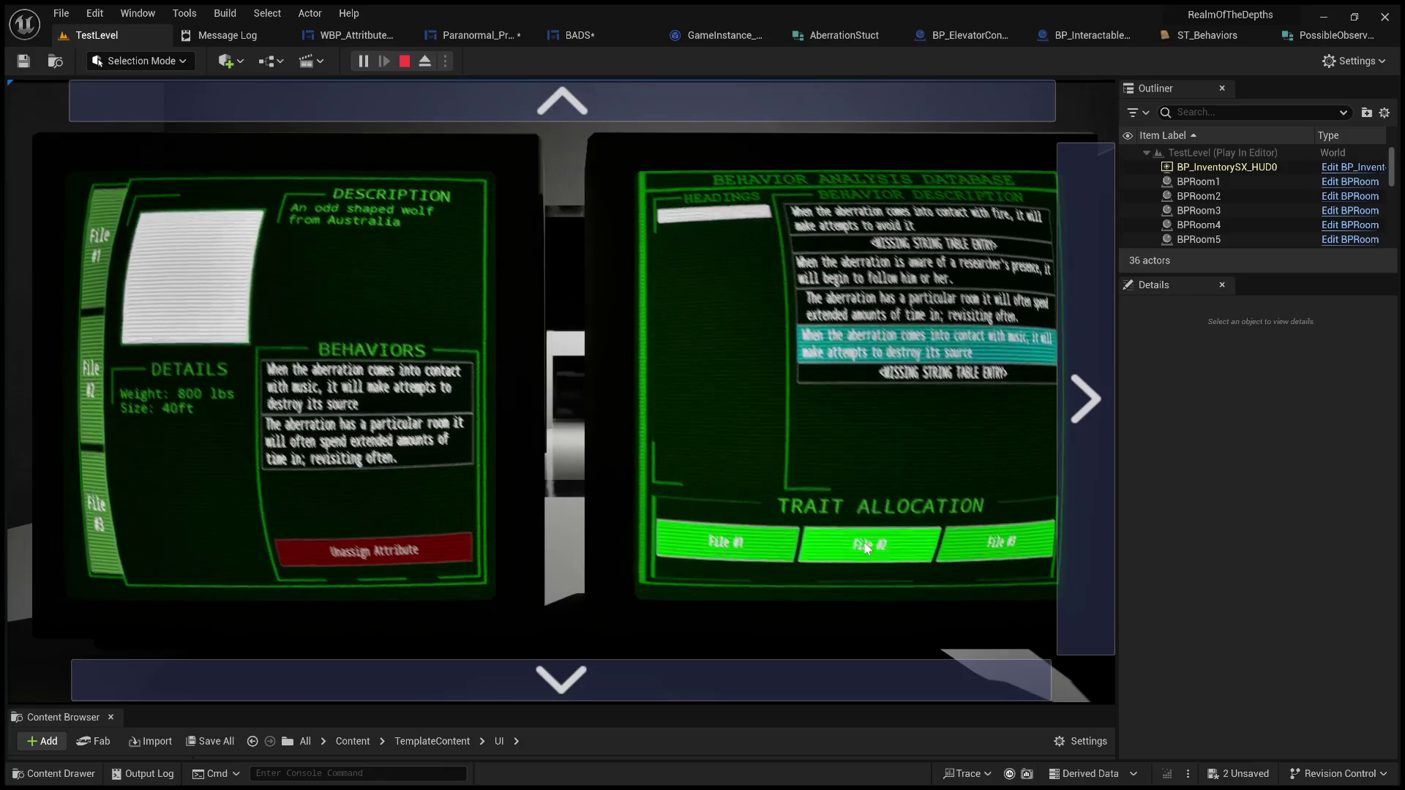
left_click(900, 221)
left_click(888, 539)
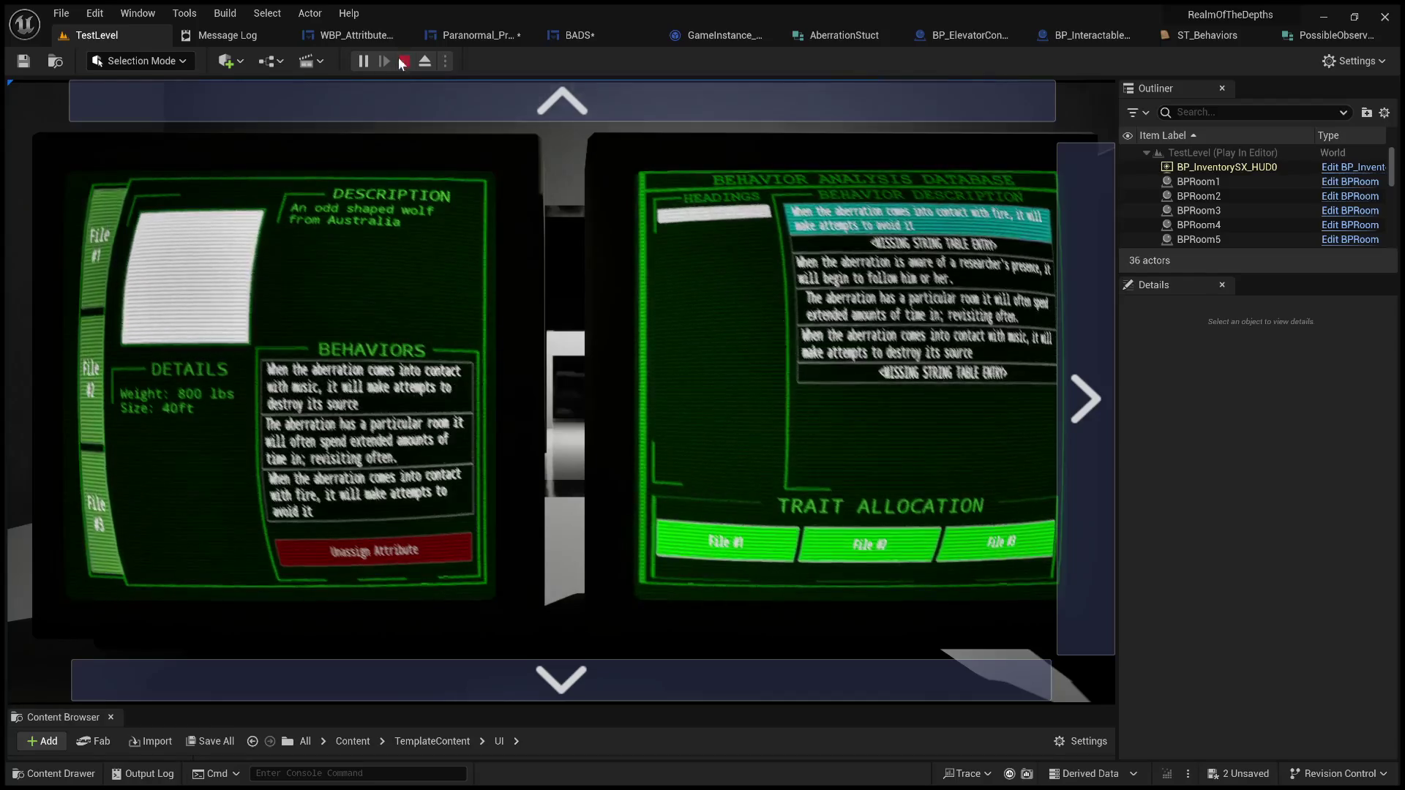
Step: Restart the play-test and unassign the music behavior and the missing behavior entry
key("Escape")
left_click(208, 36)
left_click(143, 34)
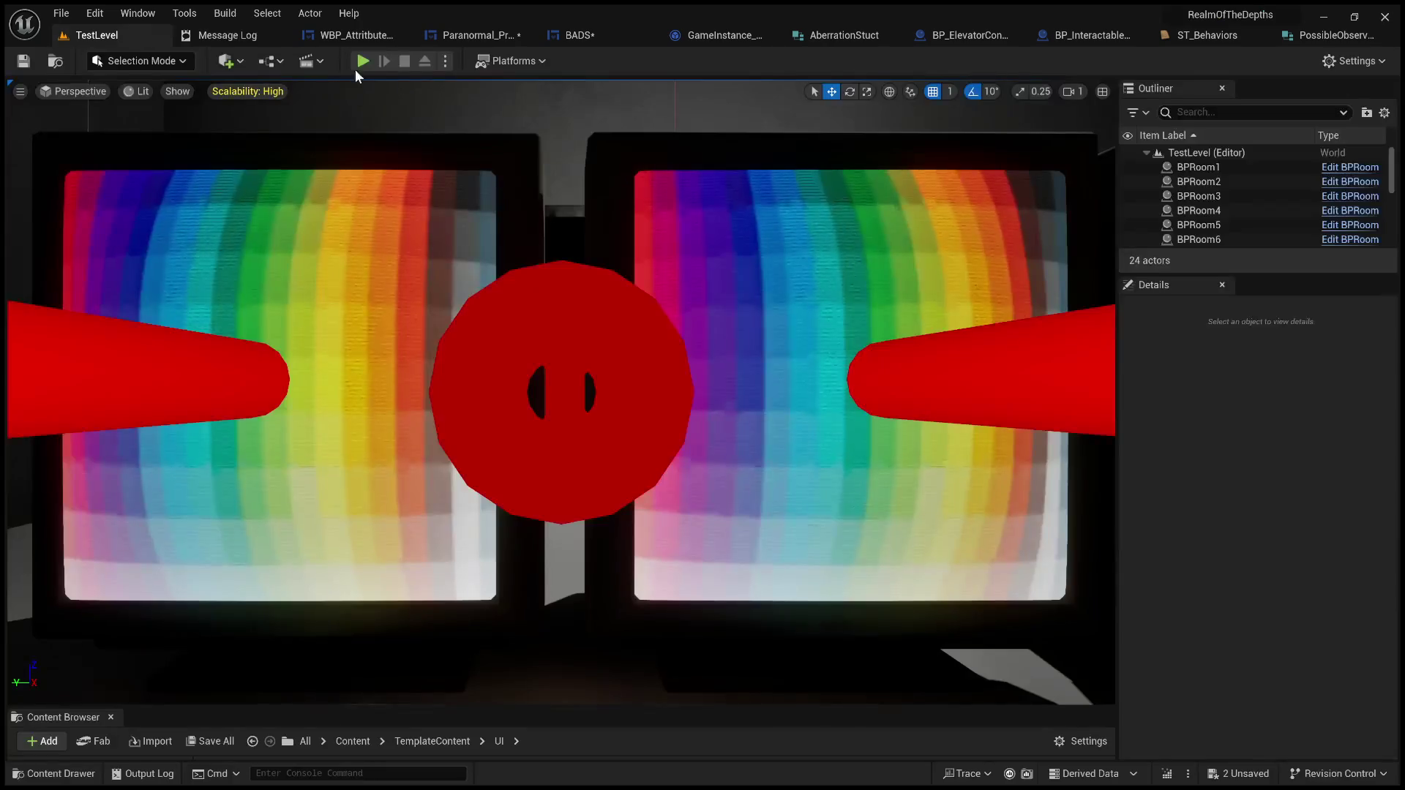
left_click(362, 62)
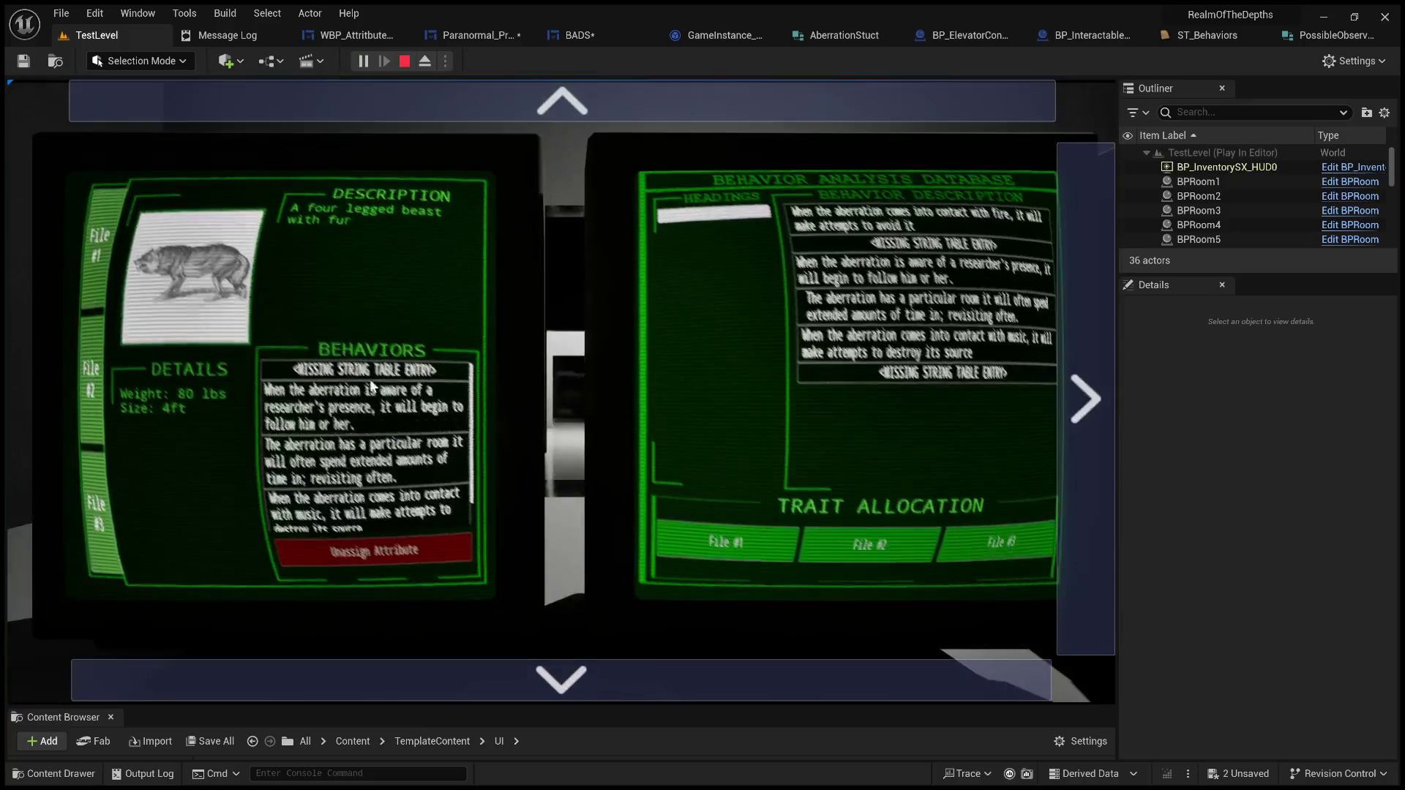
scroll(392, 512, "down", 3)
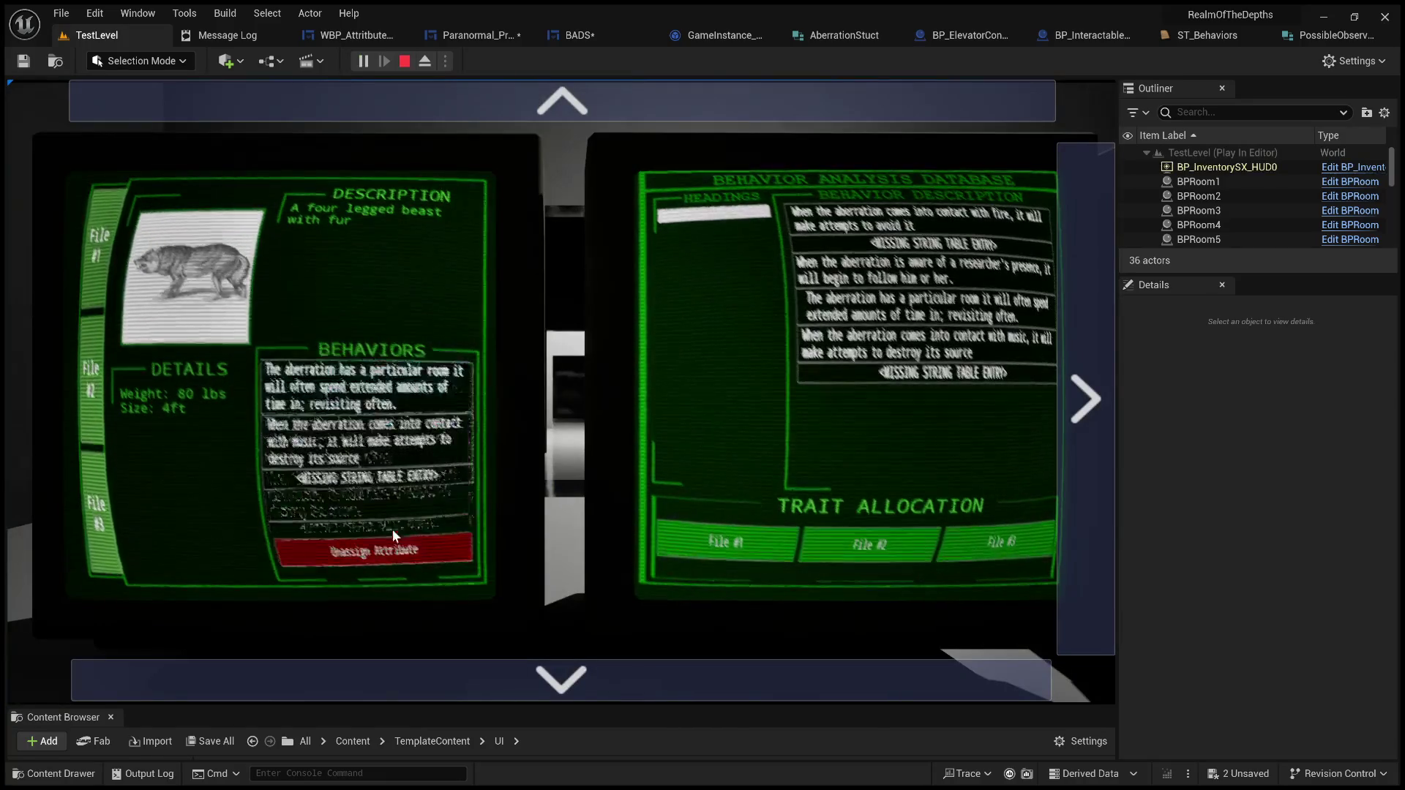
left_click(389, 545)
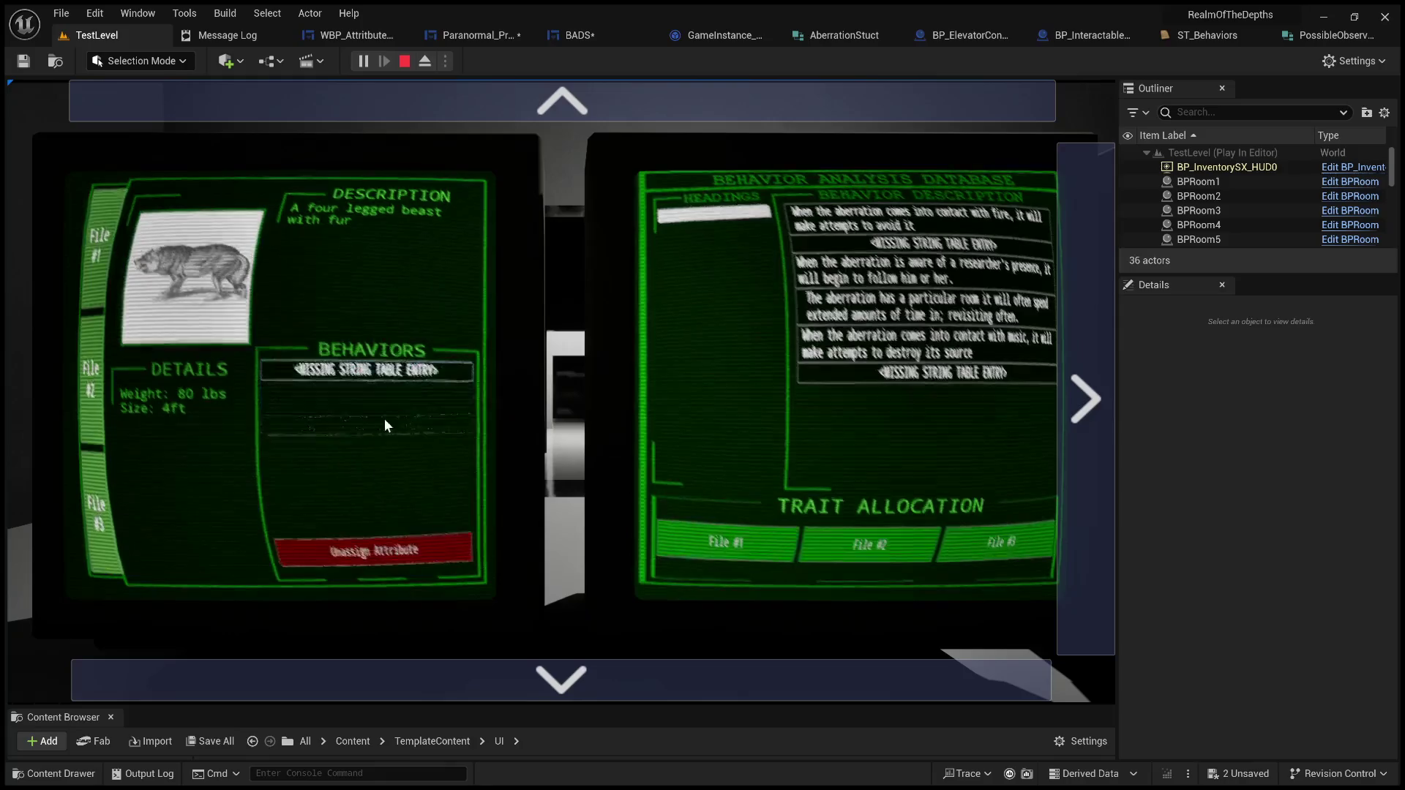
left_click(392, 542)
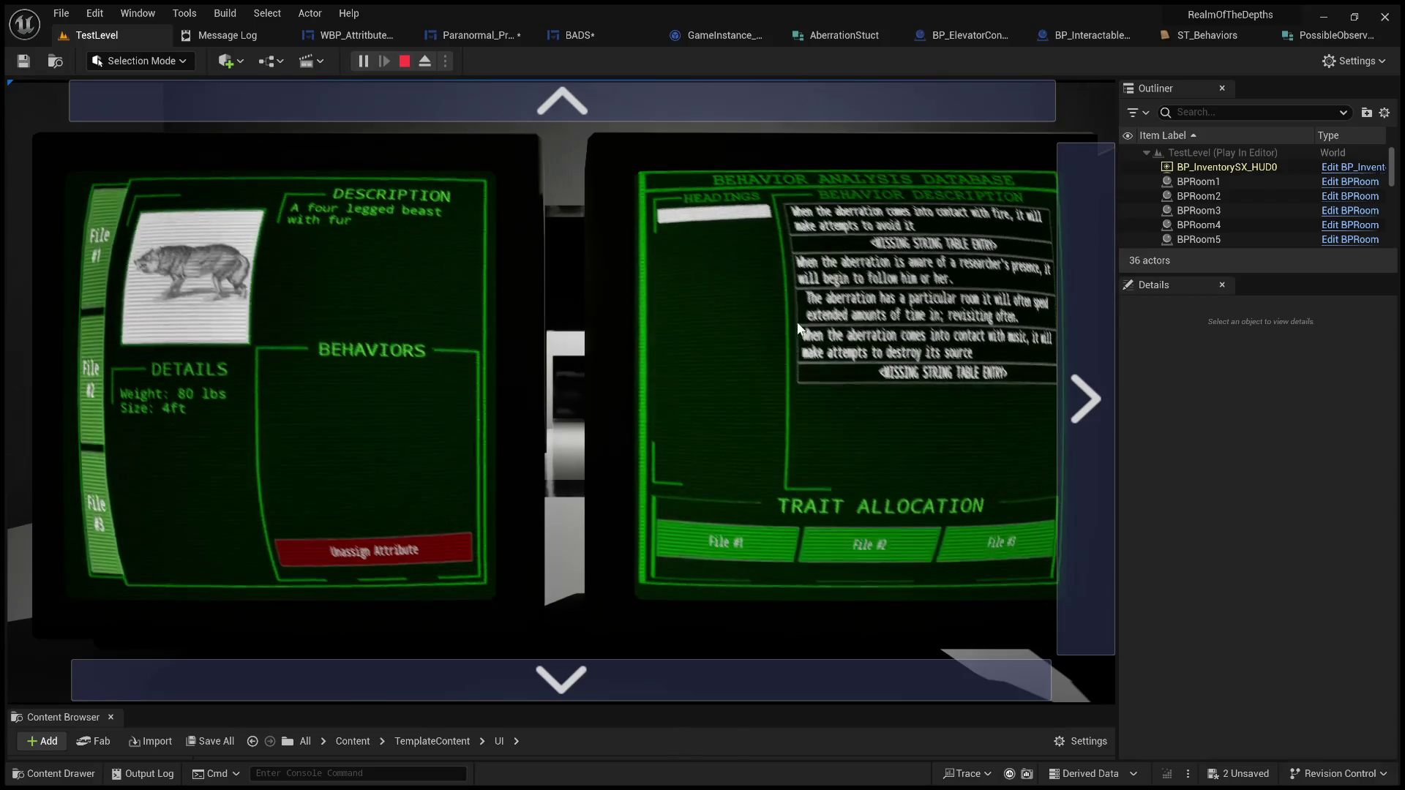
Step: Select the first and researcher's presence behaviors and flip between File #1 and File #2
left_click(888, 229)
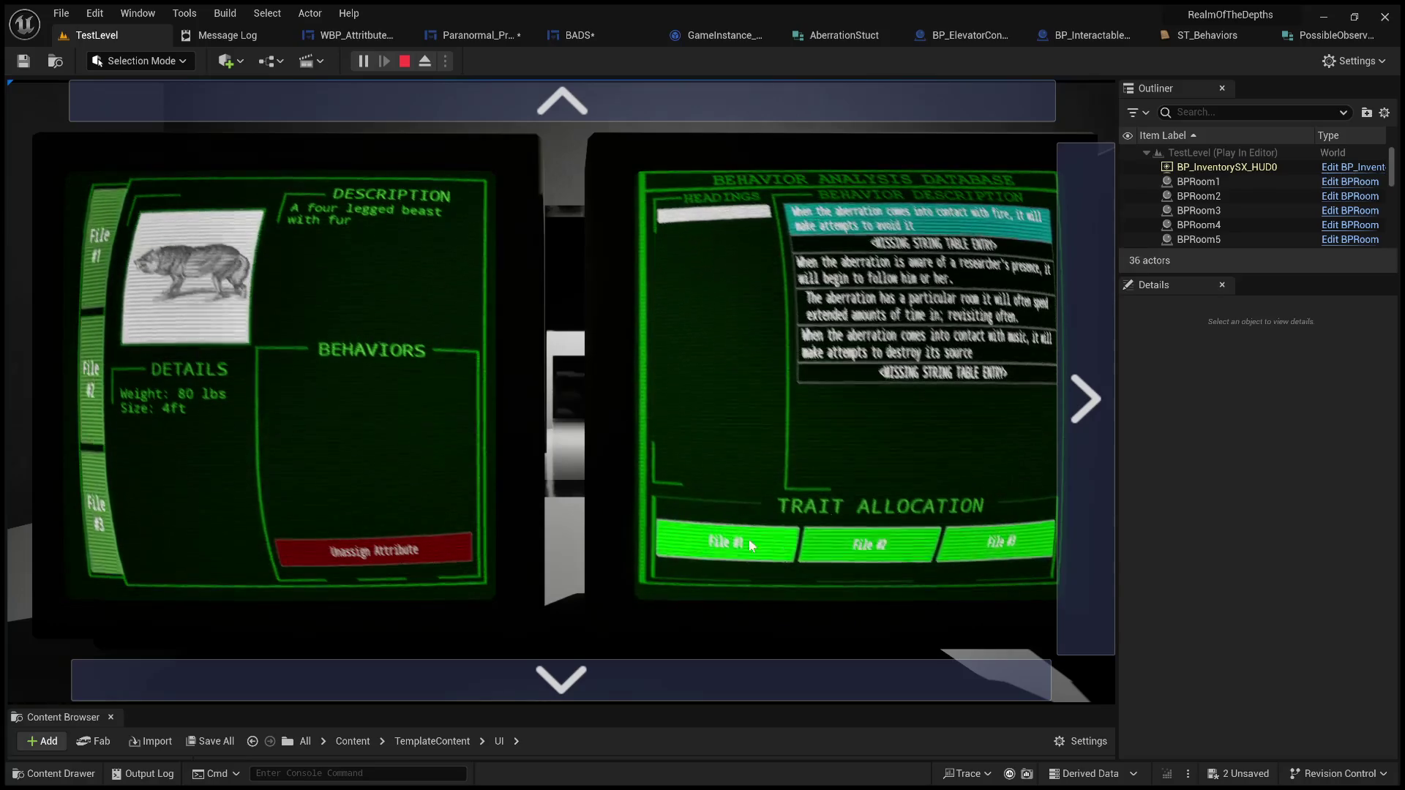
left_click(869, 277)
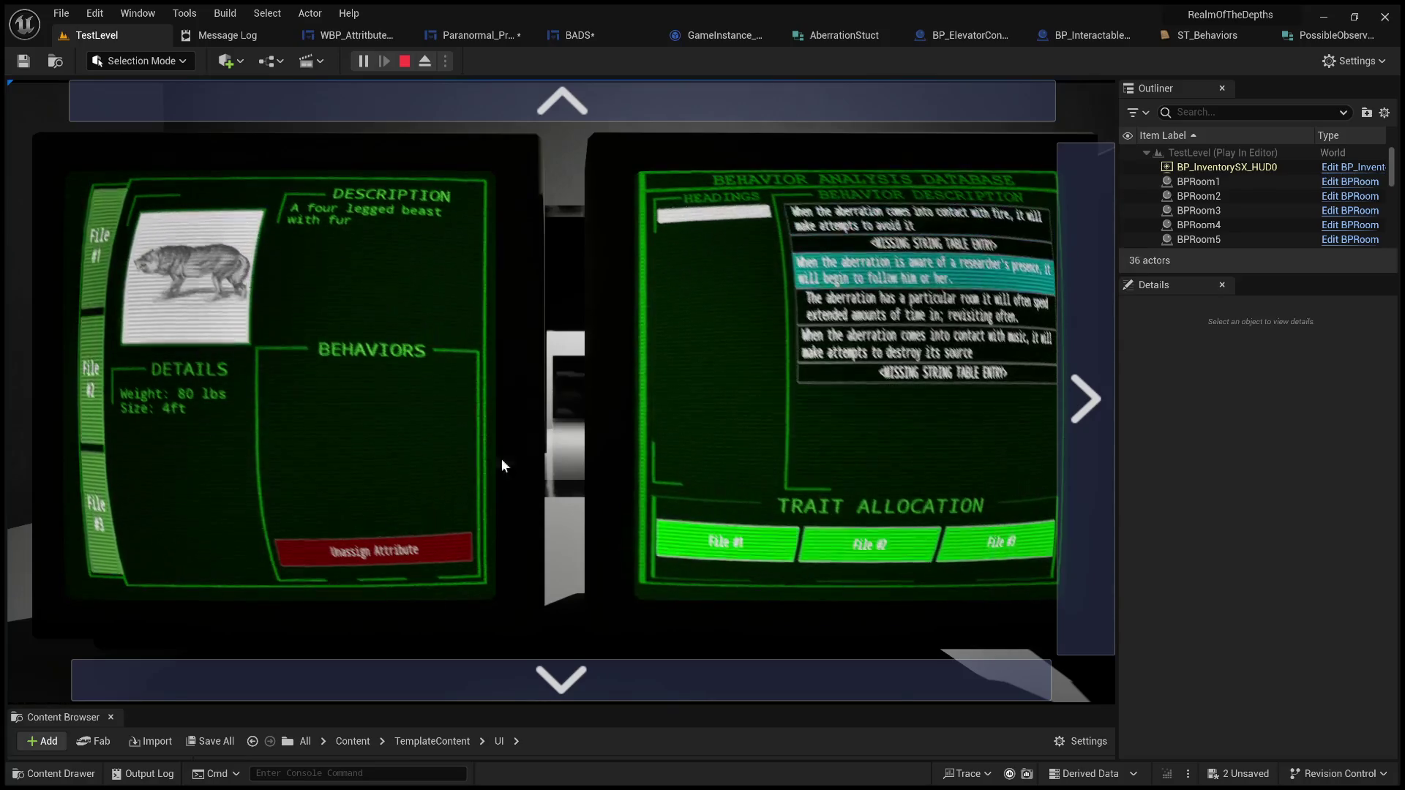
left_click(103, 385)
left_click(95, 269)
left_click(94, 397)
left_click(102, 262)
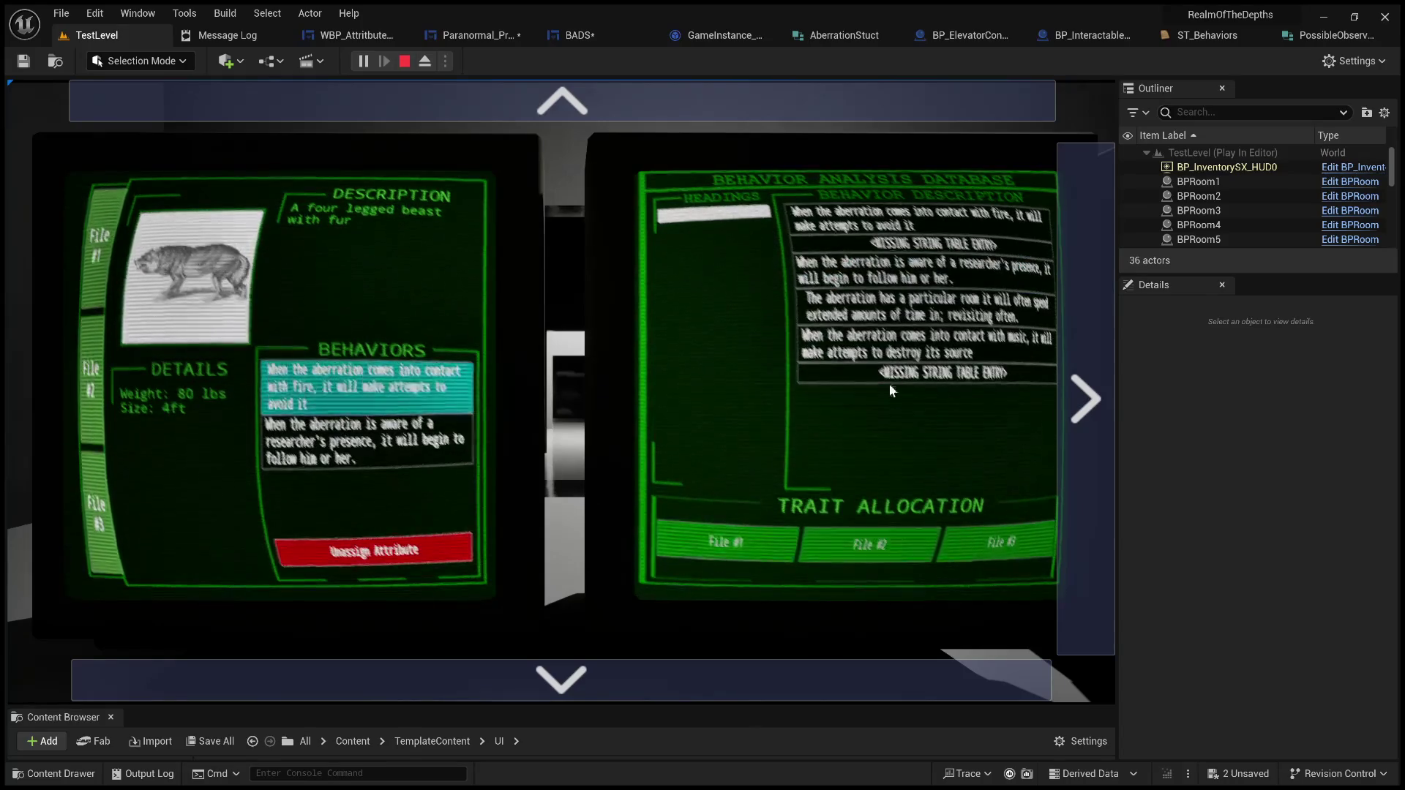
Step: Unassign the fire, researcher's presence, music and particular room behaviors from the files
left_click(377, 547)
left_click(374, 541)
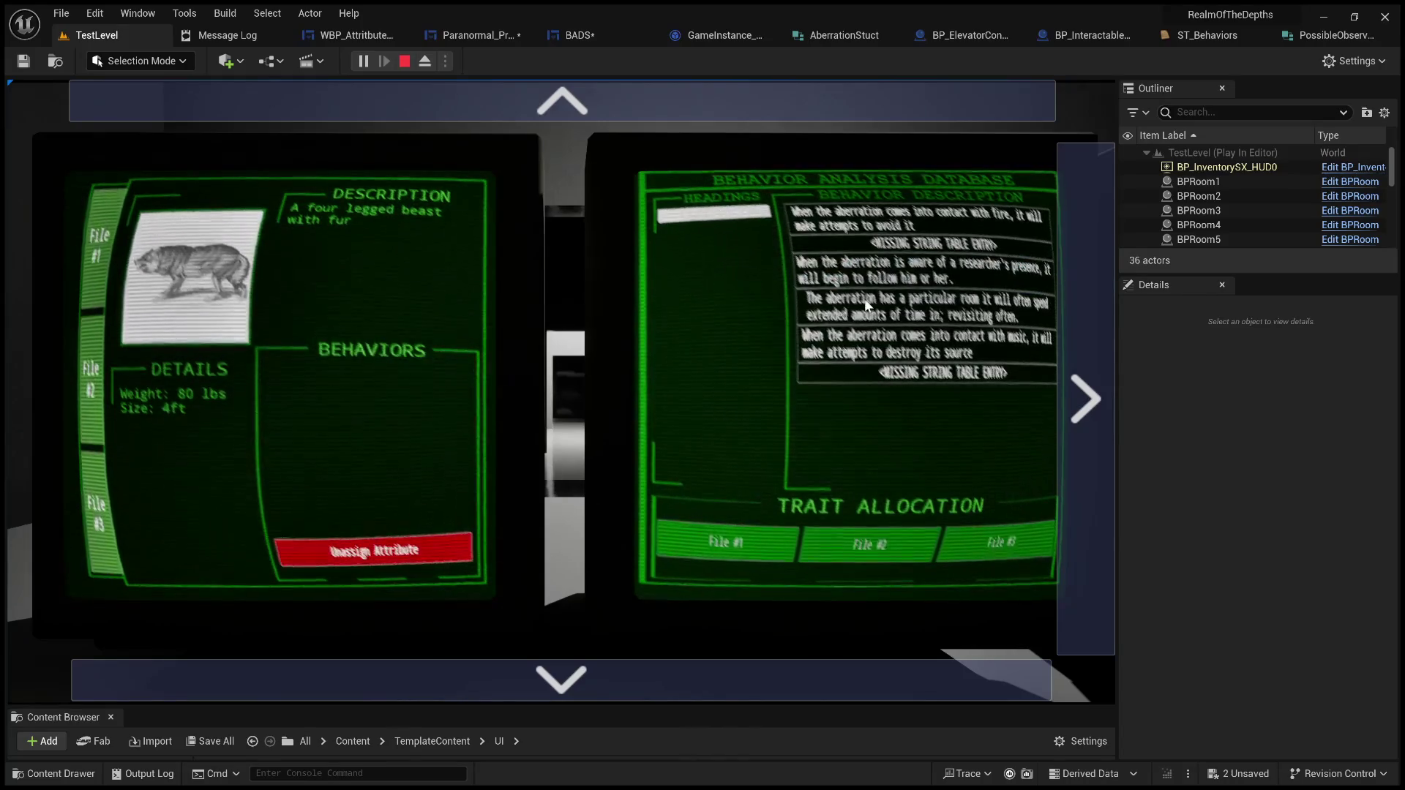
left_click(864, 299)
left_click(748, 543)
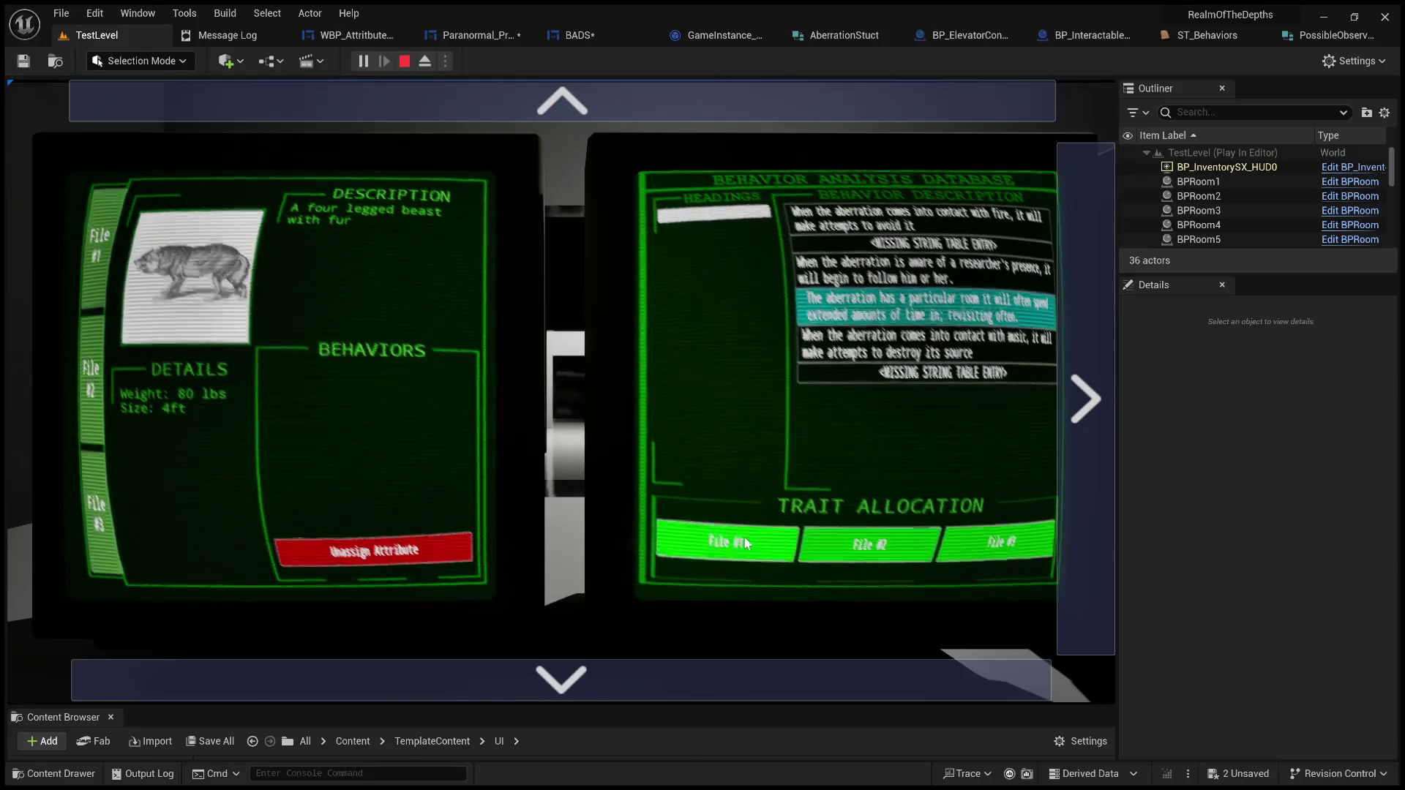
left_click(383, 377)
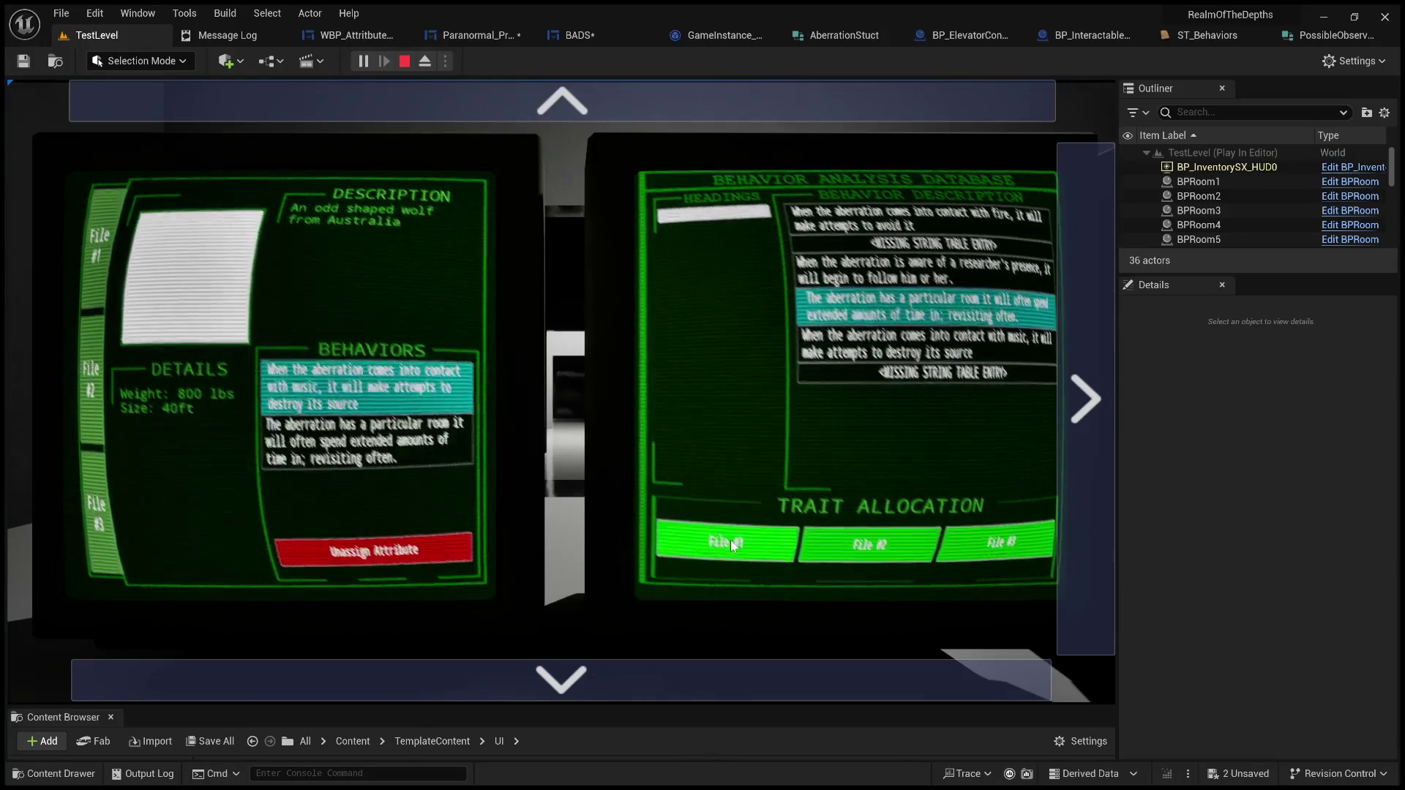
left_click(388, 551)
left_click(388, 550)
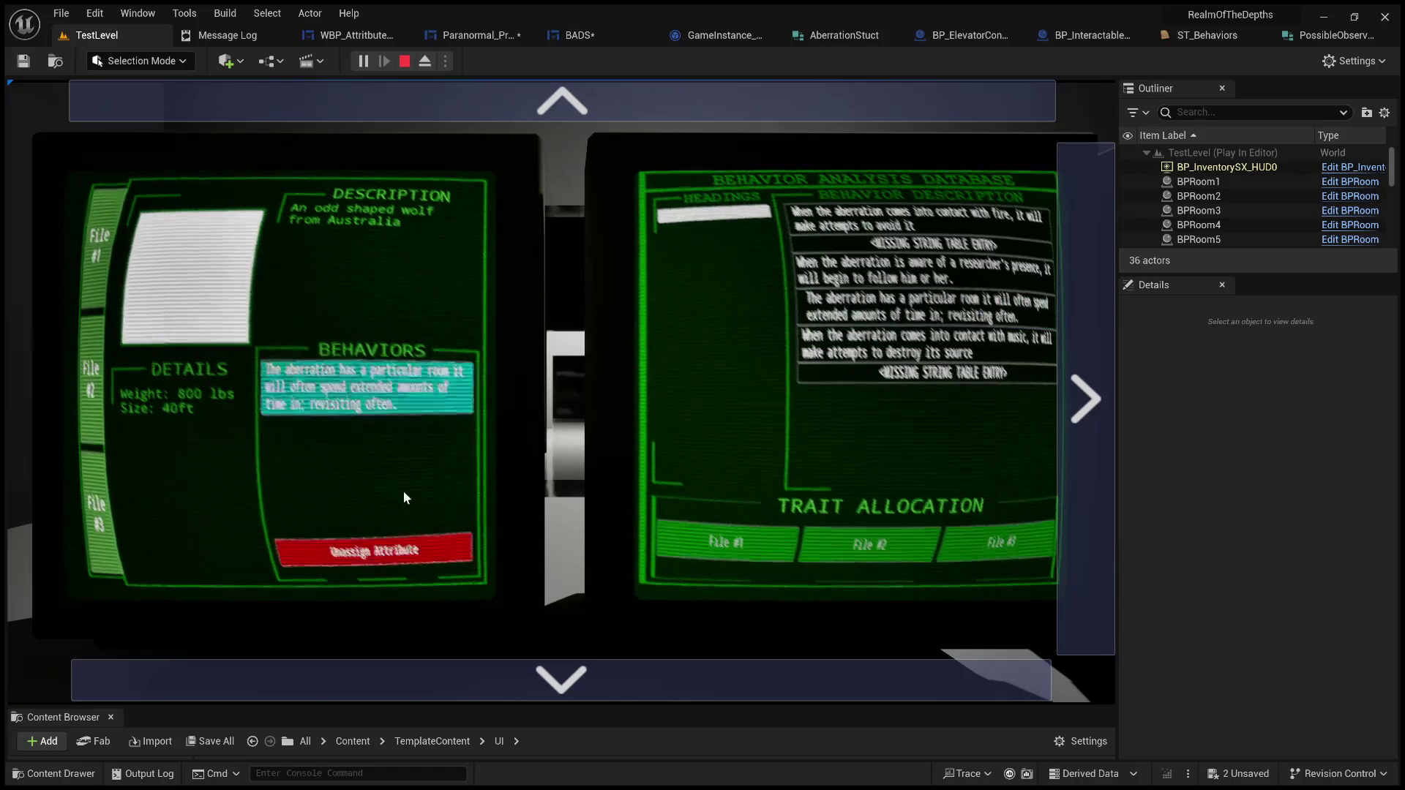
Step: Assign music and particular room to File #2, fire and music to the beast's file, then stop play
left_click(878, 344)
left_click(841, 540)
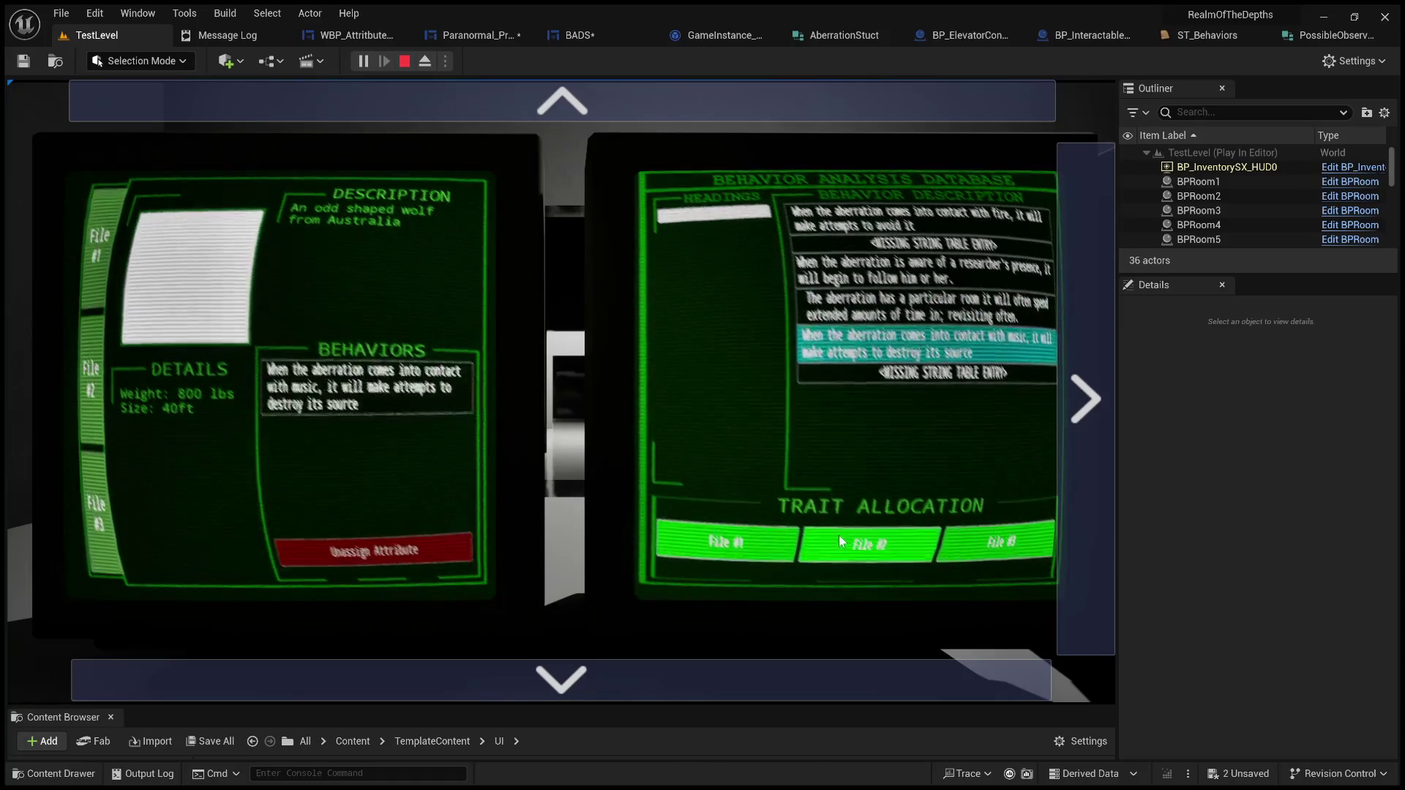
left_click(899, 308)
left_click(865, 540)
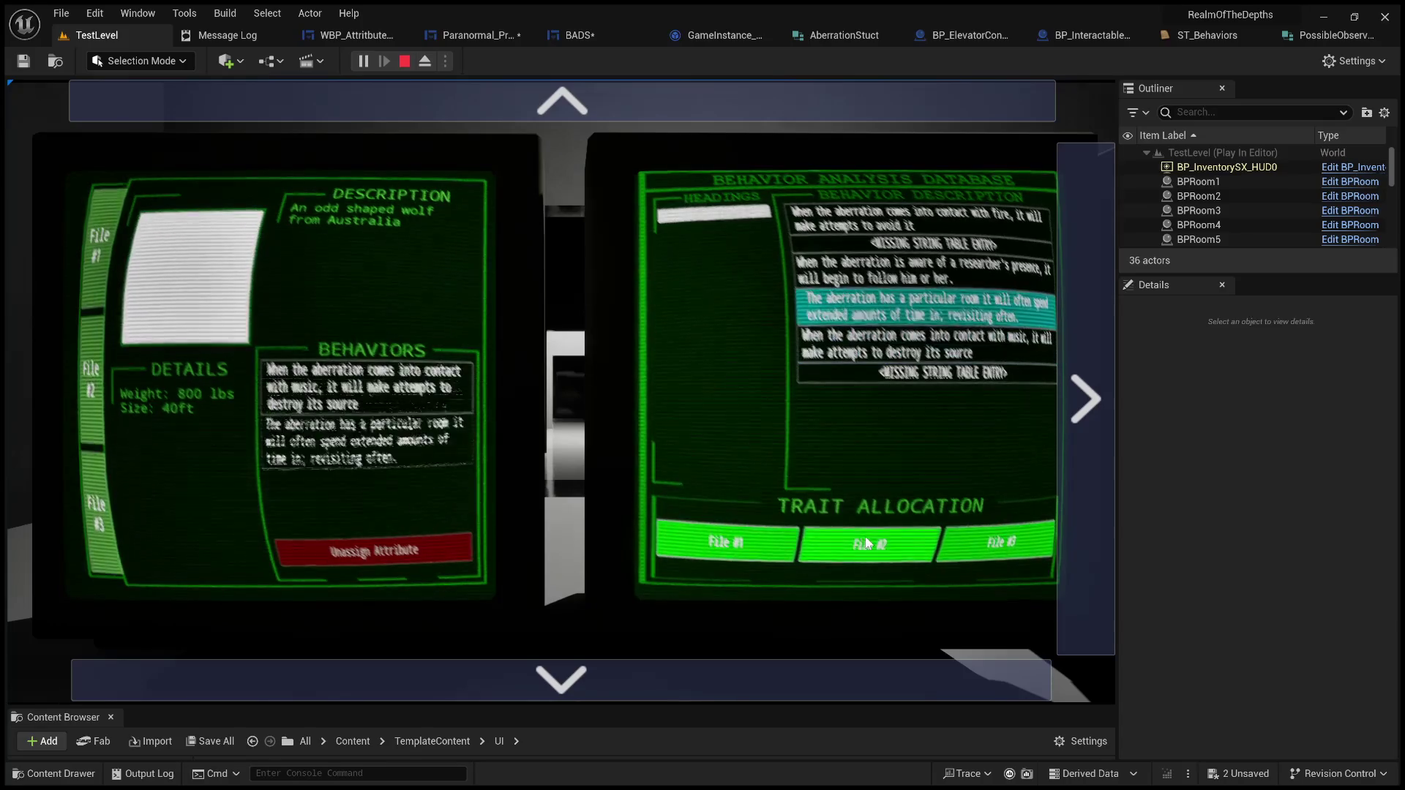
left_click(102, 246)
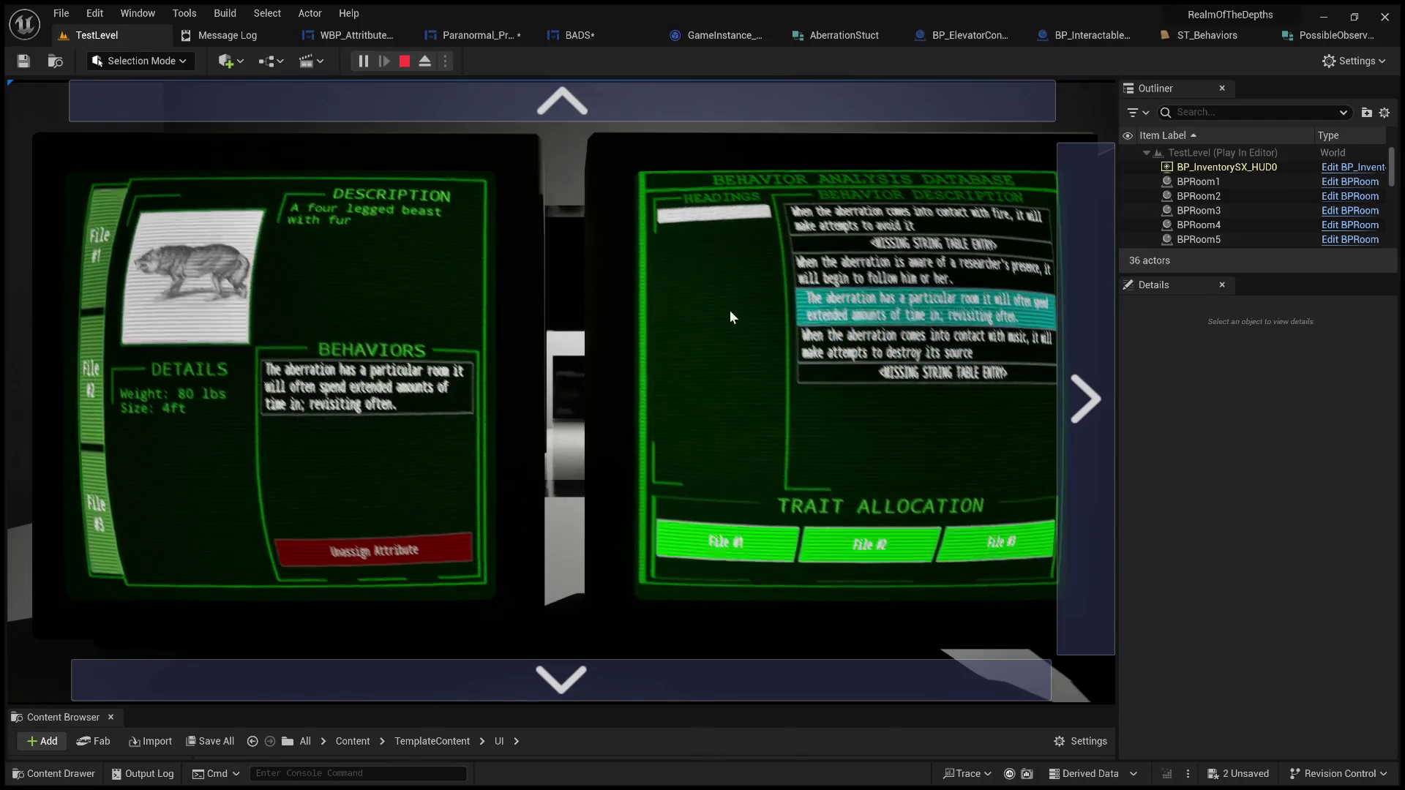
left_click(732, 546)
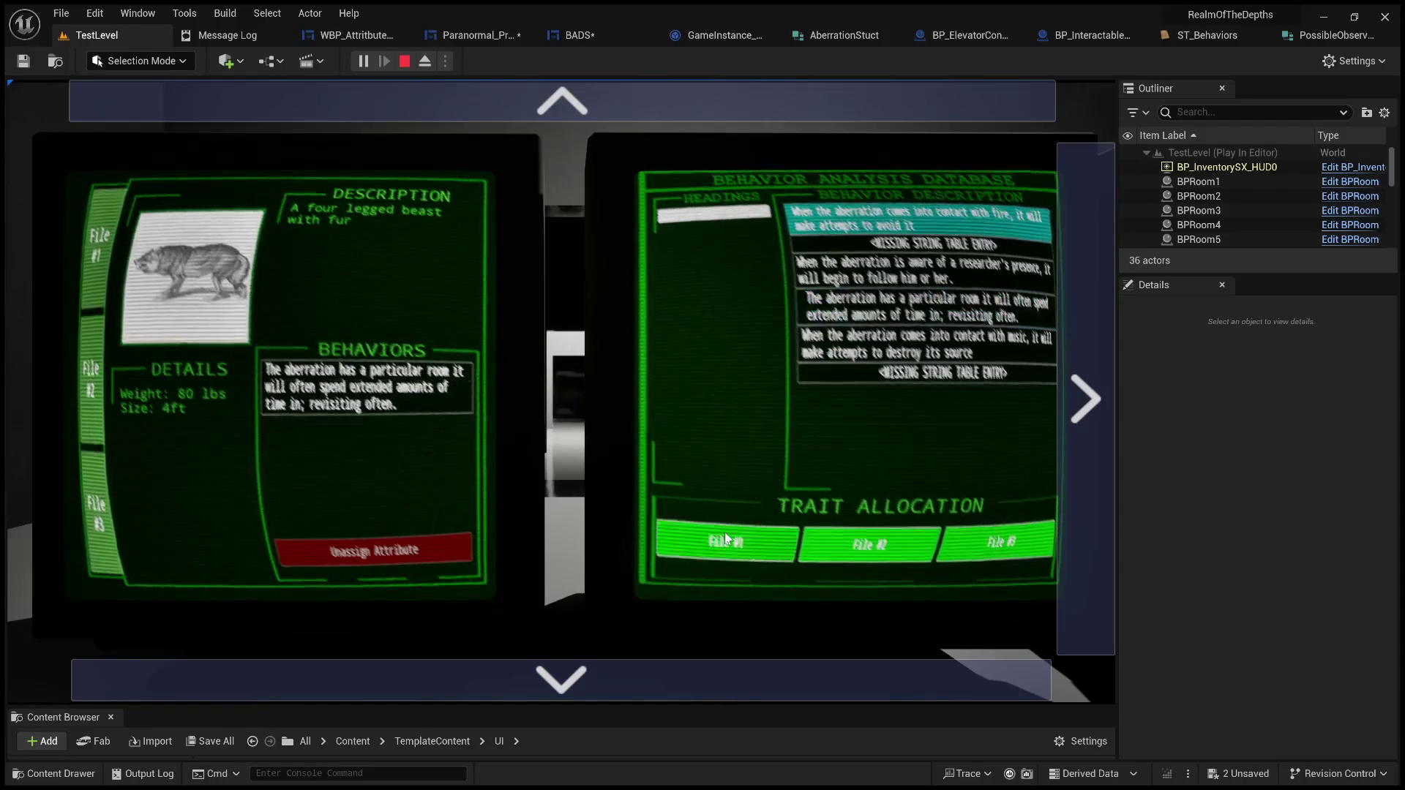
left_click(724, 533)
left_click(878, 265)
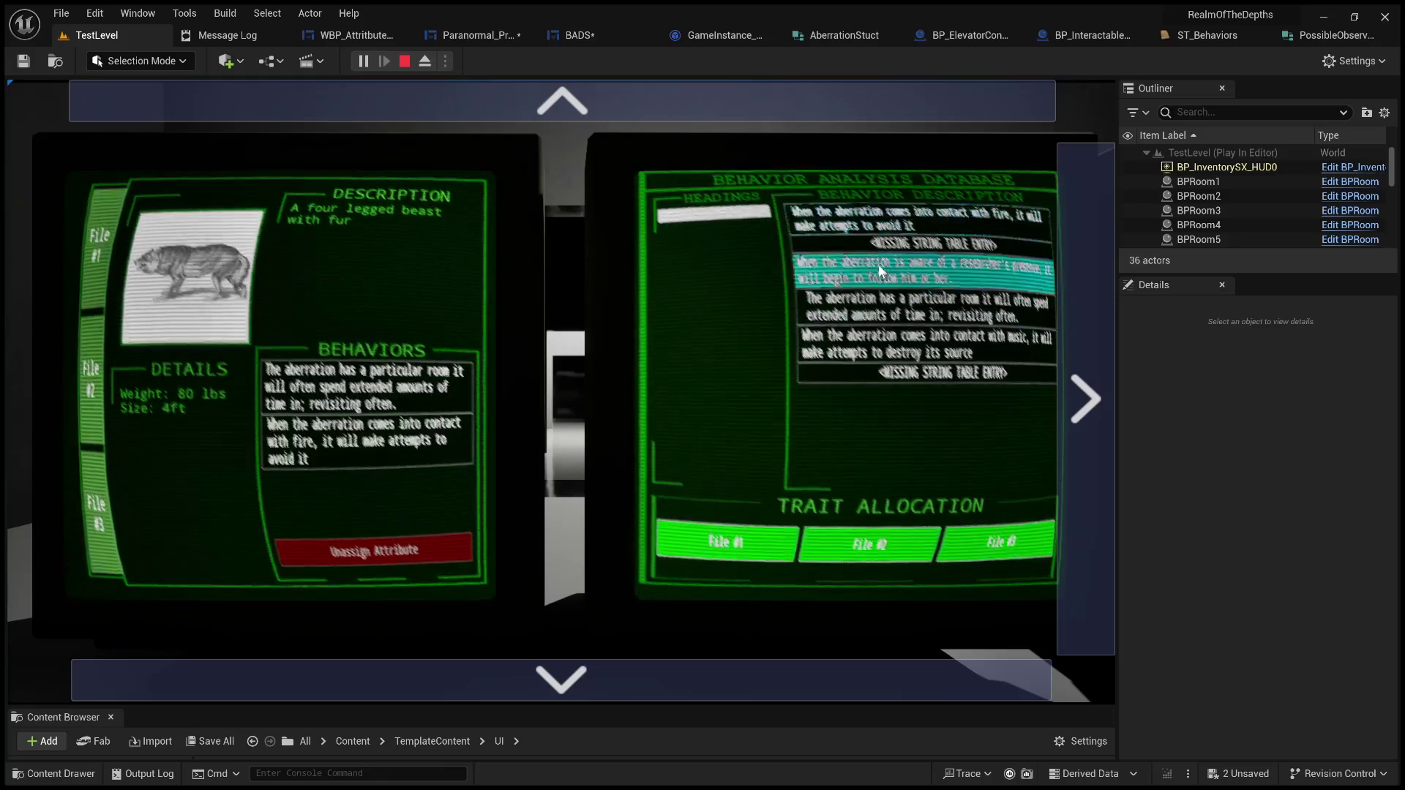
left_click(927, 335)
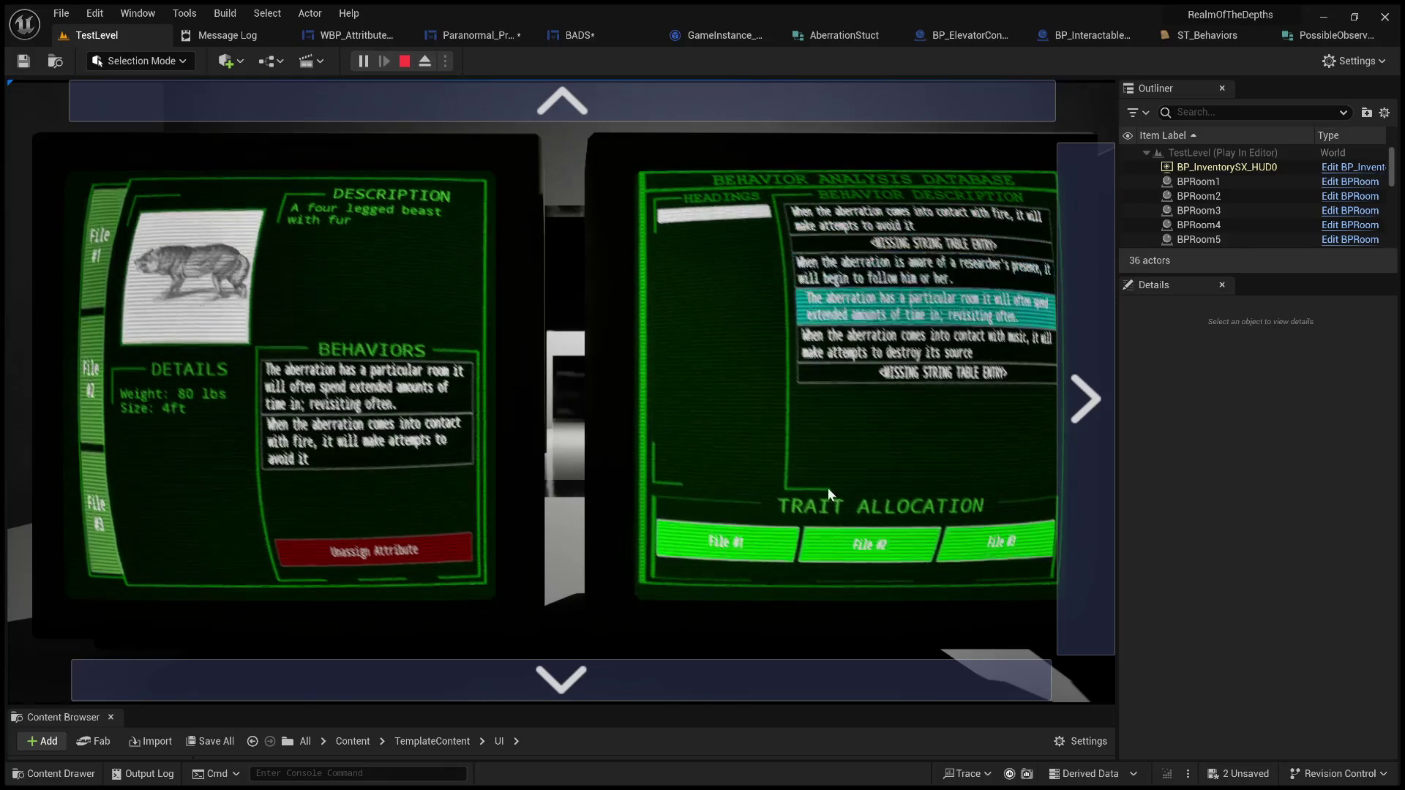
left_click(730, 522)
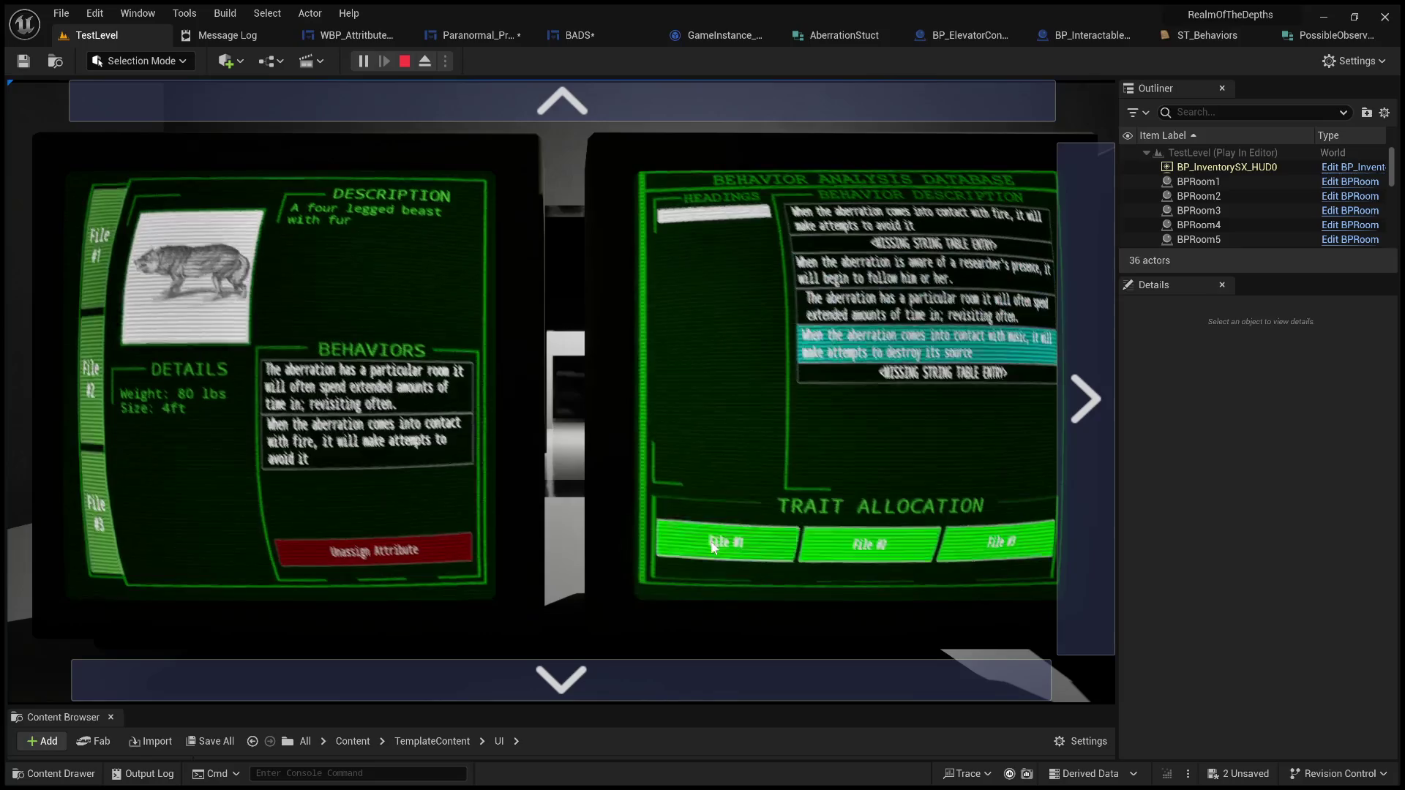
left_click(405, 61)
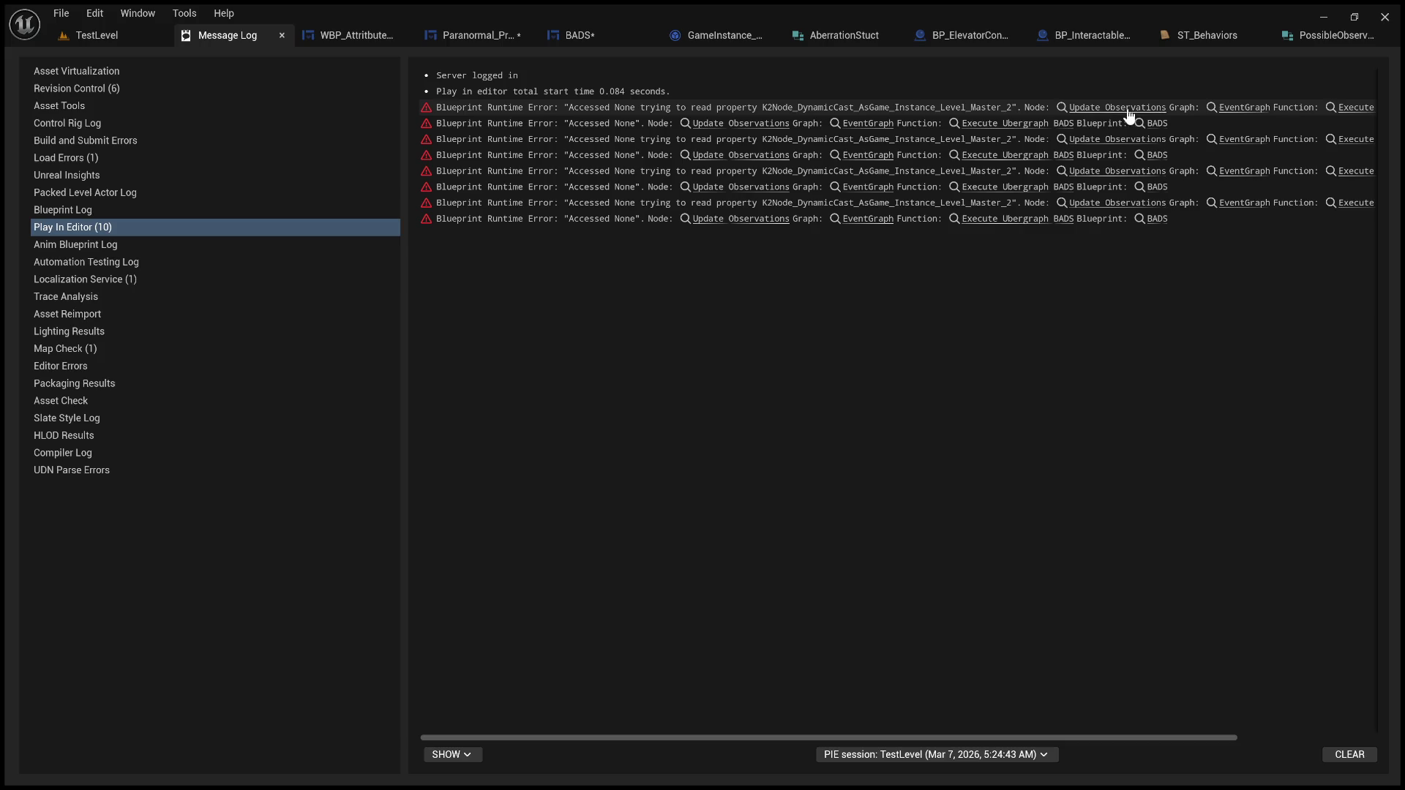
Step: From the runtime error log, open the failing Update Observations node in the BADS Event Graph
left_click(1130, 116)
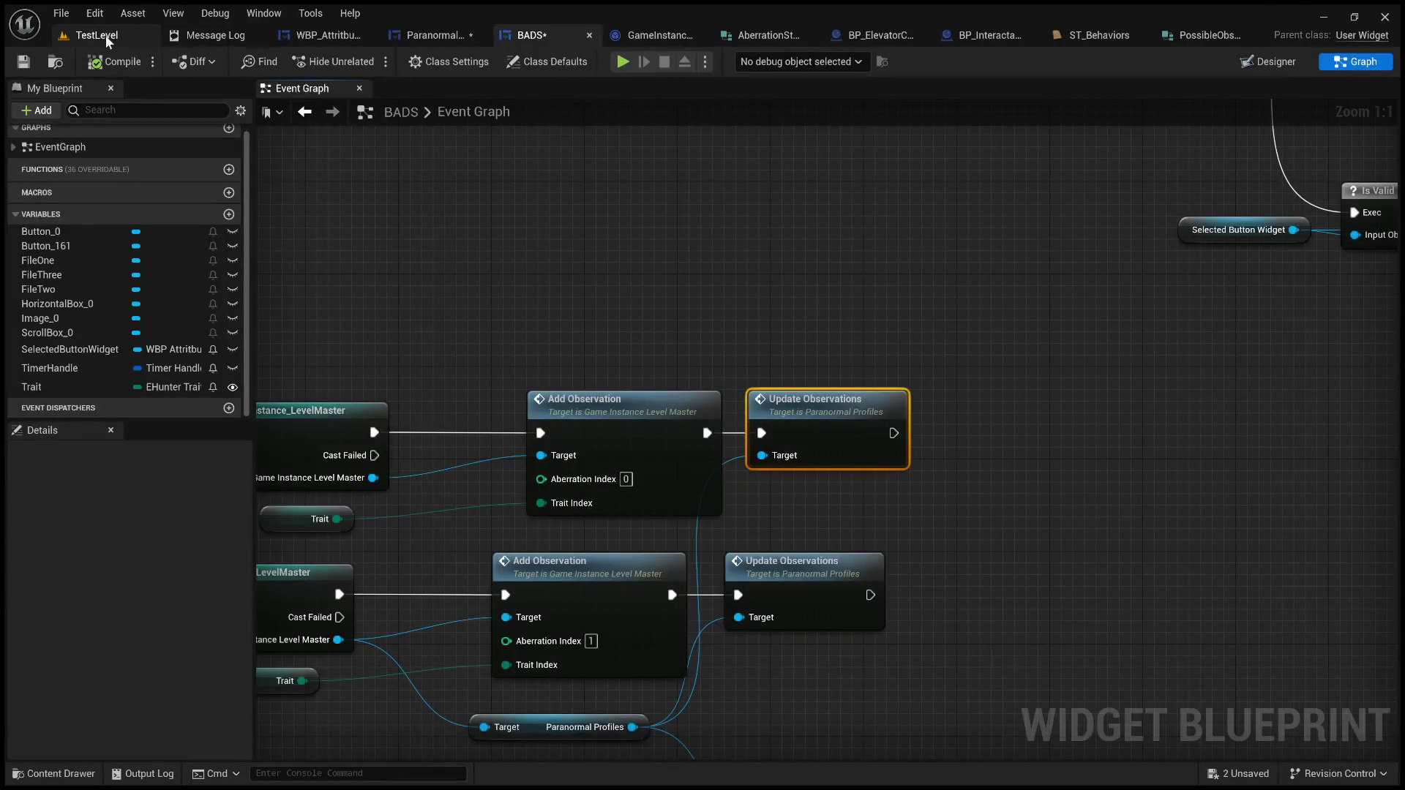
left_click(108, 36)
left_click(192, 34)
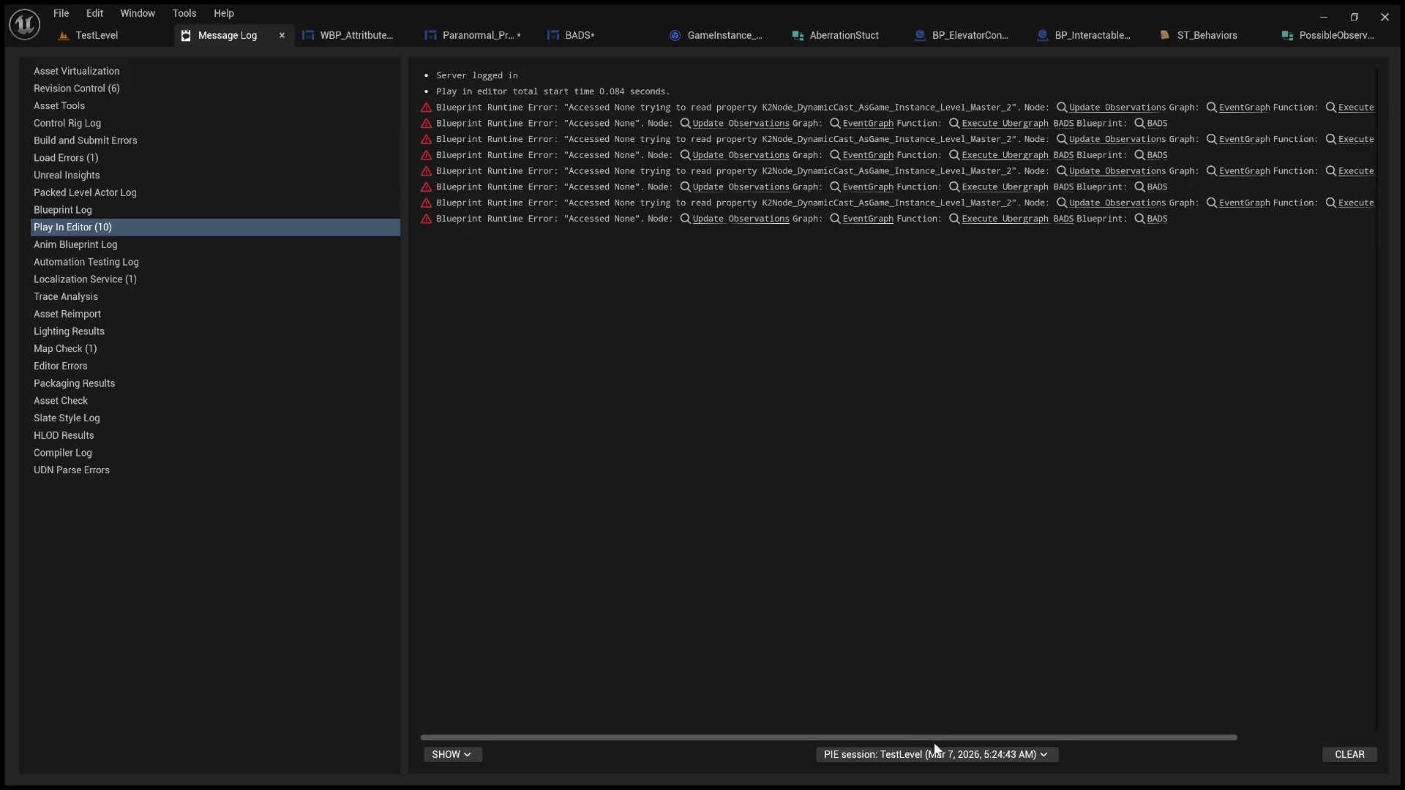
left_click_drag(1069, 736, 1248, 706)
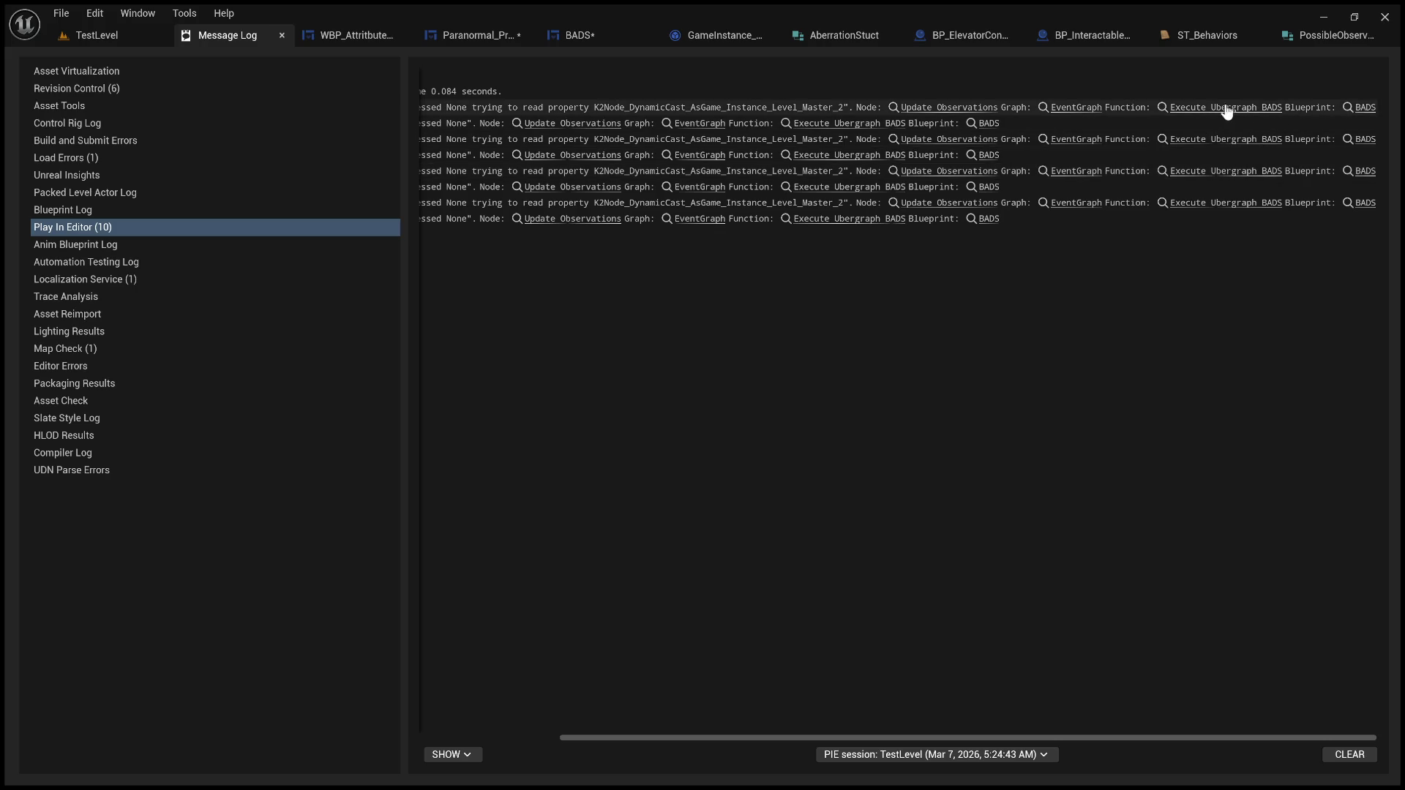
left_click(911, 109)
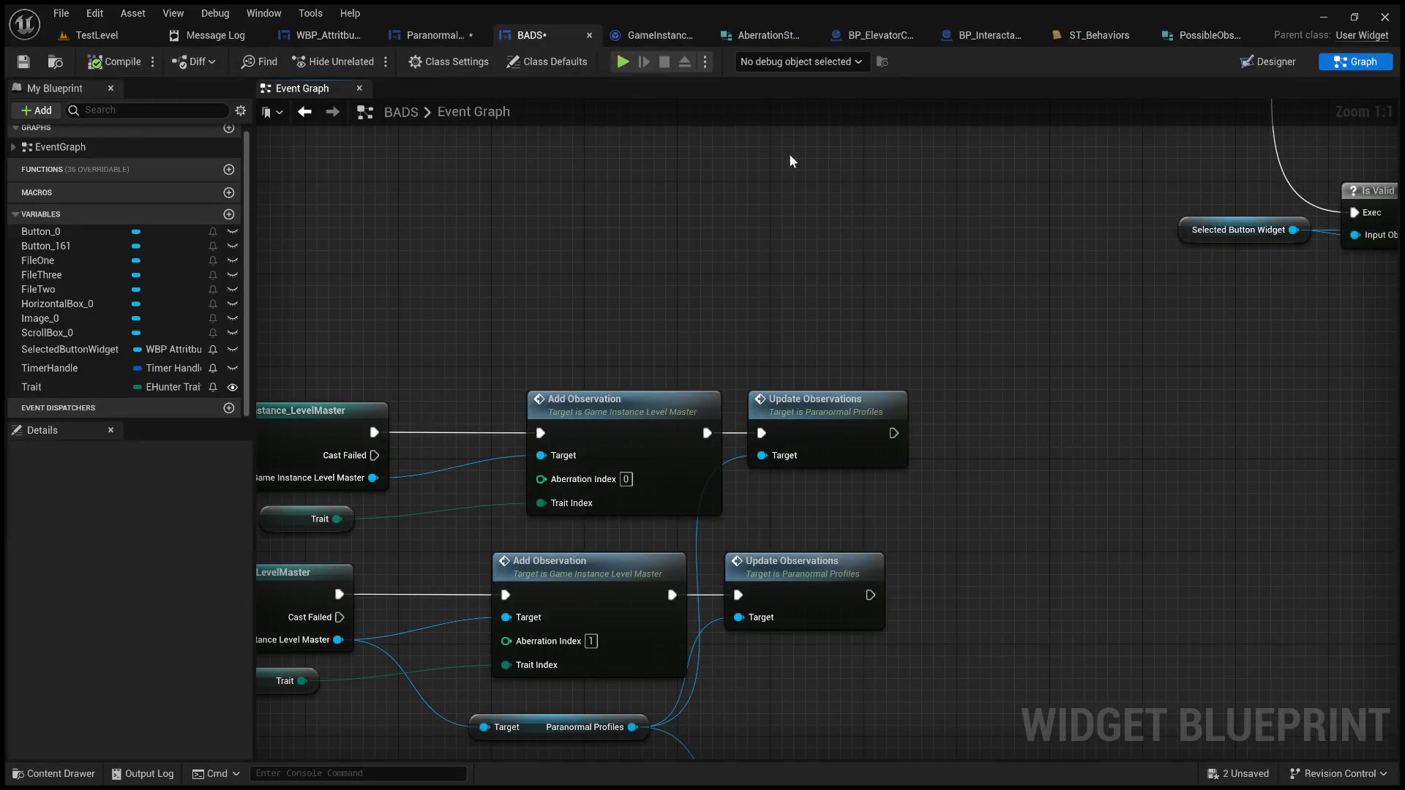
Step: Frame the three cast chains and try rewiring the shared Paranormal Profiles target, then undo it
left_click_drag(825, 502, 1245, 458)
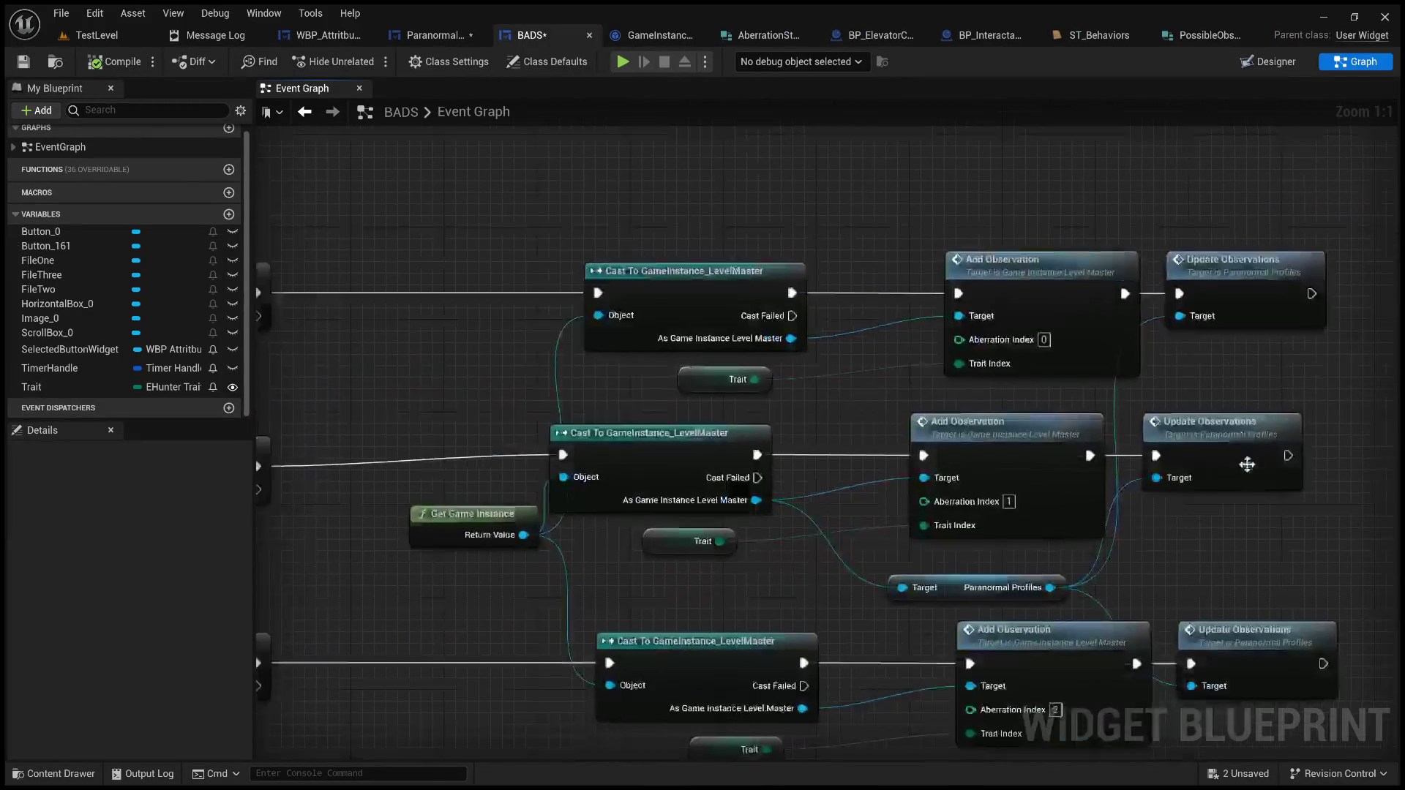
left_click_drag(1140, 601, 1139, 600)
scroll(1140, 601, "down", 3)
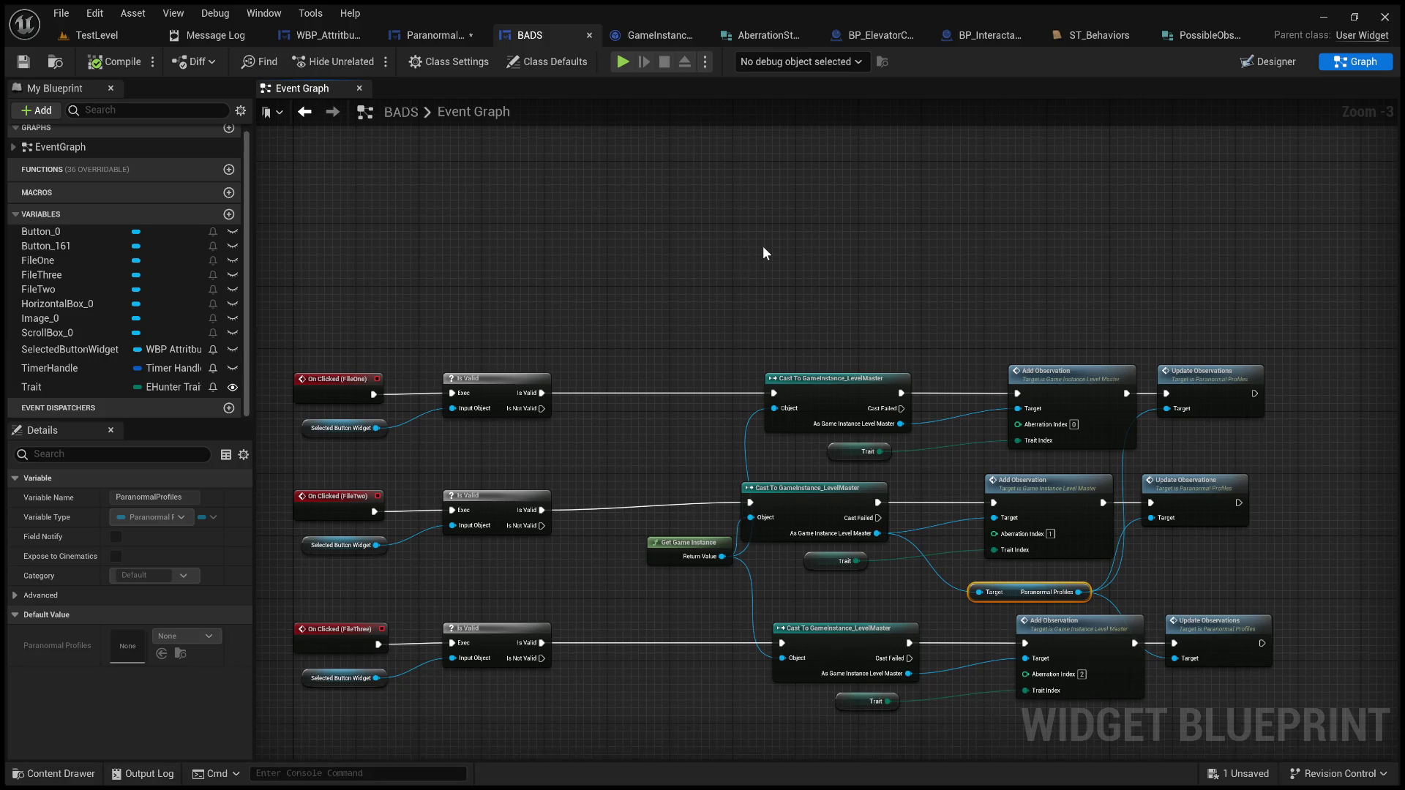
scroll(763, 246, "up", 2)
left_click_drag(775, 256, 615, 126)
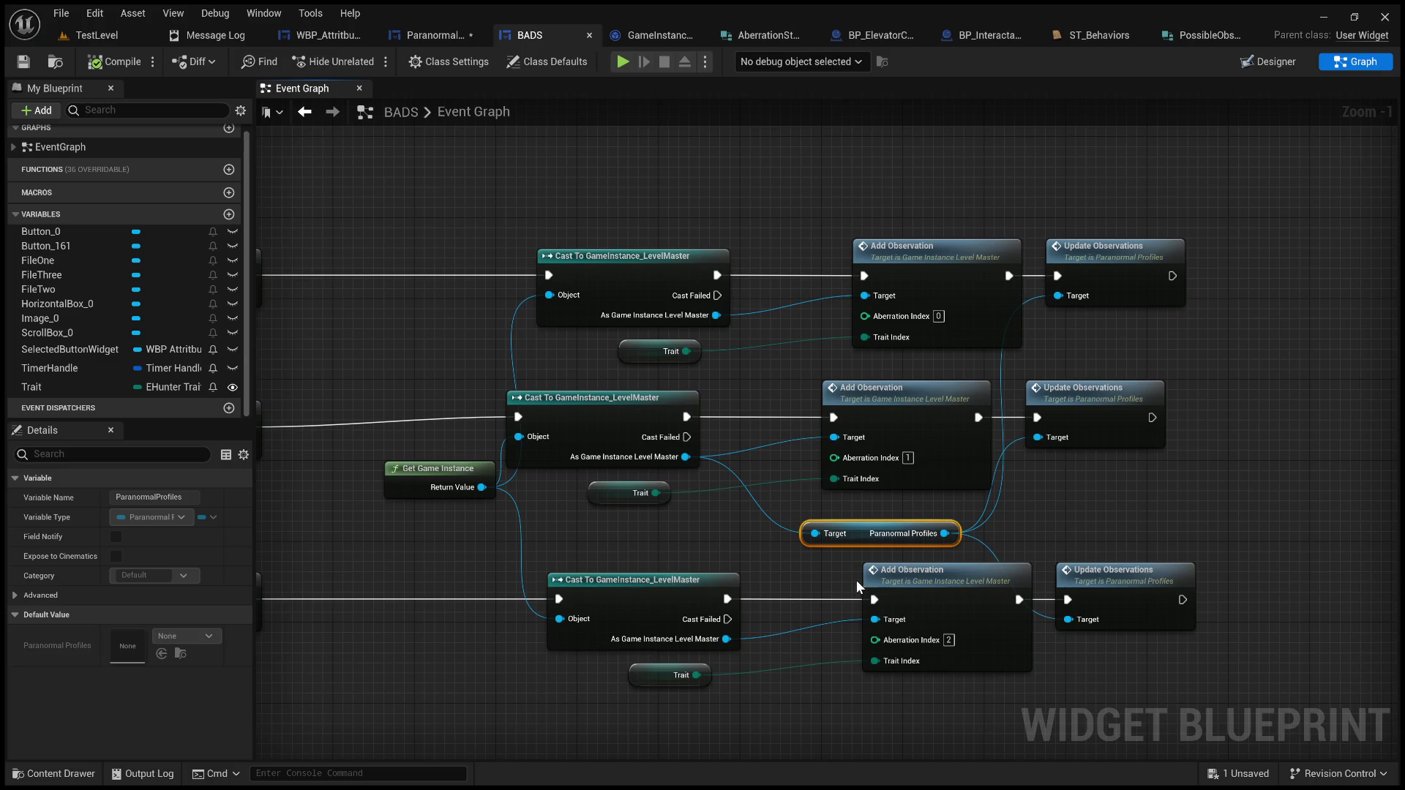
scroll(820, 578, "up", 1)
left_click_drag(789, 577, 871, 511)
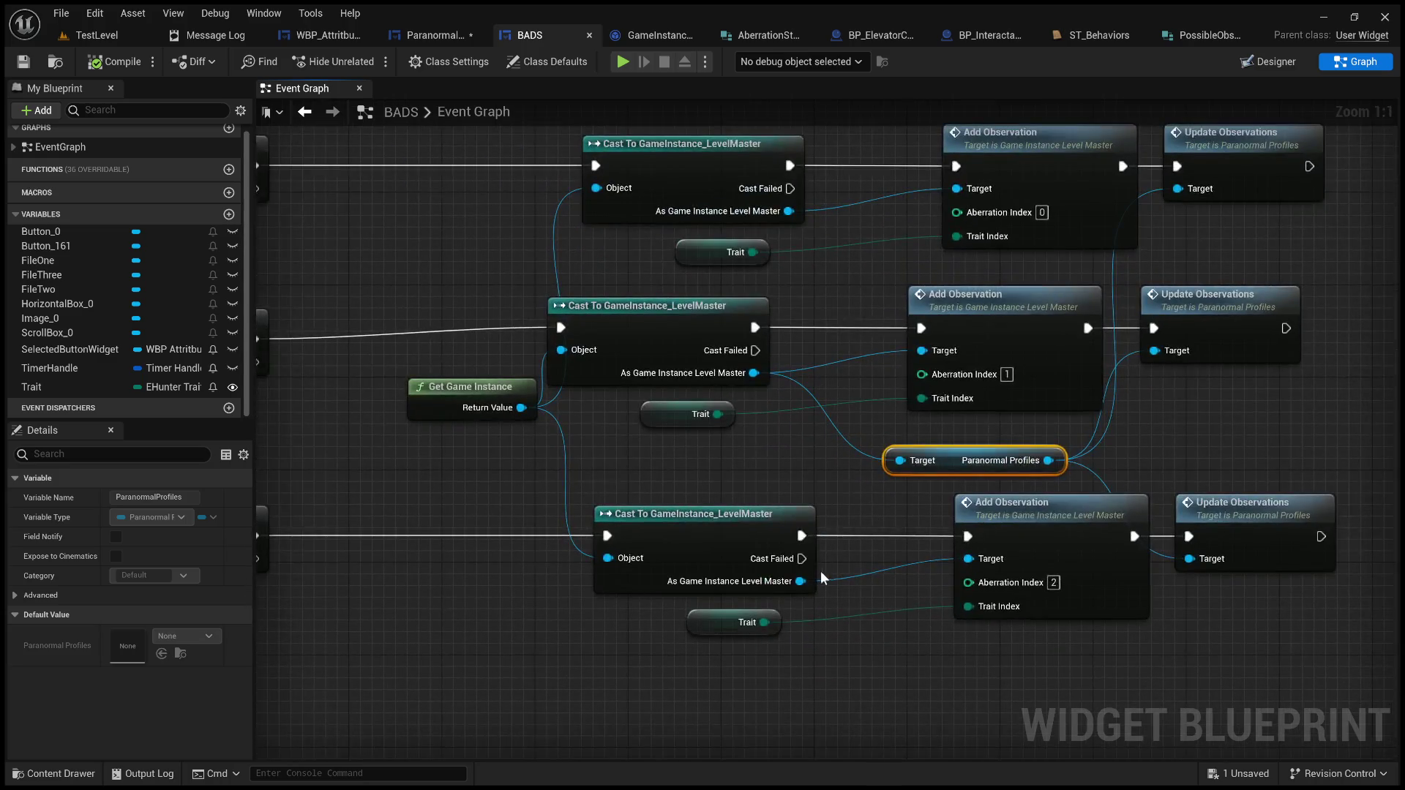
left_click_drag(802, 583, 859, 513)
left_click_drag(896, 462, 898, 463)
mouse_move(862, 396)
left_mouse_down()
mouse_move(798, 526)
mouse_move(777, 523)
left_mouse_up()
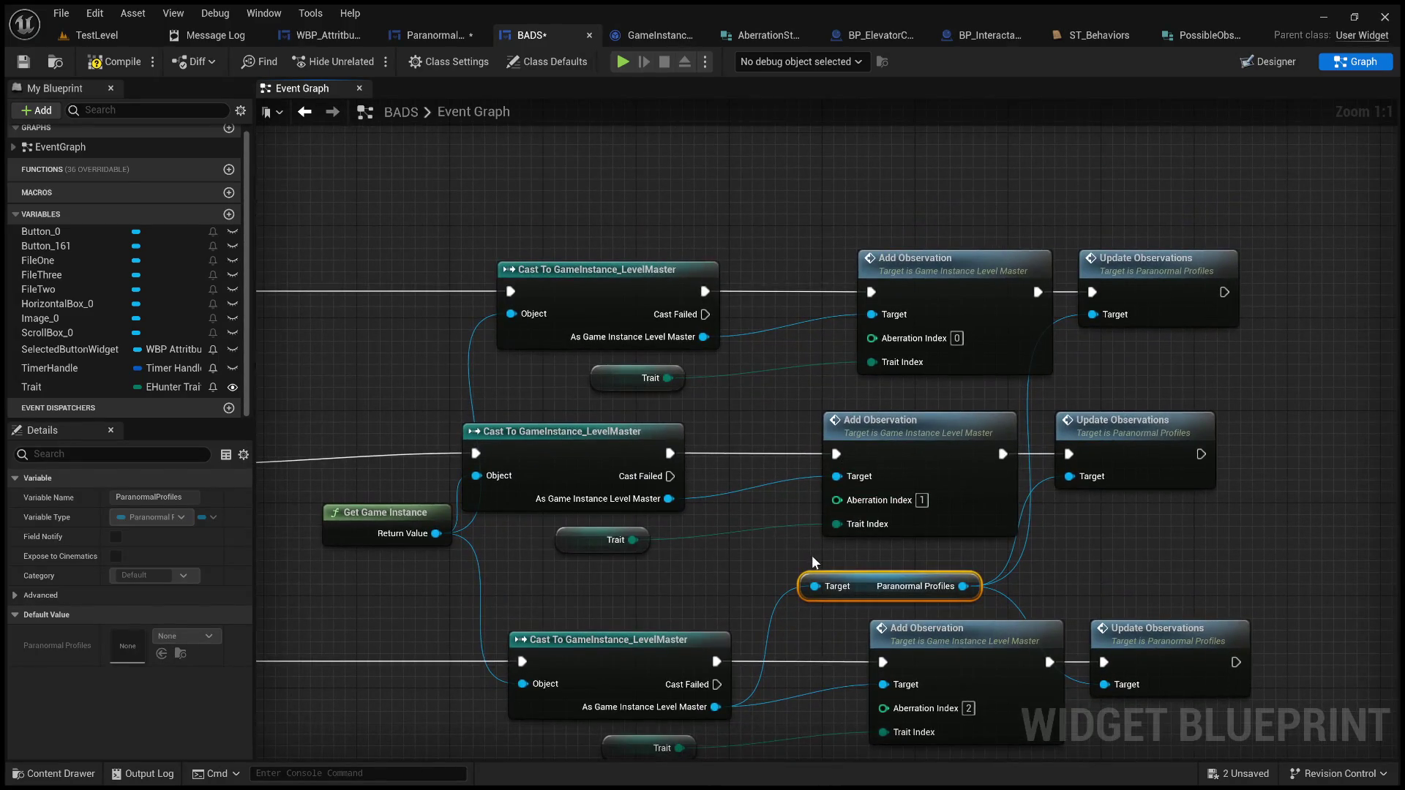
key("ctrl+z")
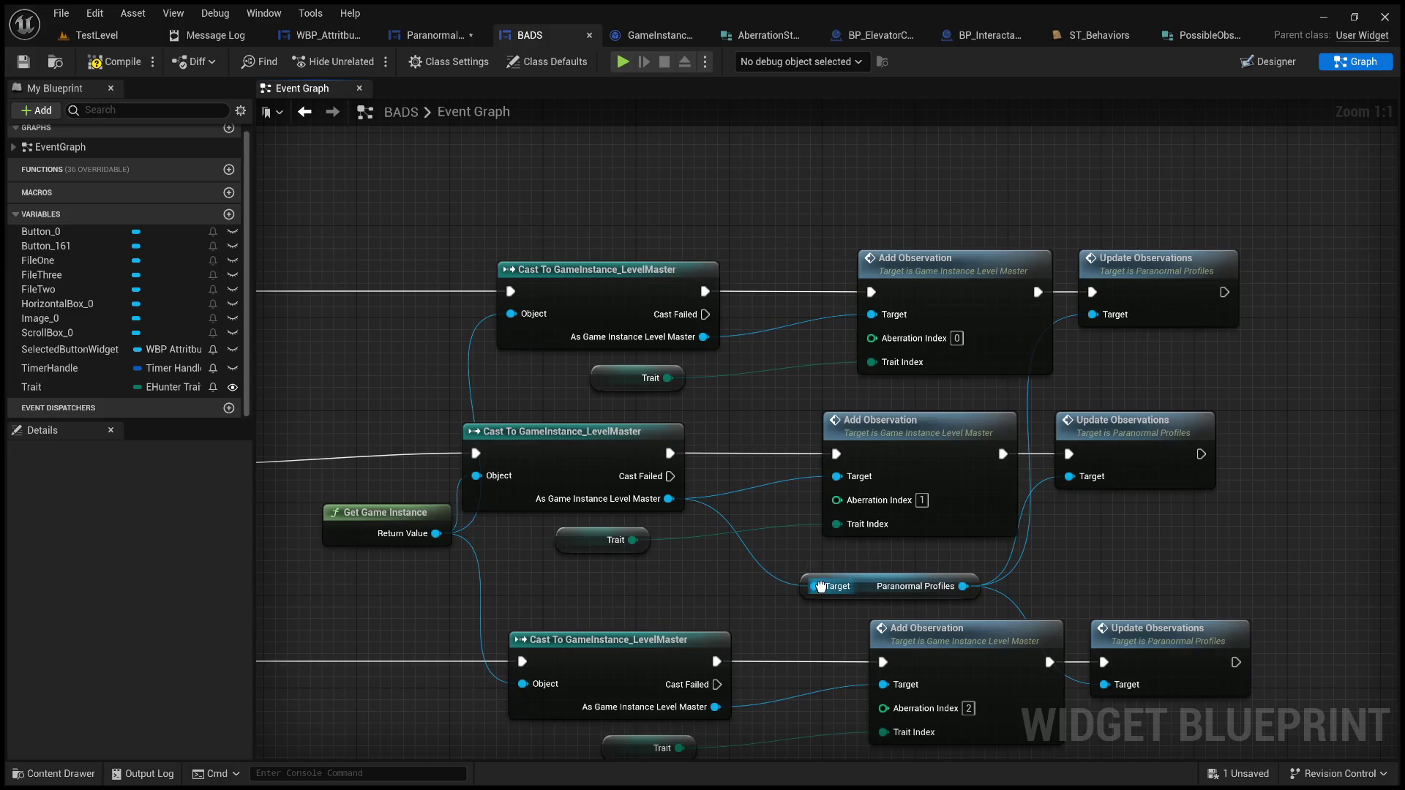
Step: Paste a Paranormal Profiles copy for the lower chain, wired from its cast into Update Observations
mouse_move(785, 556)
left_mouse_down()
mouse_move(726, 287)
mouse_move(807, 390)
left_mouse_up()
left_click(806, 360)
key("ctrl+c")
key("ctrl+v")
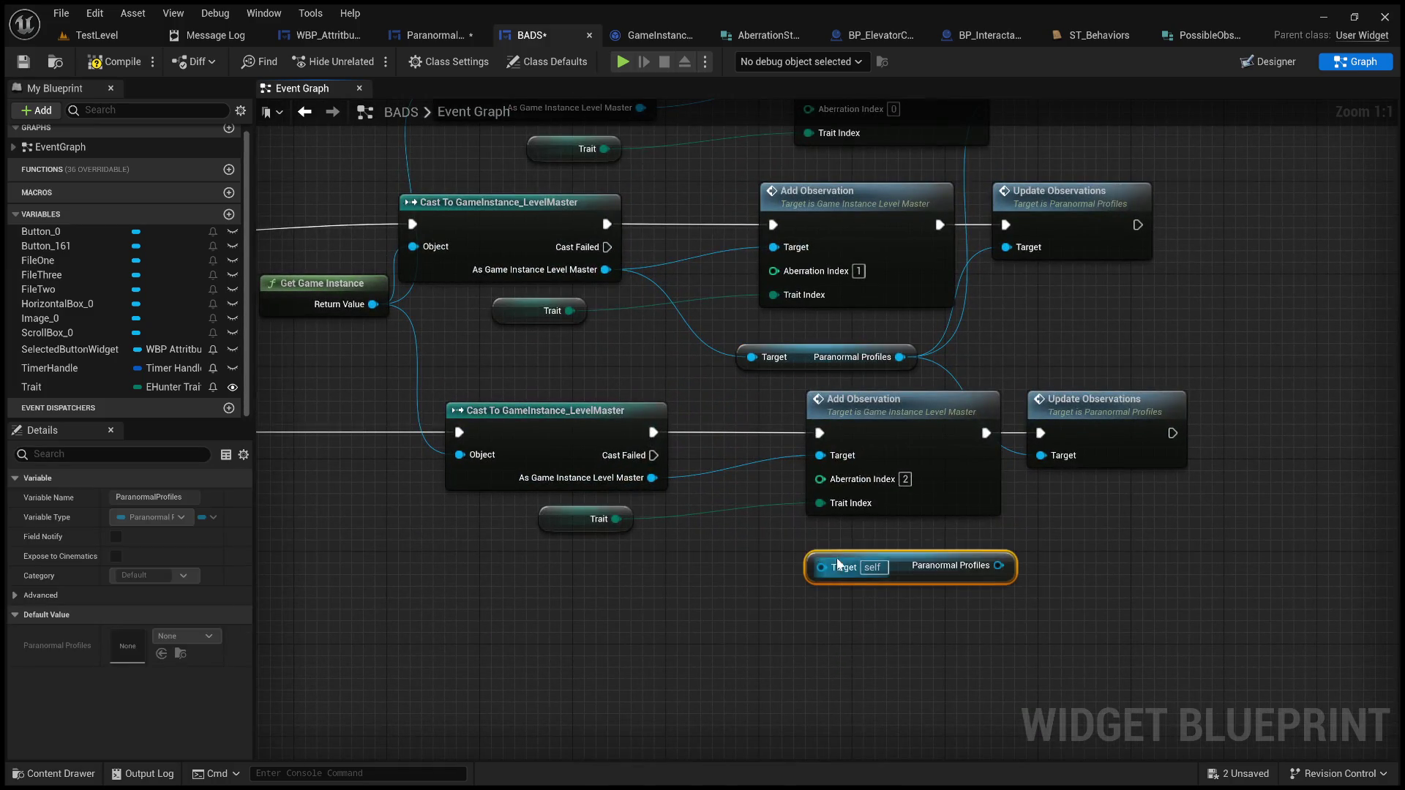
left_click(721, 534)
left_click_drag(652, 478, 823, 569)
left_click_drag(970, 565, 1043, 458)
Step: Add a Paranormal Profiles copy for the top chain, wired from its cast into Update Observations
scroll(746, 454, "up", 3)
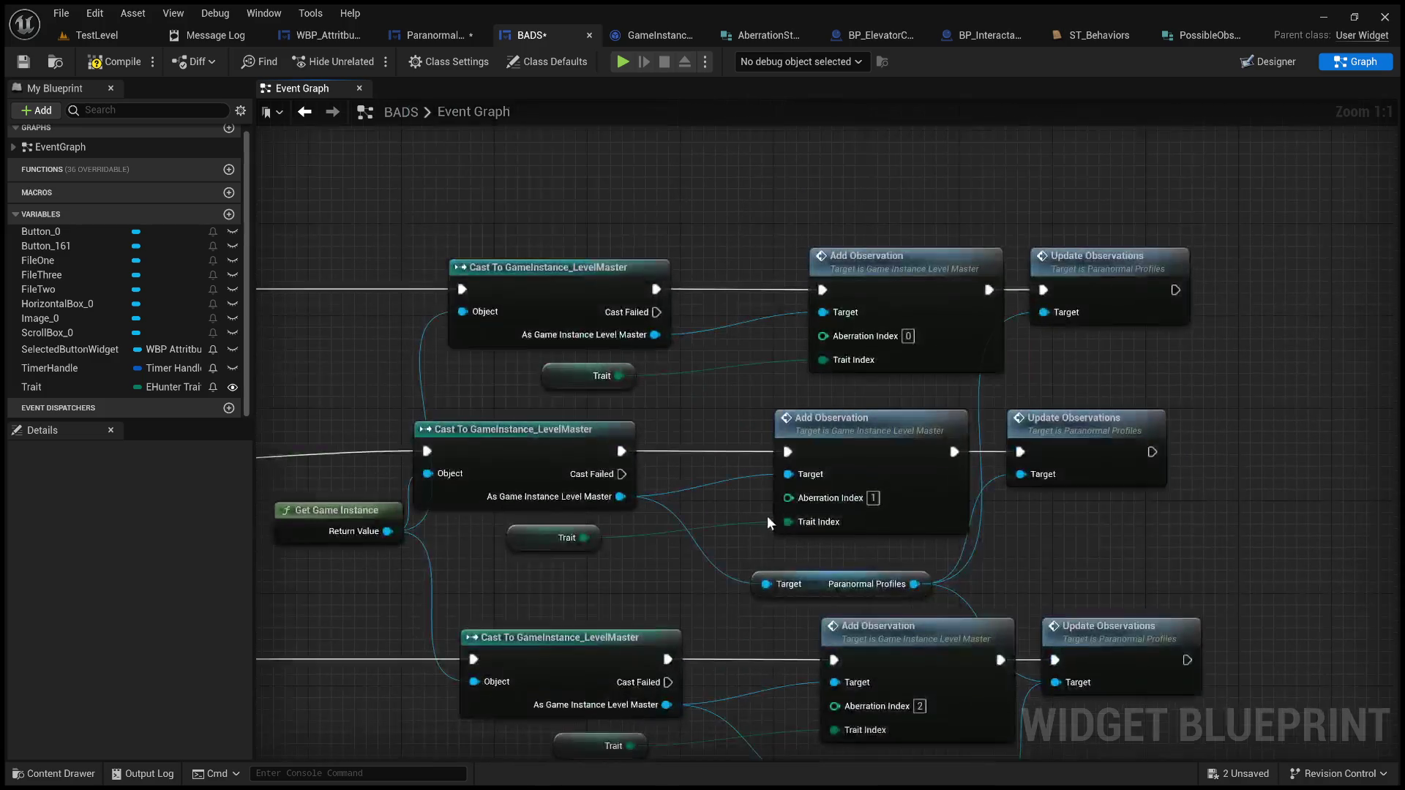
left_click(821, 582)
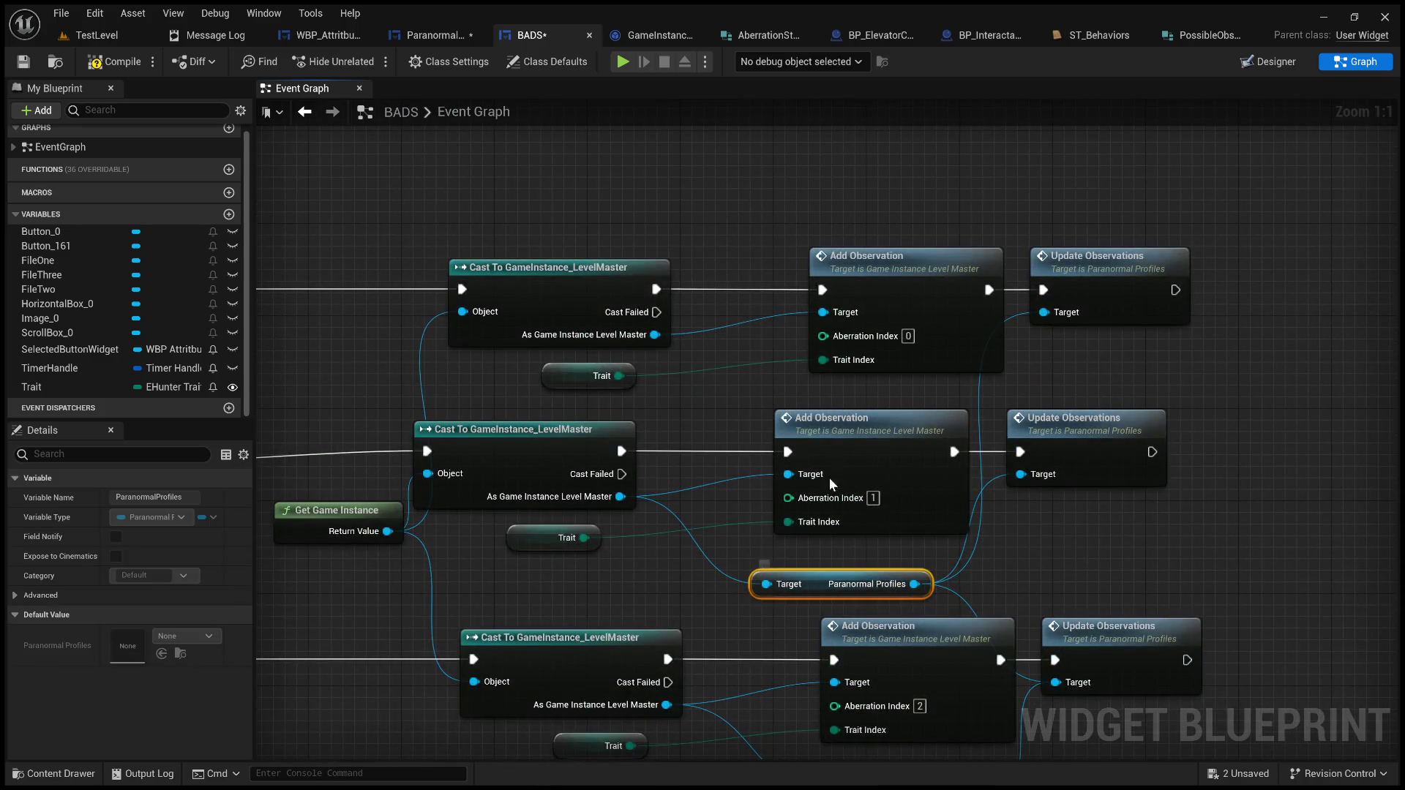
key("ctrl+c")
key("ctrl+v")
left_click_drag(899, 397, 829, 200)
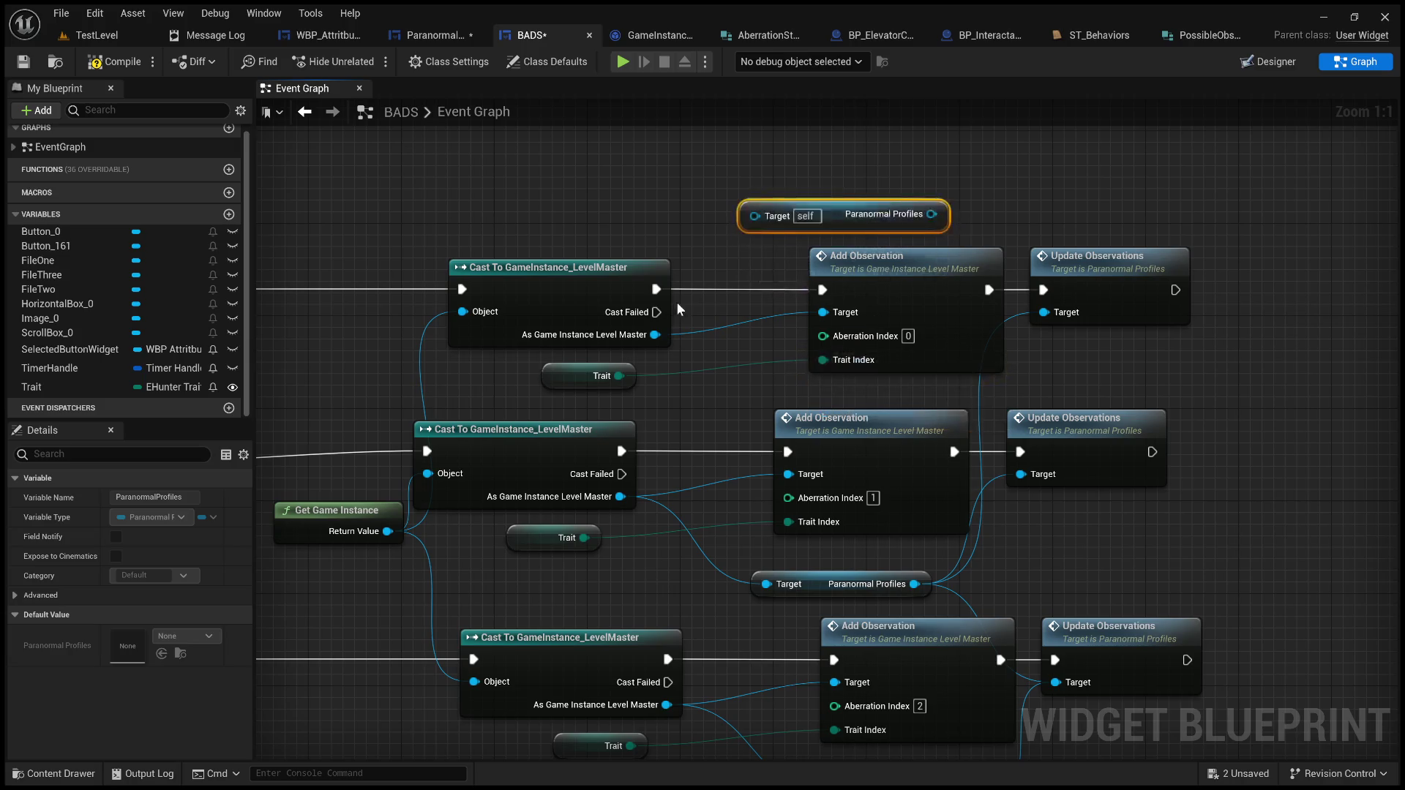
left_click_drag(656, 334, 751, 219)
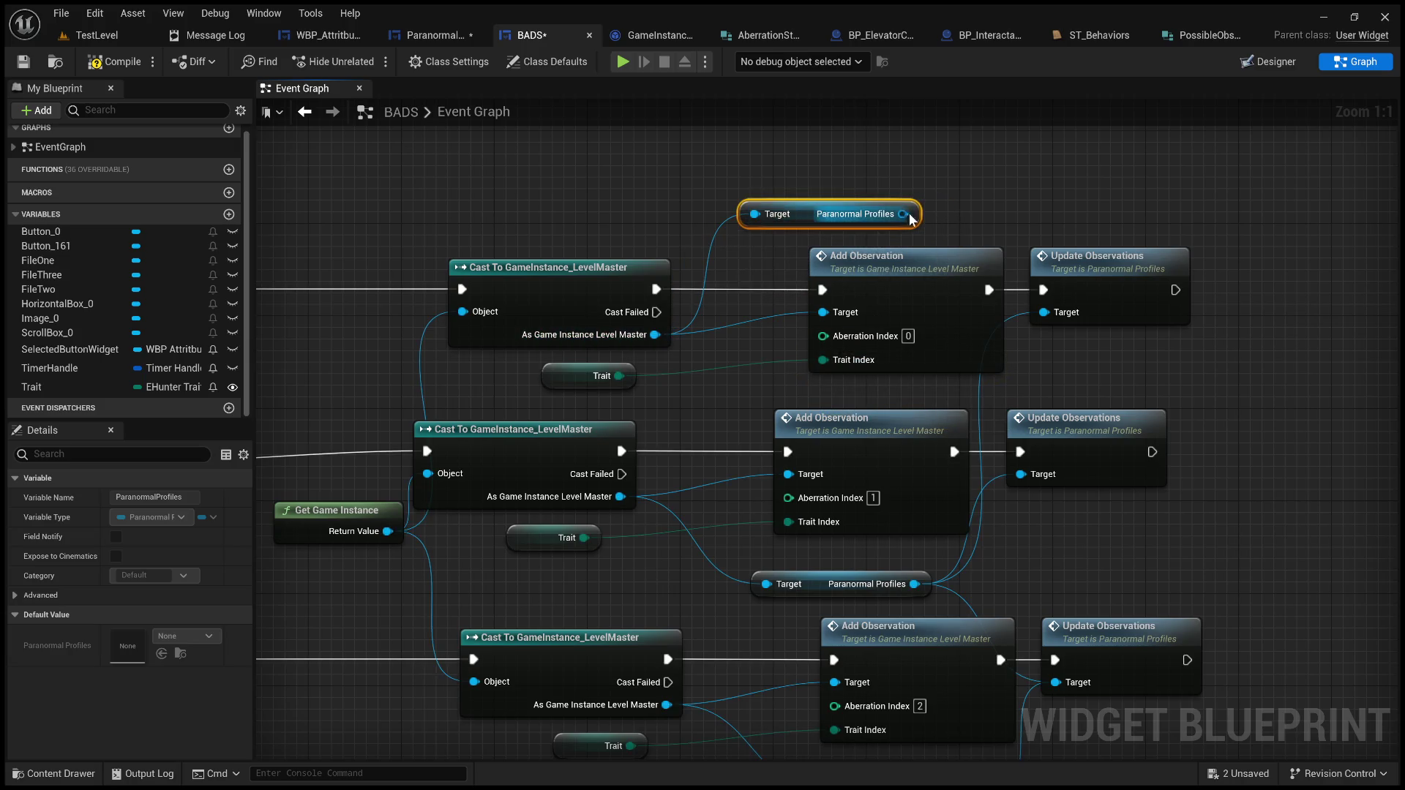
left_click_drag(910, 216, 996, 270)
left_click_drag(1048, 313, 1045, 313)
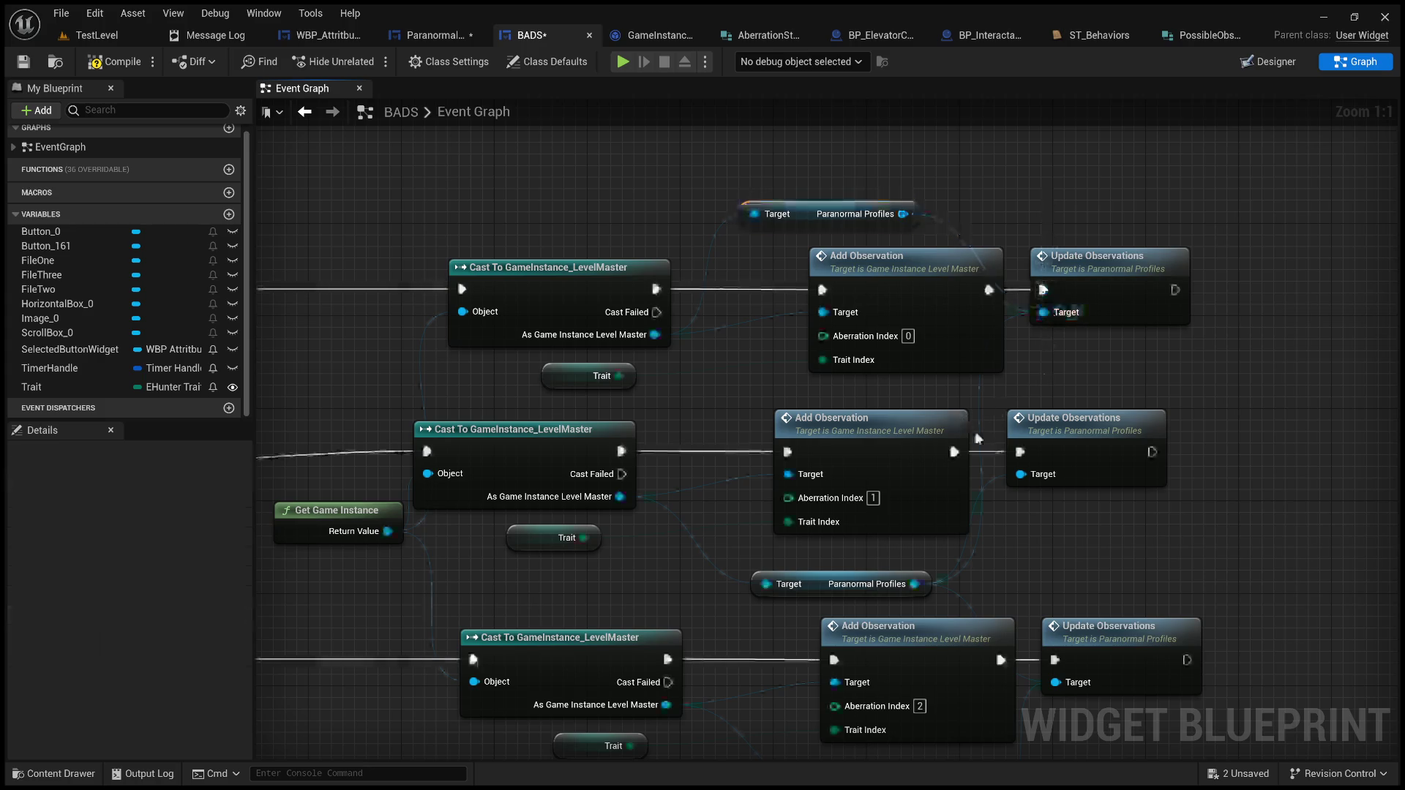
double_click(979, 406)
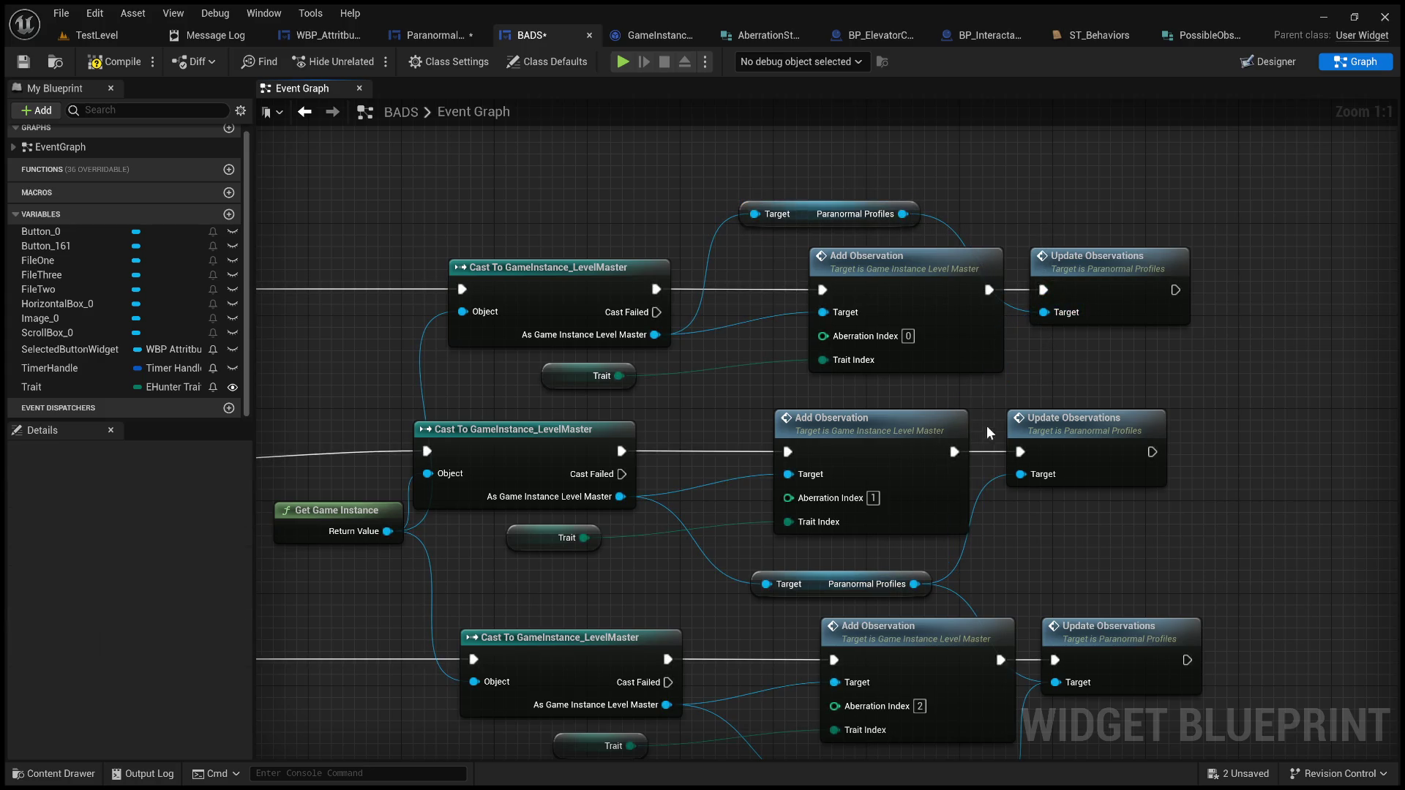
Step: Compile the BADS blueprint and return to the TestLevel viewport
scroll(987, 426, "down", 5)
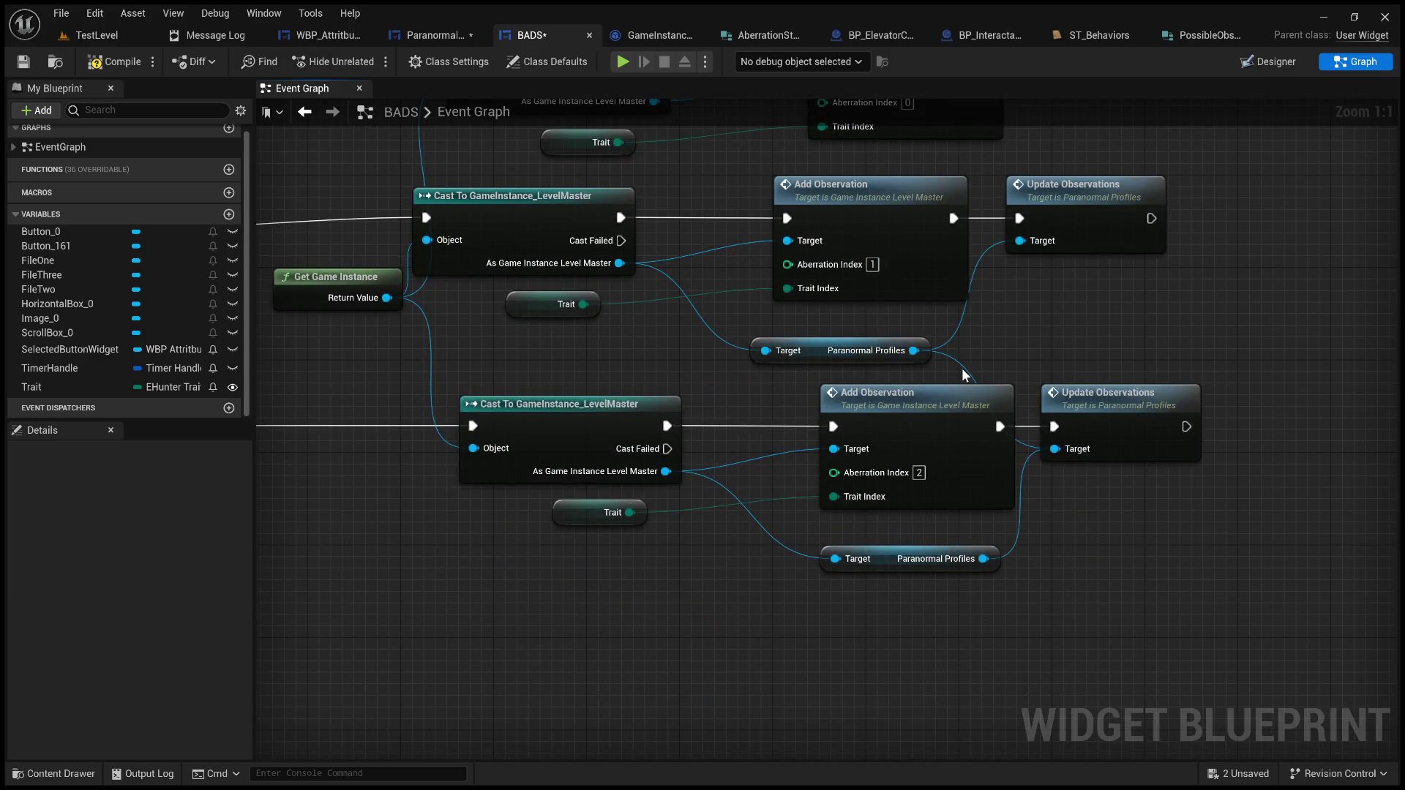
scroll(999, 345, "down", 2)
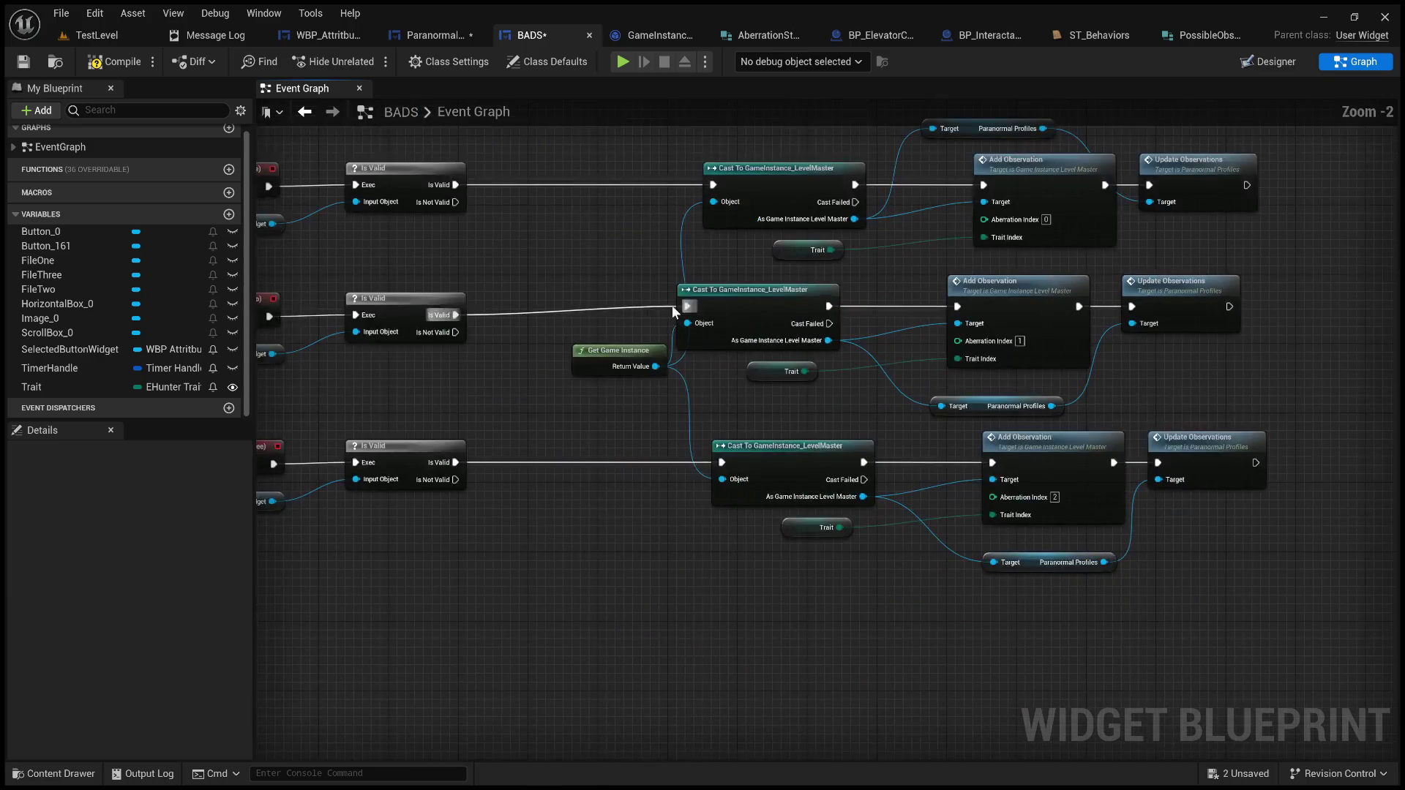
left_click(117, 62)
left_click(97, 35)
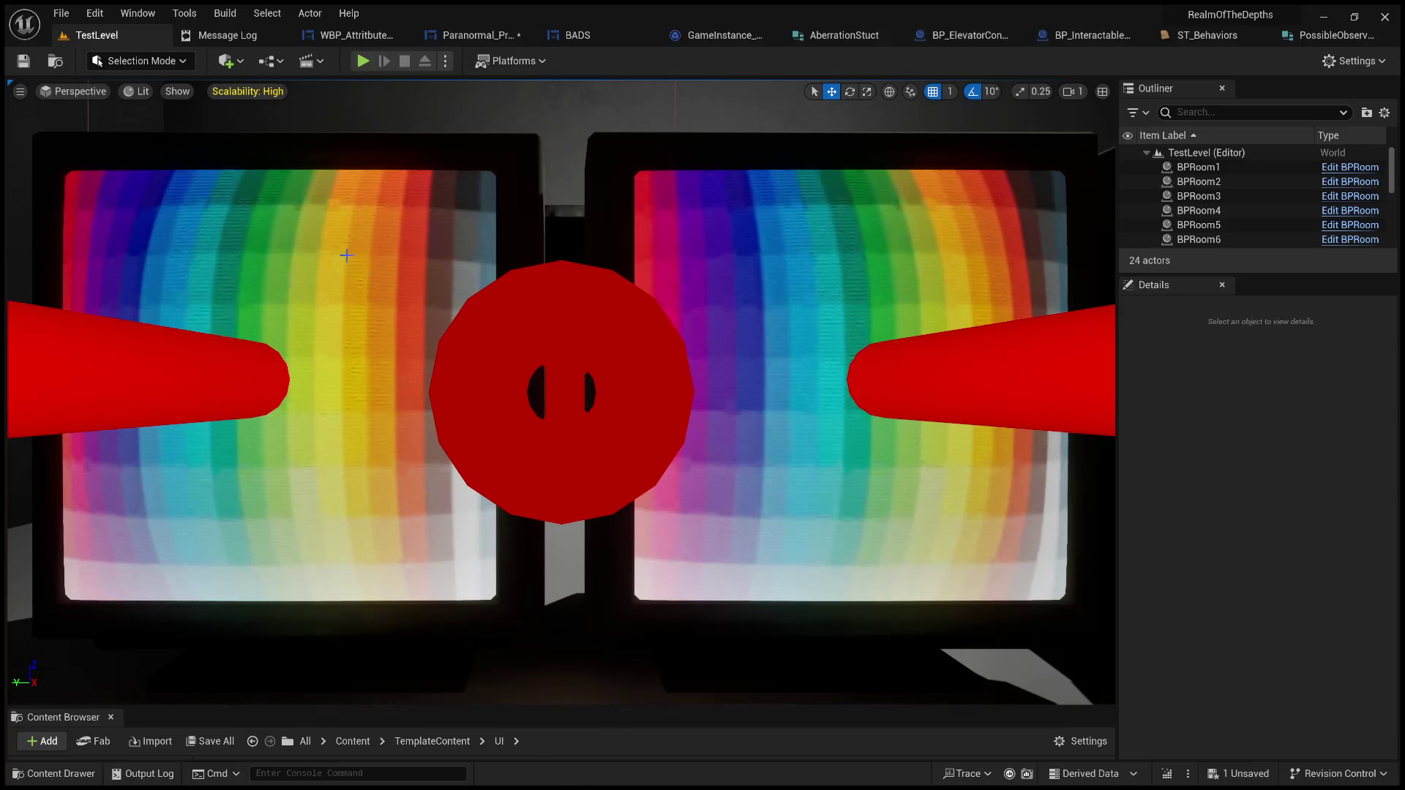
Step: Start a Play test and unassign all three behaviors, including music, from File #1
left_click(360, 58)
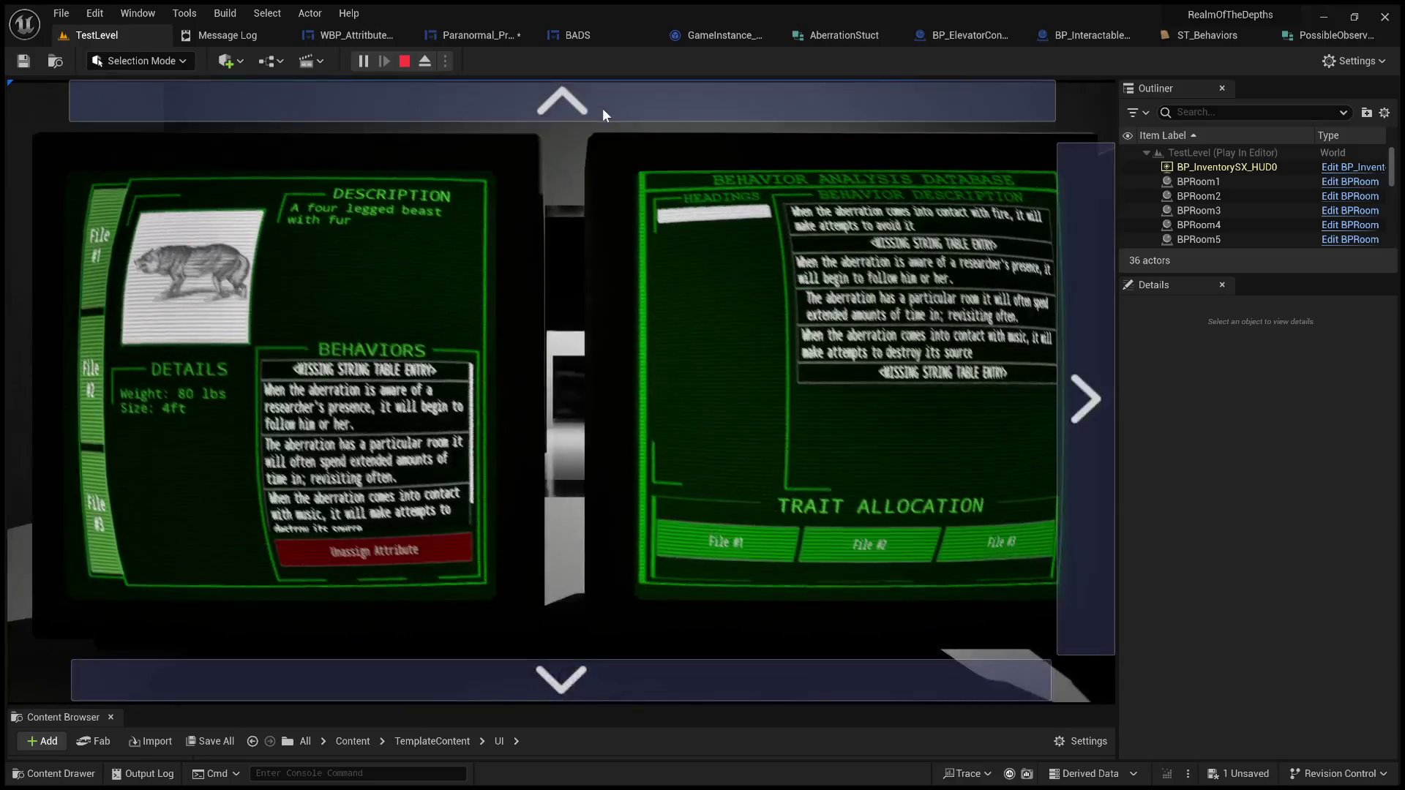
left_click(366, 370)
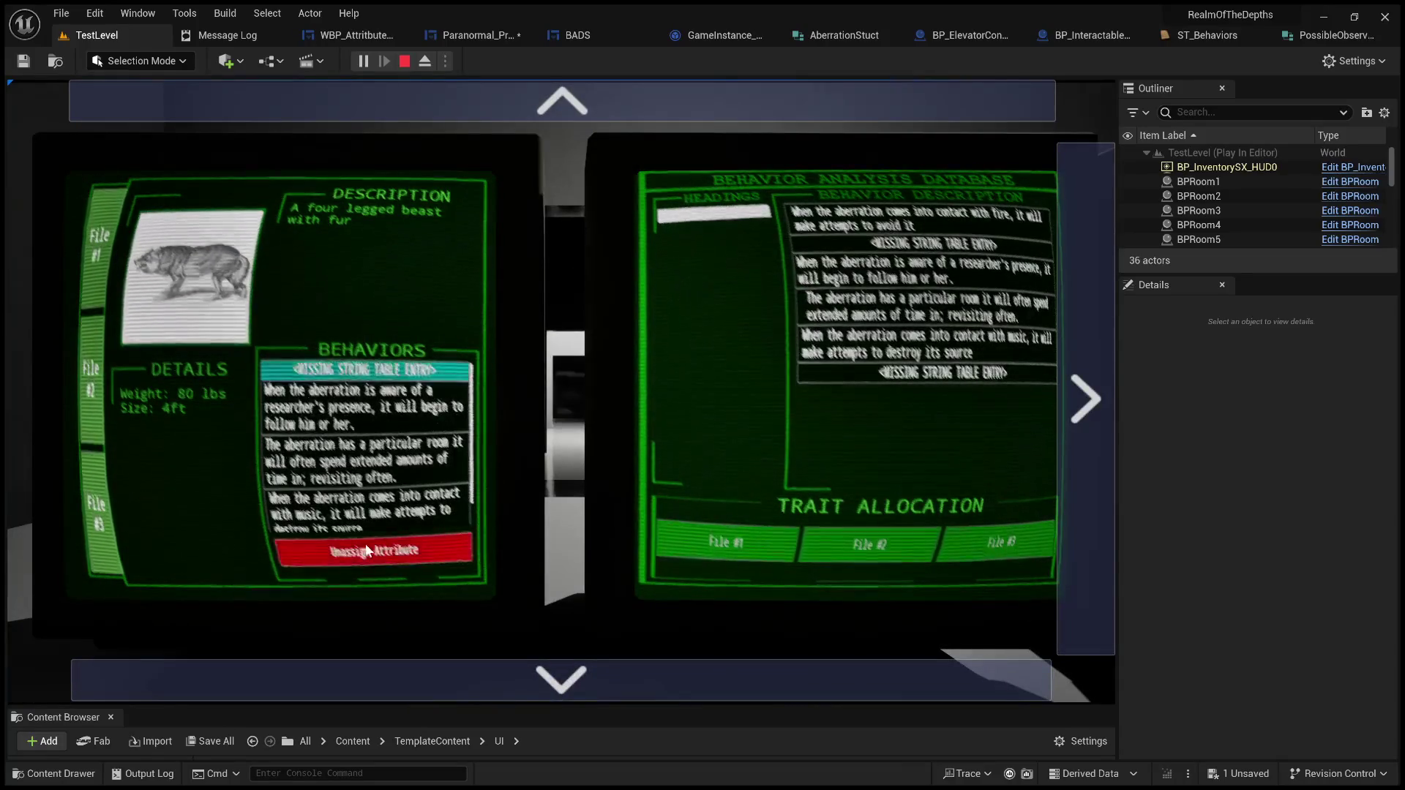
left_click(366, 551)
left_click(380, 395)
left_click(392, 550)
left_click(370, 370)
left_click(373, 551)
Step: Unassign both behaviors from the odd shaped wolf's File #2, leaving it empty
left_click(91, 374)
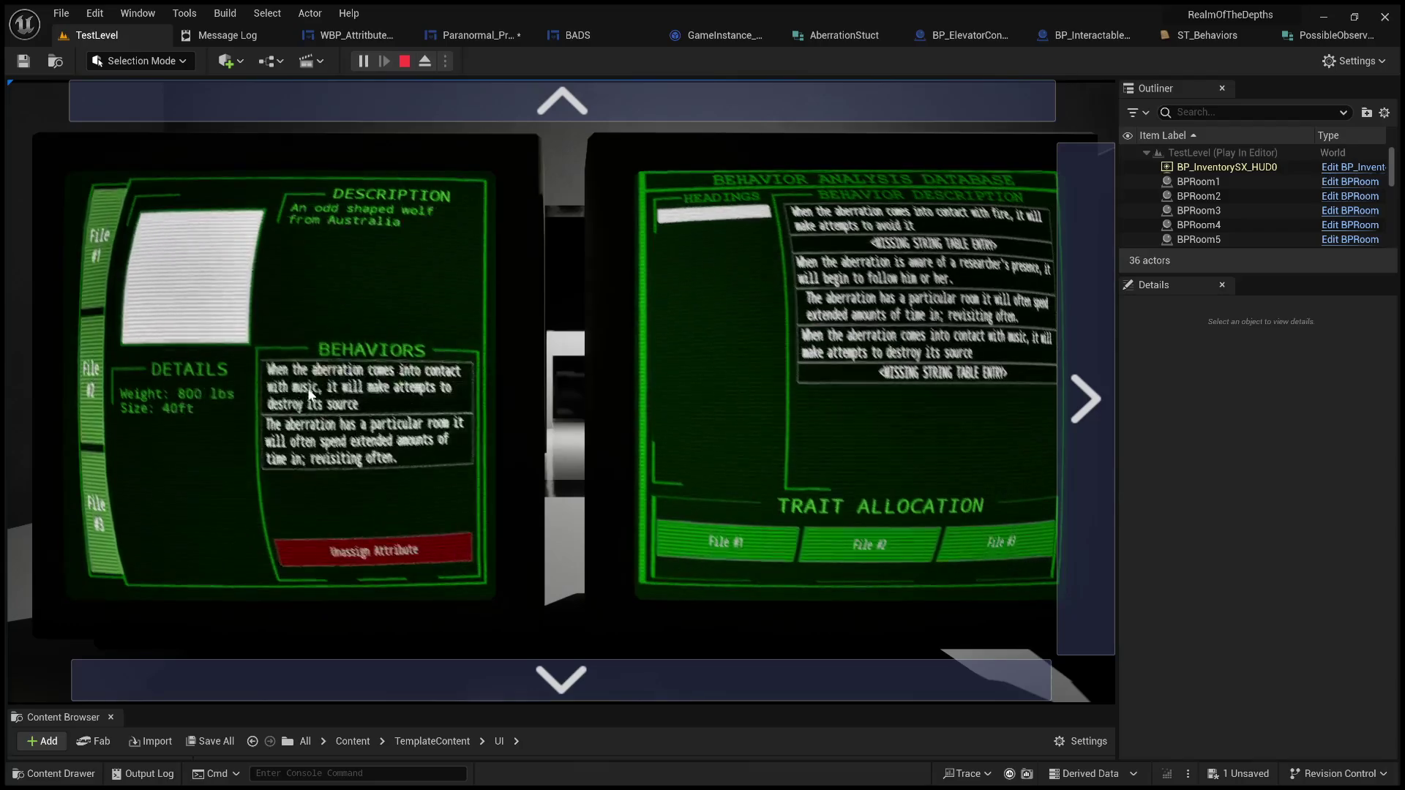
left_click(307, 395)
left_click(373, 550)
left_click(366, 377)
left_click(374, 550)
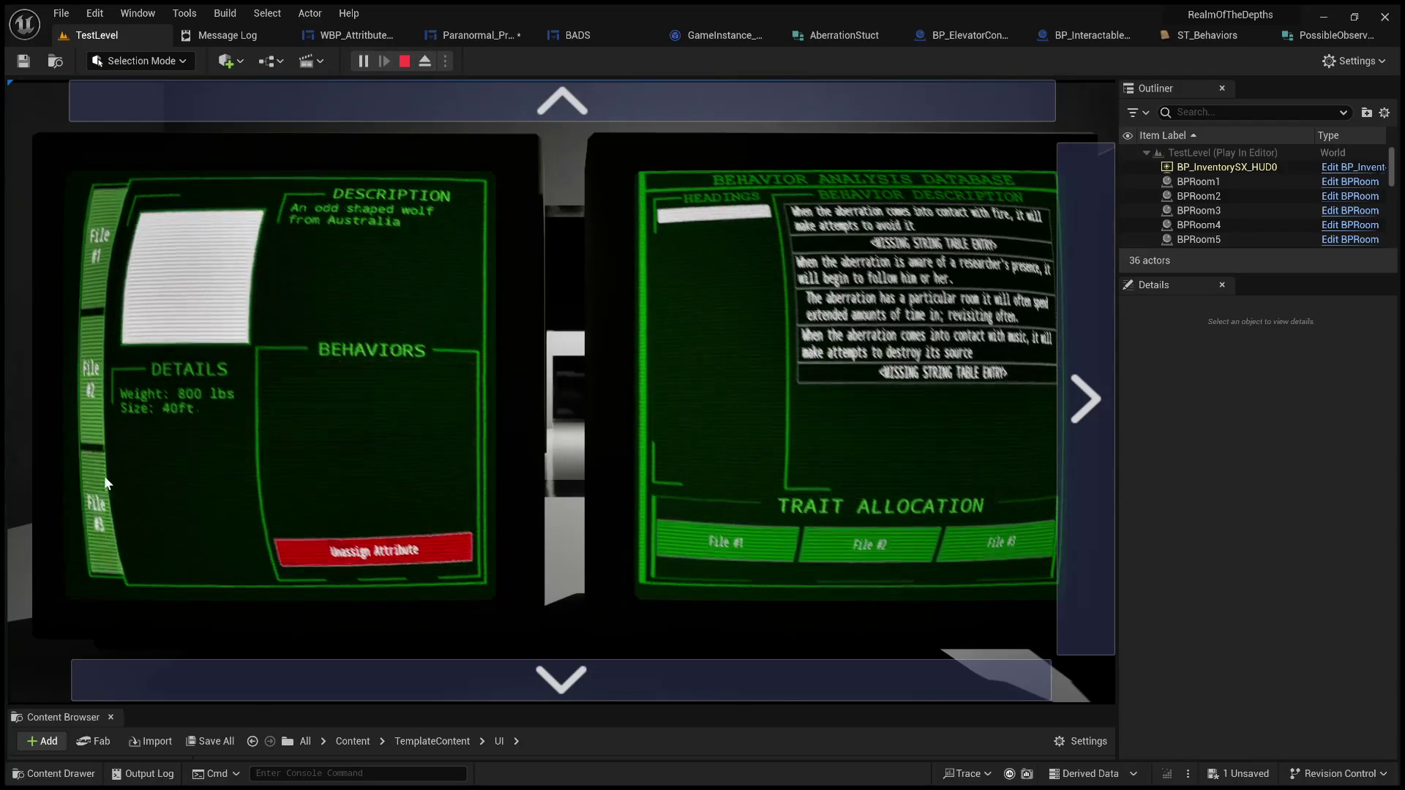
Step: Unassign the music behavior and the remaining behavior from File #3
left_click(103, 475)
left_click(365, 396)
left_click(373, 550)
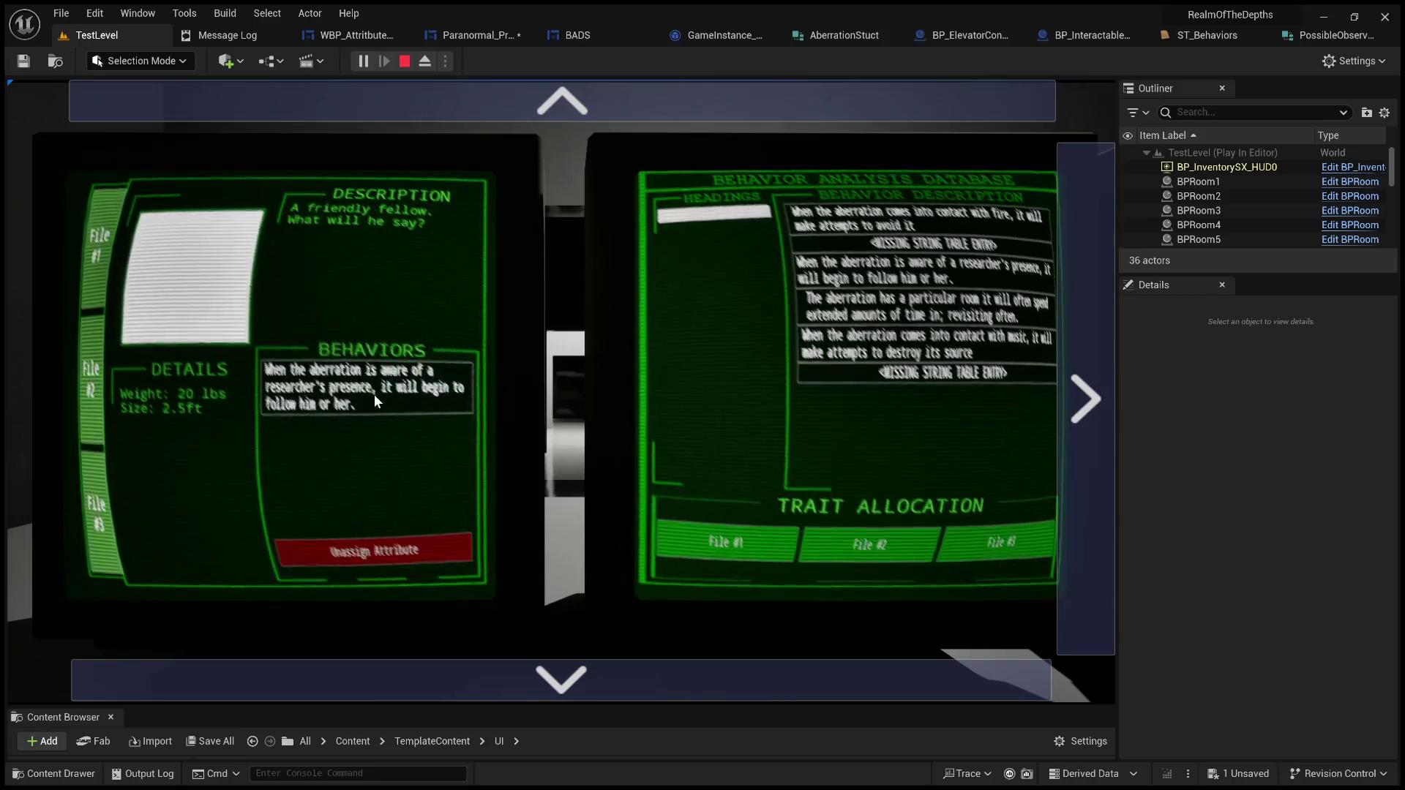
left_click(375, 401)
left_click(374, 550)
Step: Assign the fire, missing-entry and researcher's presence behaviors to File #1
left_click(93, 257)
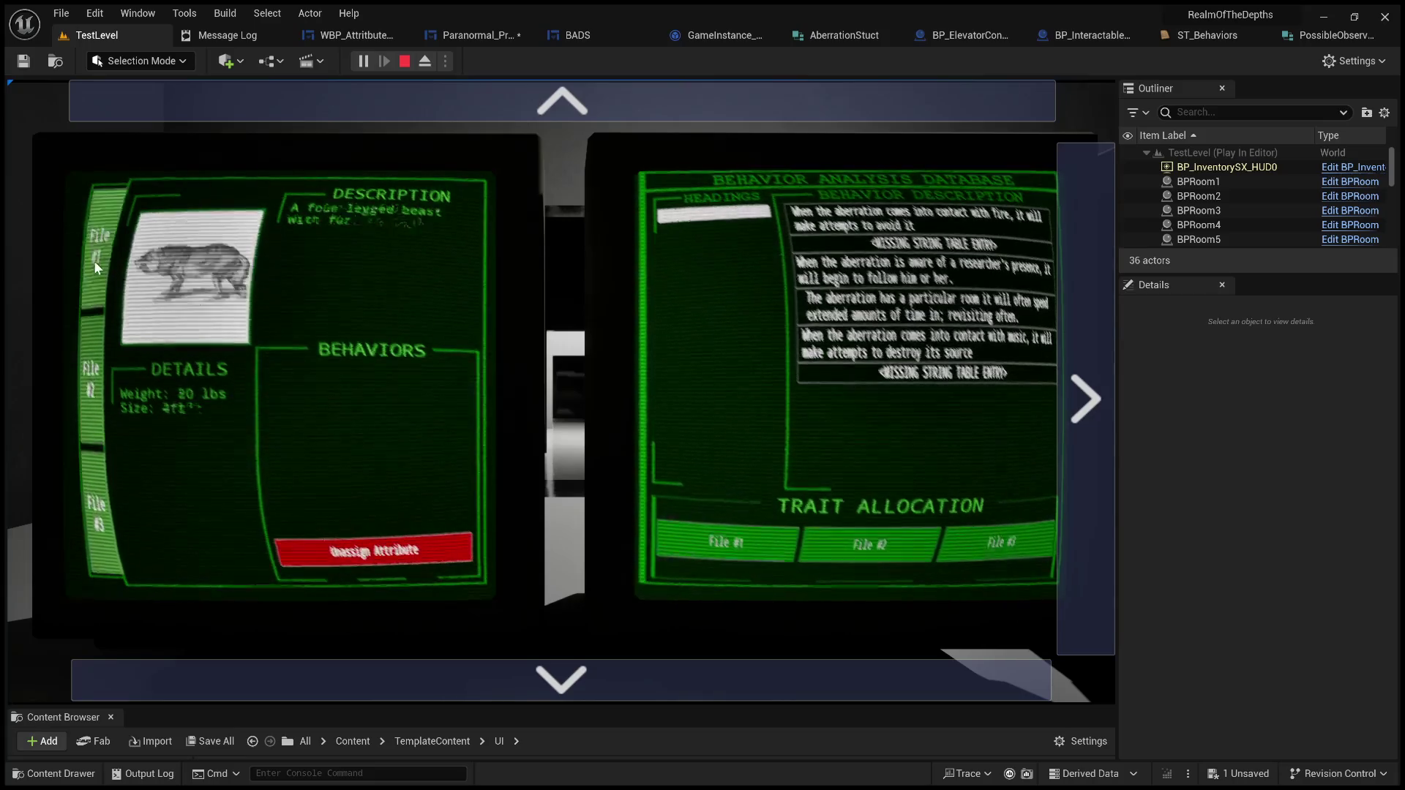
left_click(907, 232)
left_click(720, 538)
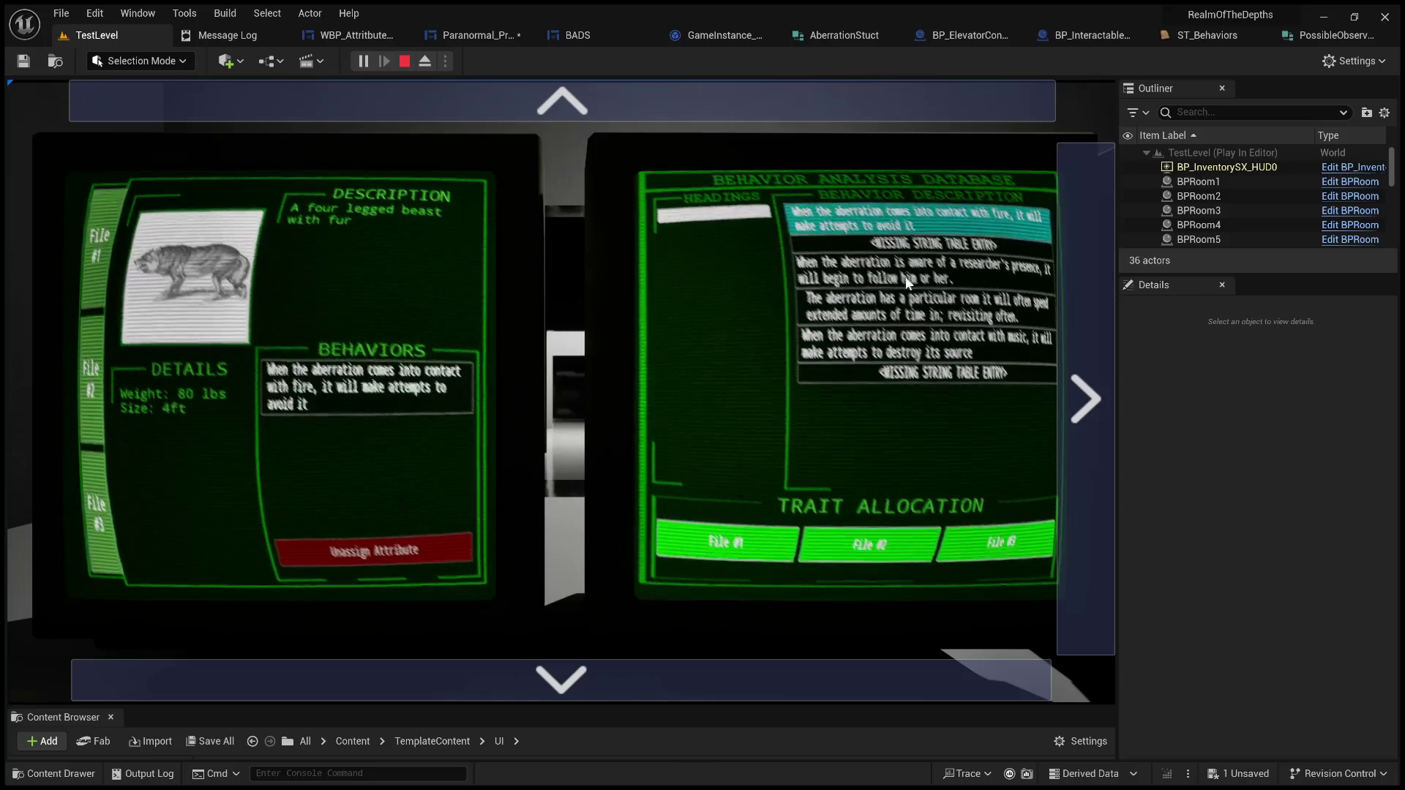
left_click(914, 239)
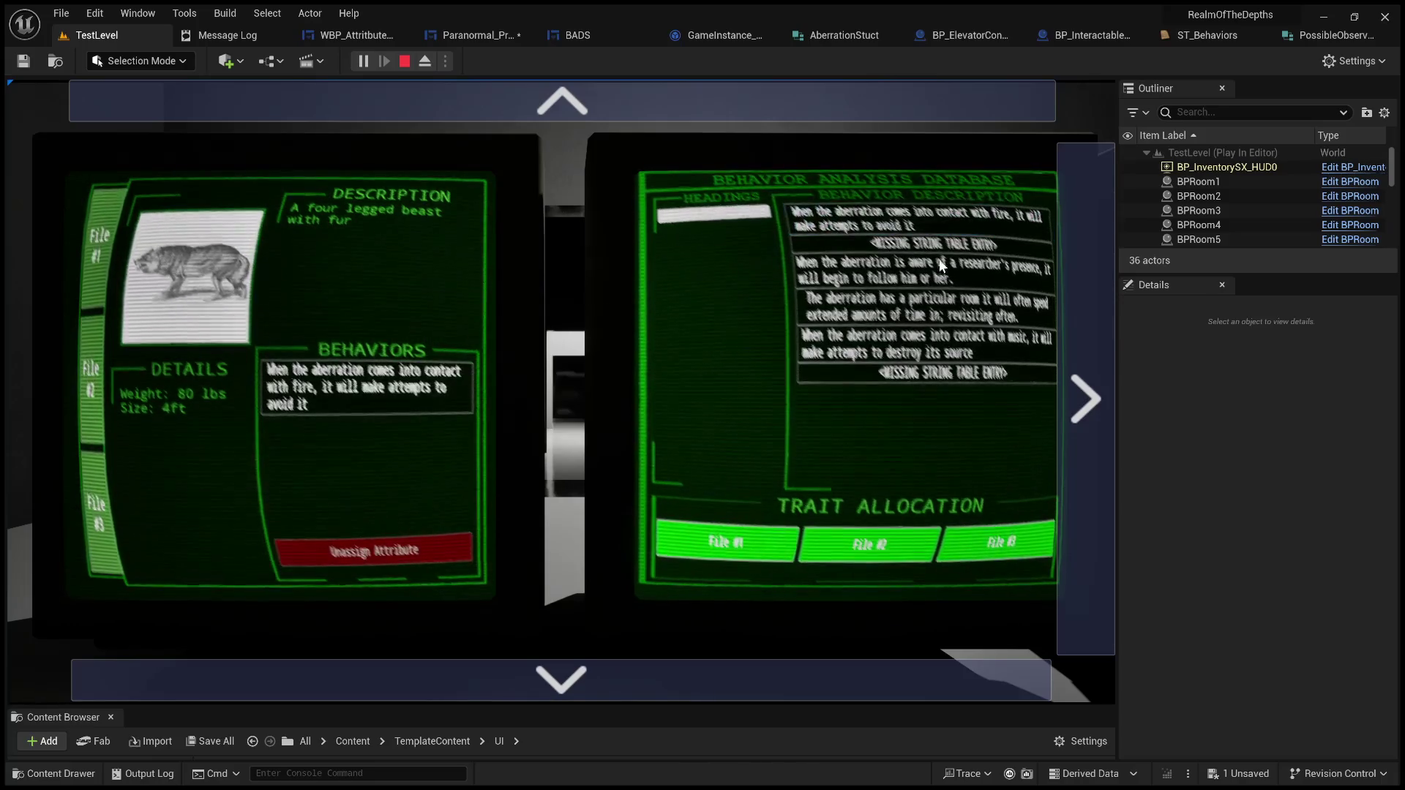
left_click(943, 241)
left_click(743, 545)
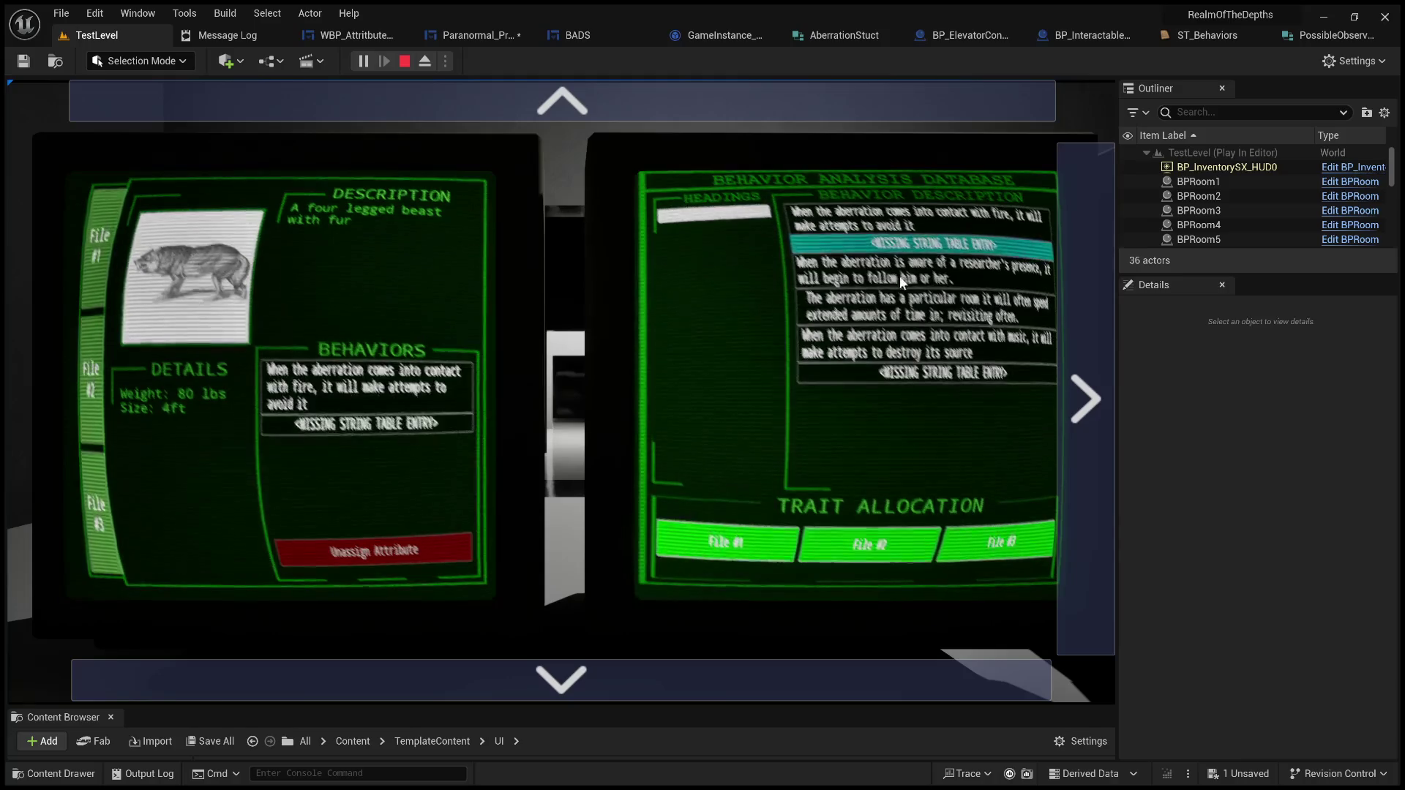
left_click(899, 278)
left_click(740, 543)
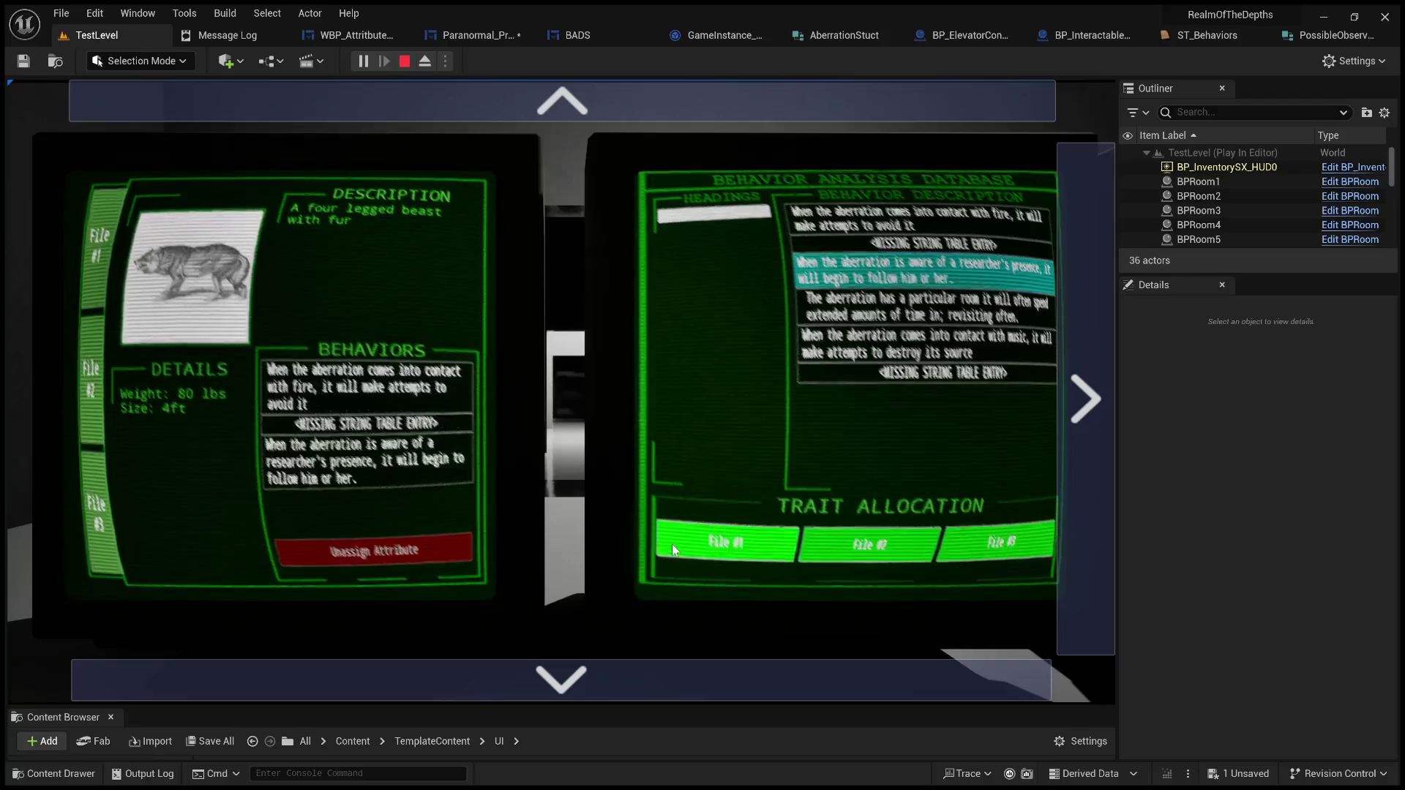
Step: Assign the particular room behavior from the database to File #2
left_click(718, 475)
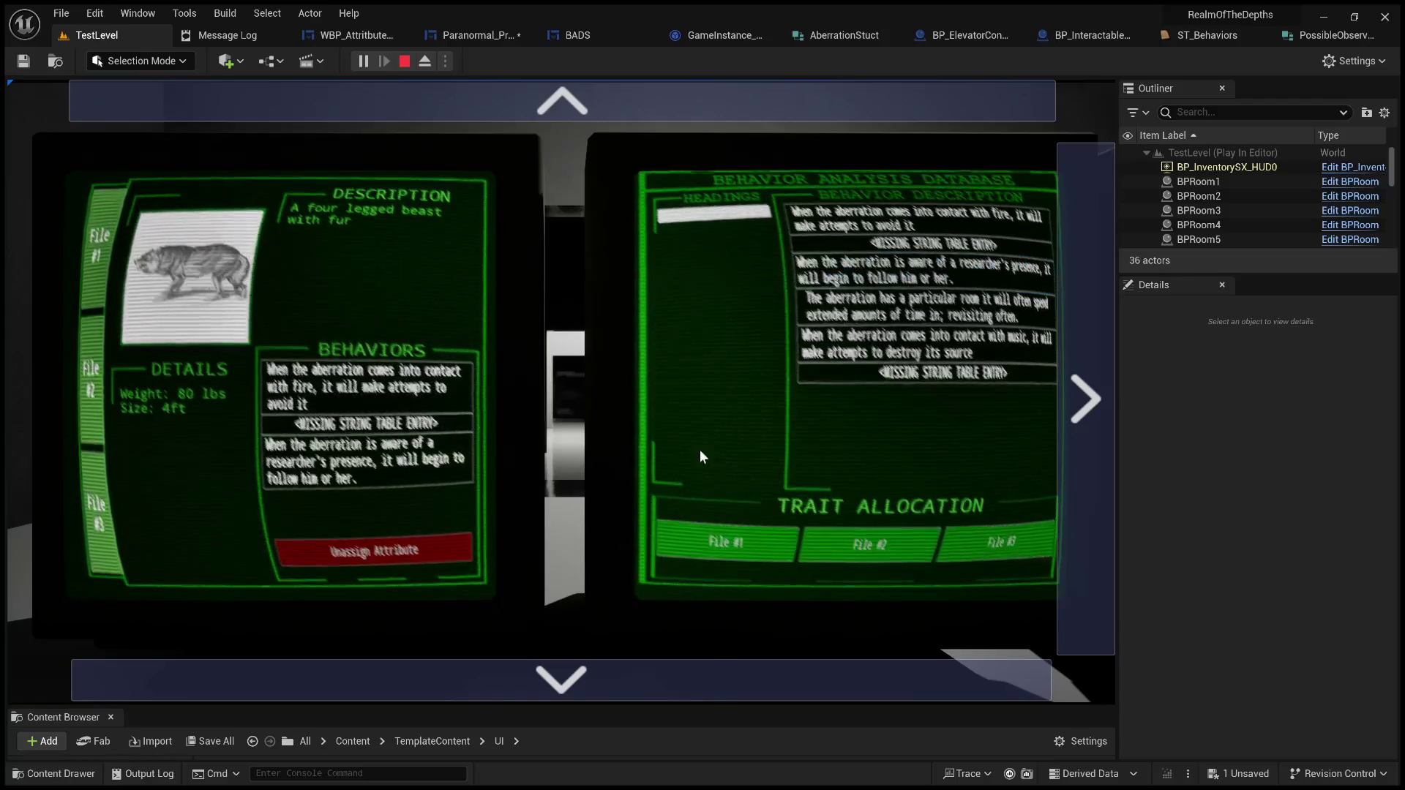
left_click(82, 351)
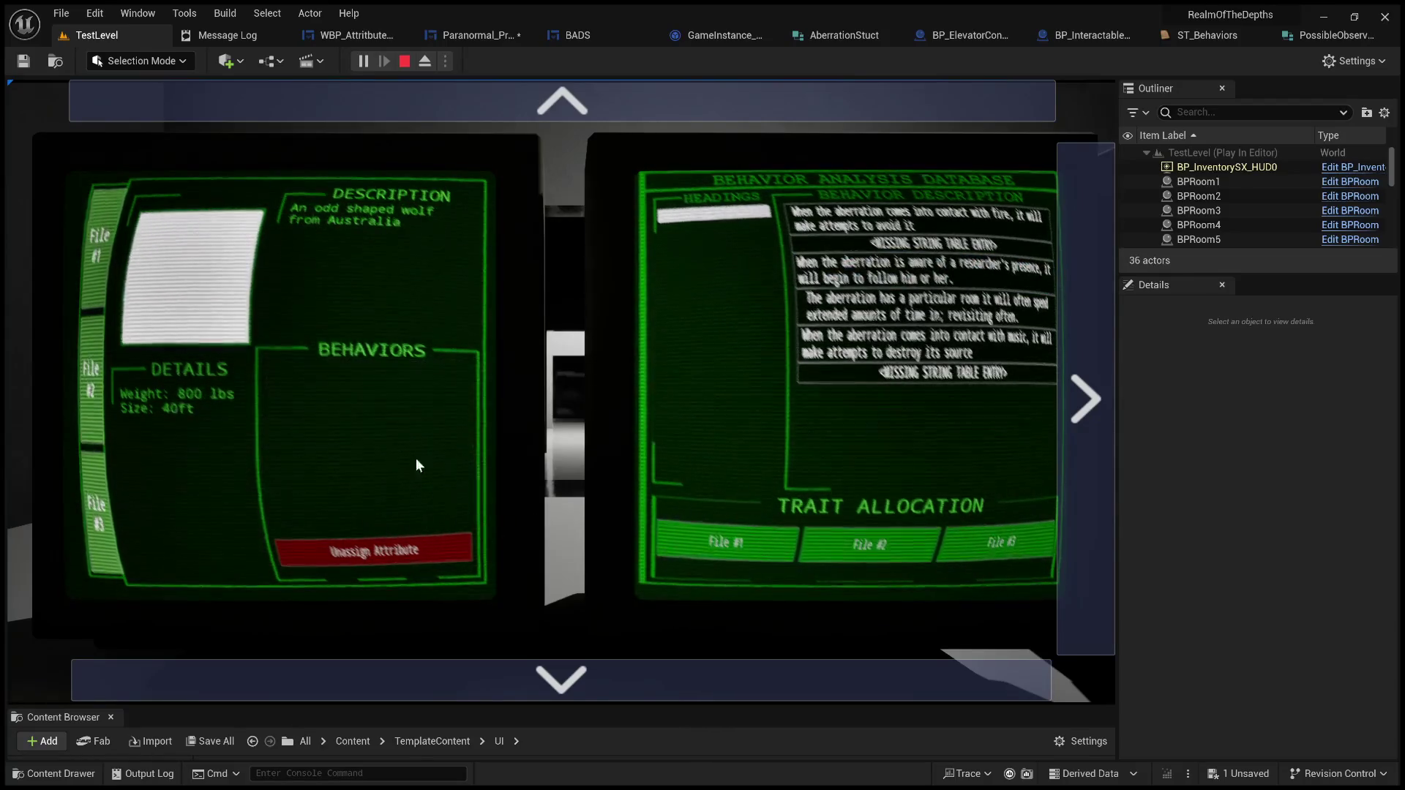
left_click(924, 306)
left_click(899, 540)
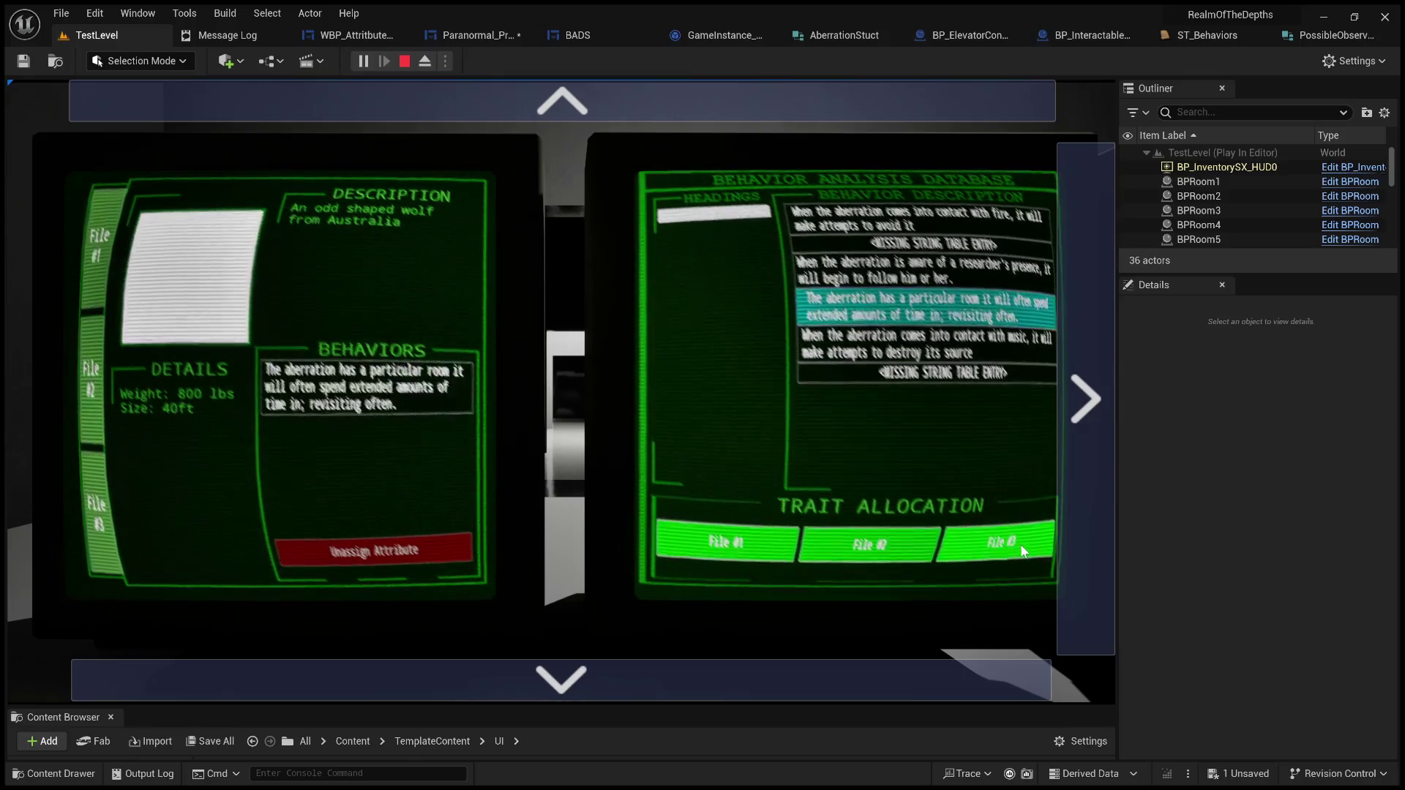
Step: Compare File #2 against the other dossiers, including File #1 and the friendly fellow's
left_click(86, 475)
left_click(82, 415)
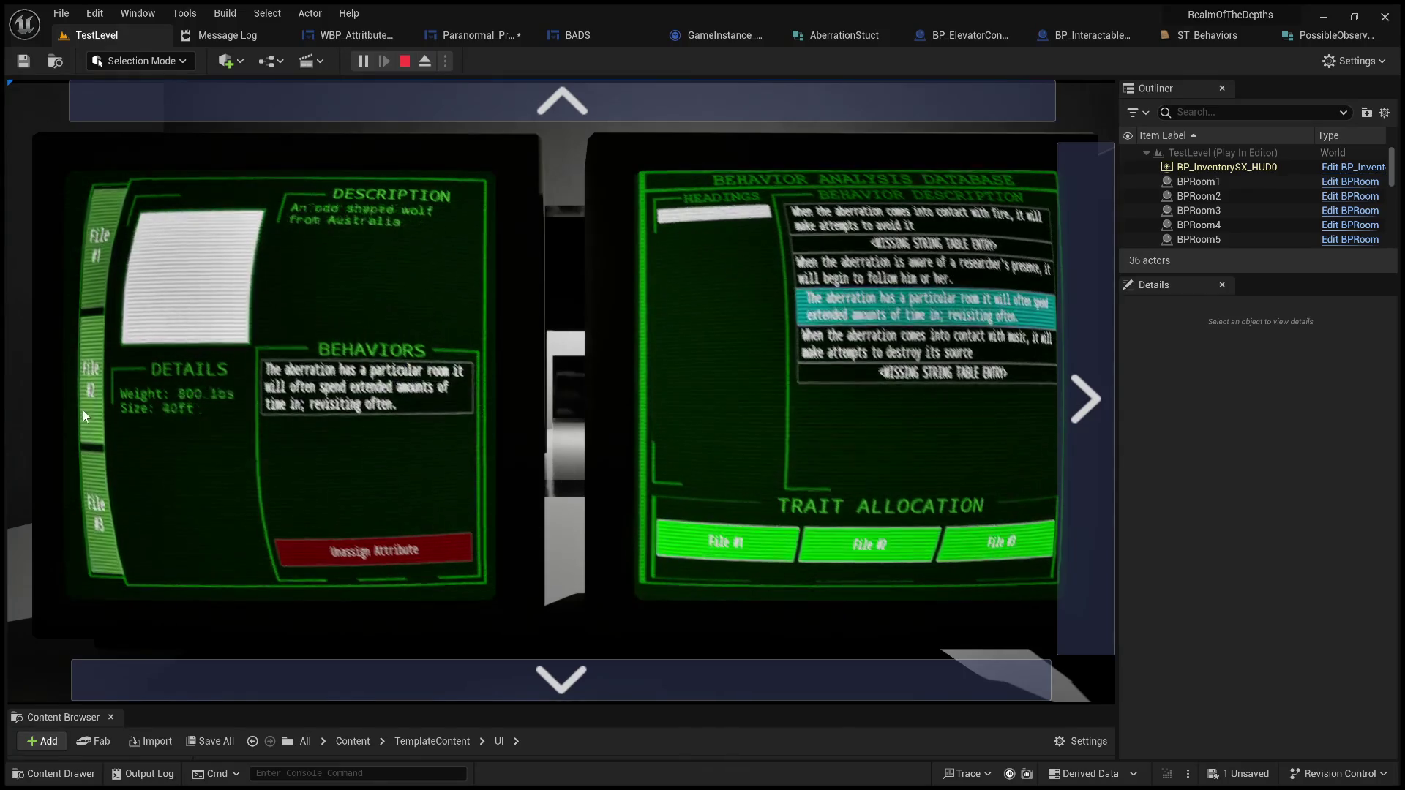
left_click(90, 271)
left_click(86, 355)
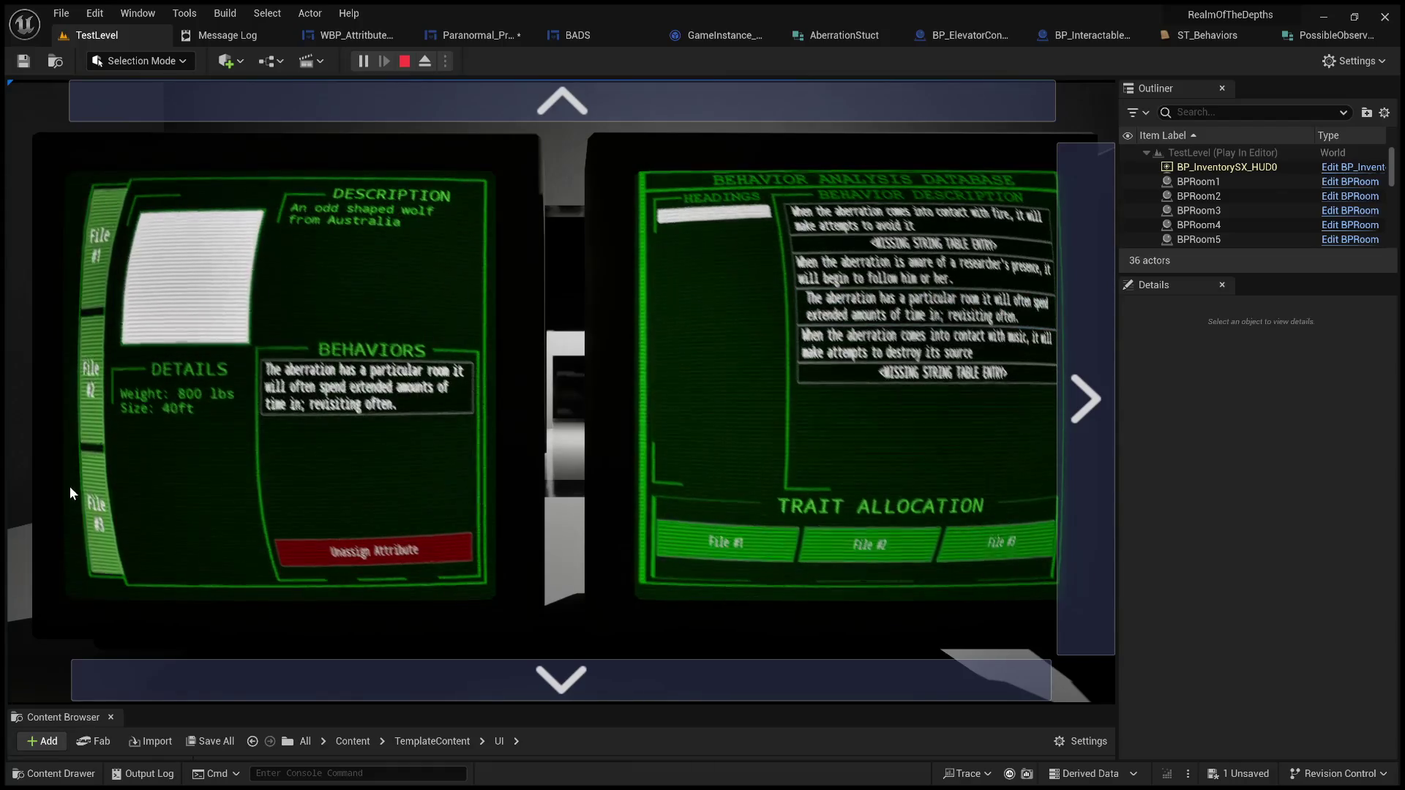
left_click(85, 460)
left_click(79, 380)
Step: Unassign the particular room behavior from File #2 and confirm it is empty
left_click(366, 387)
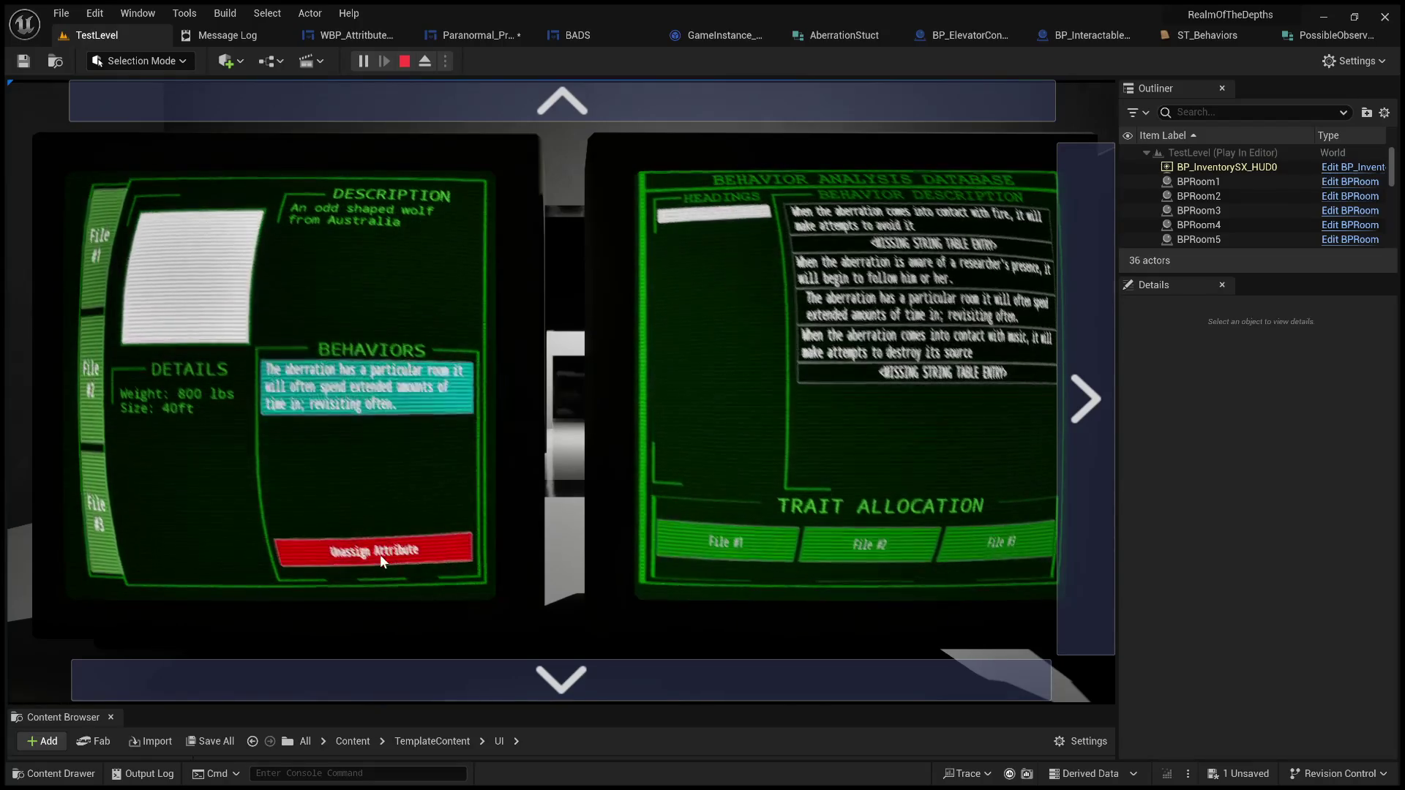
left_click(380, 555)
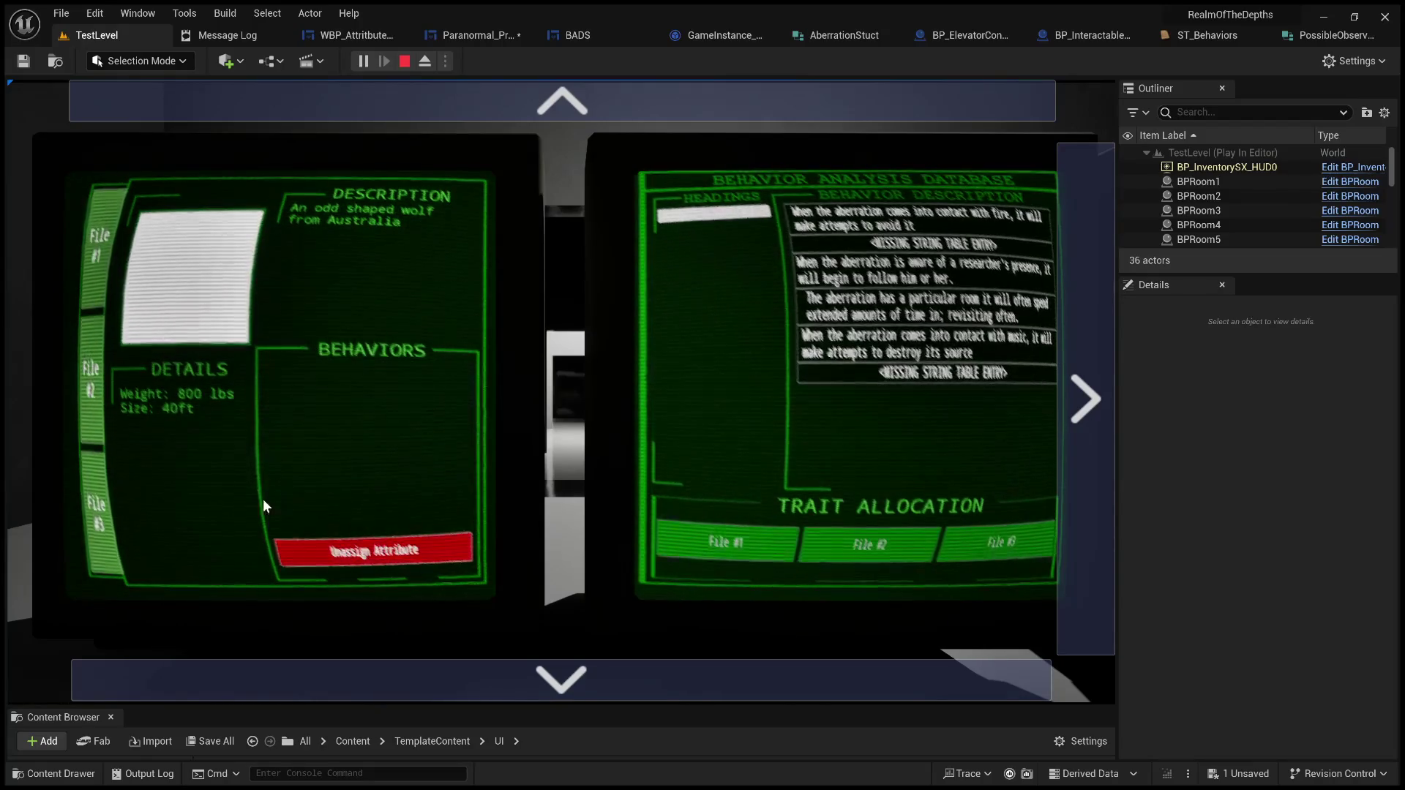
left_click(95, 265)
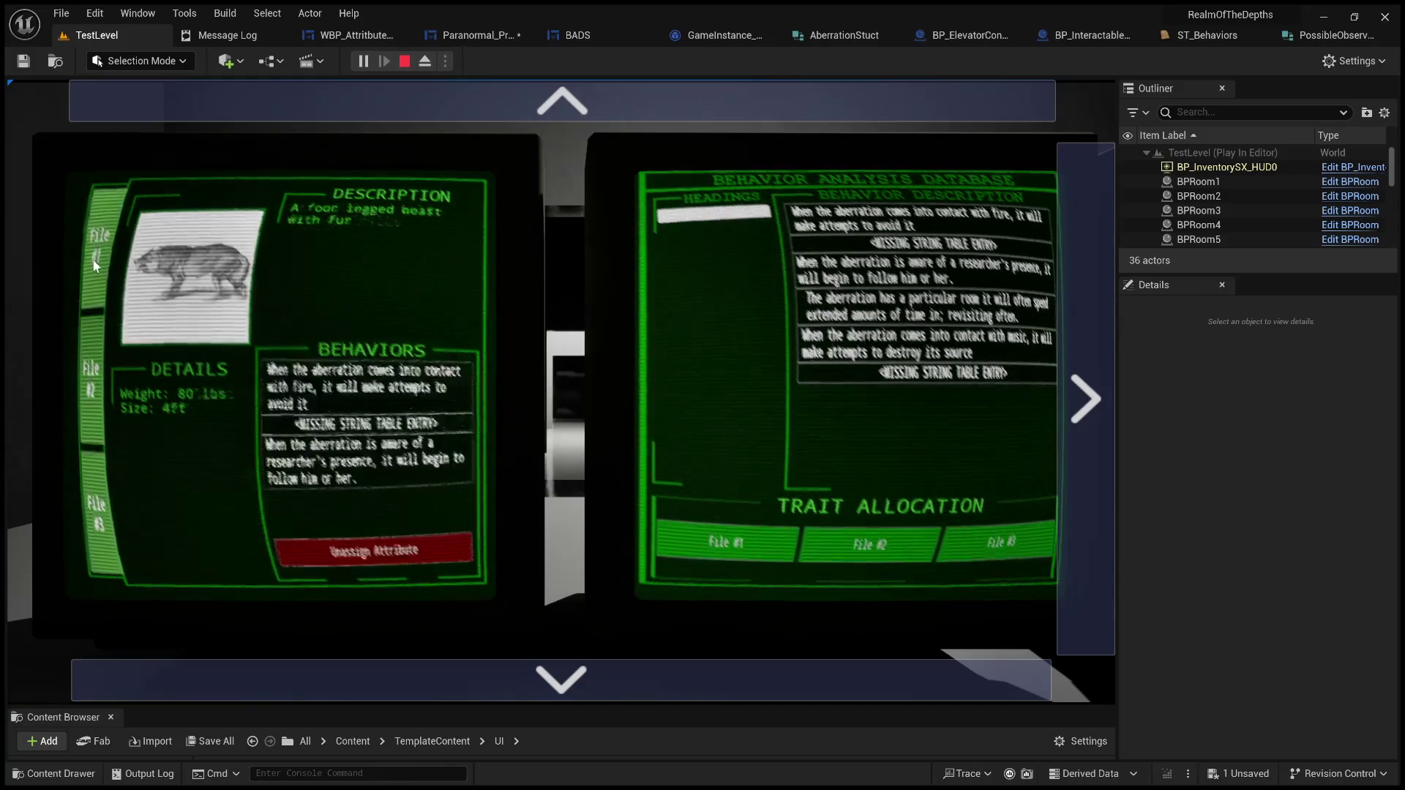
left_click(91, 380)
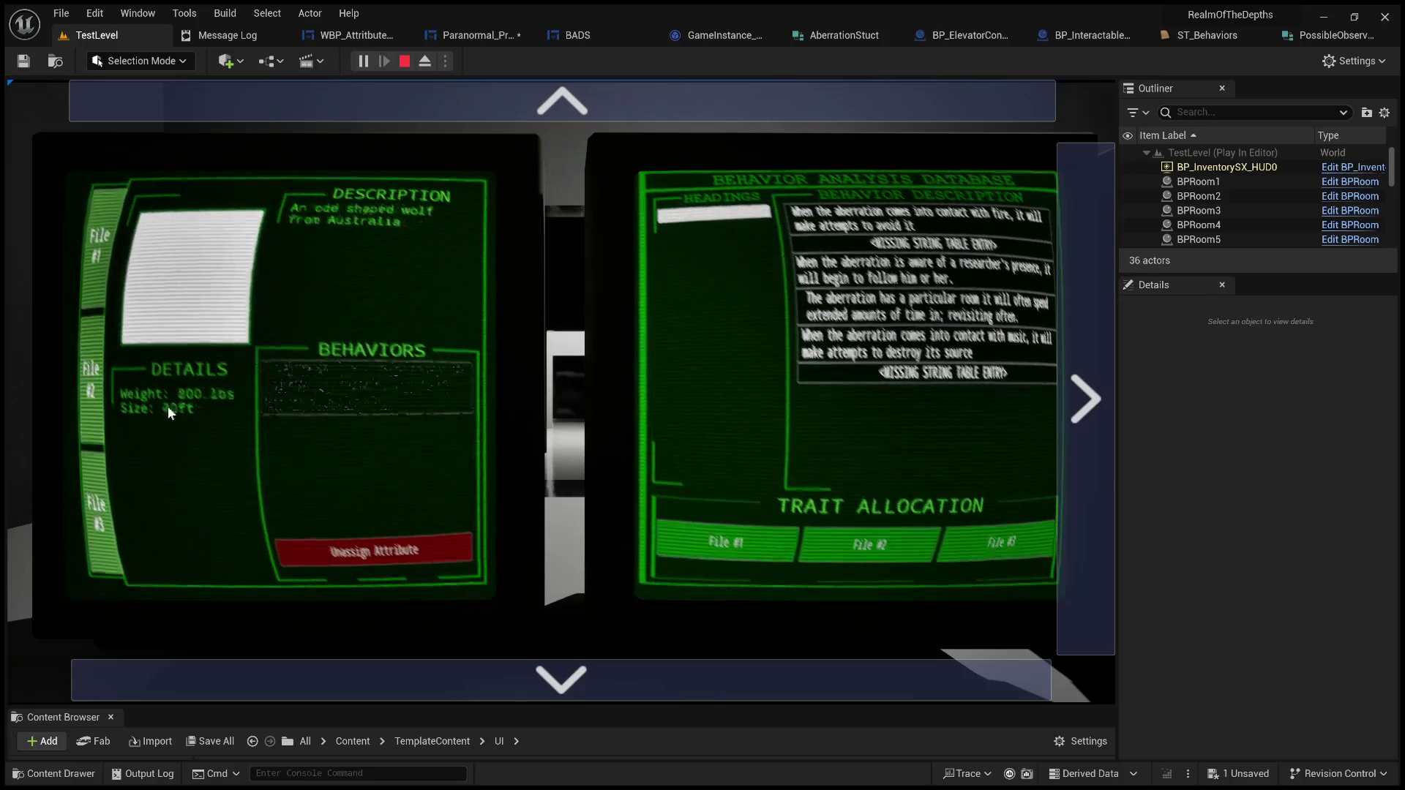
Step: Unassign the fire and researcher's presence behaviors from File #1
left_click(104, 287)
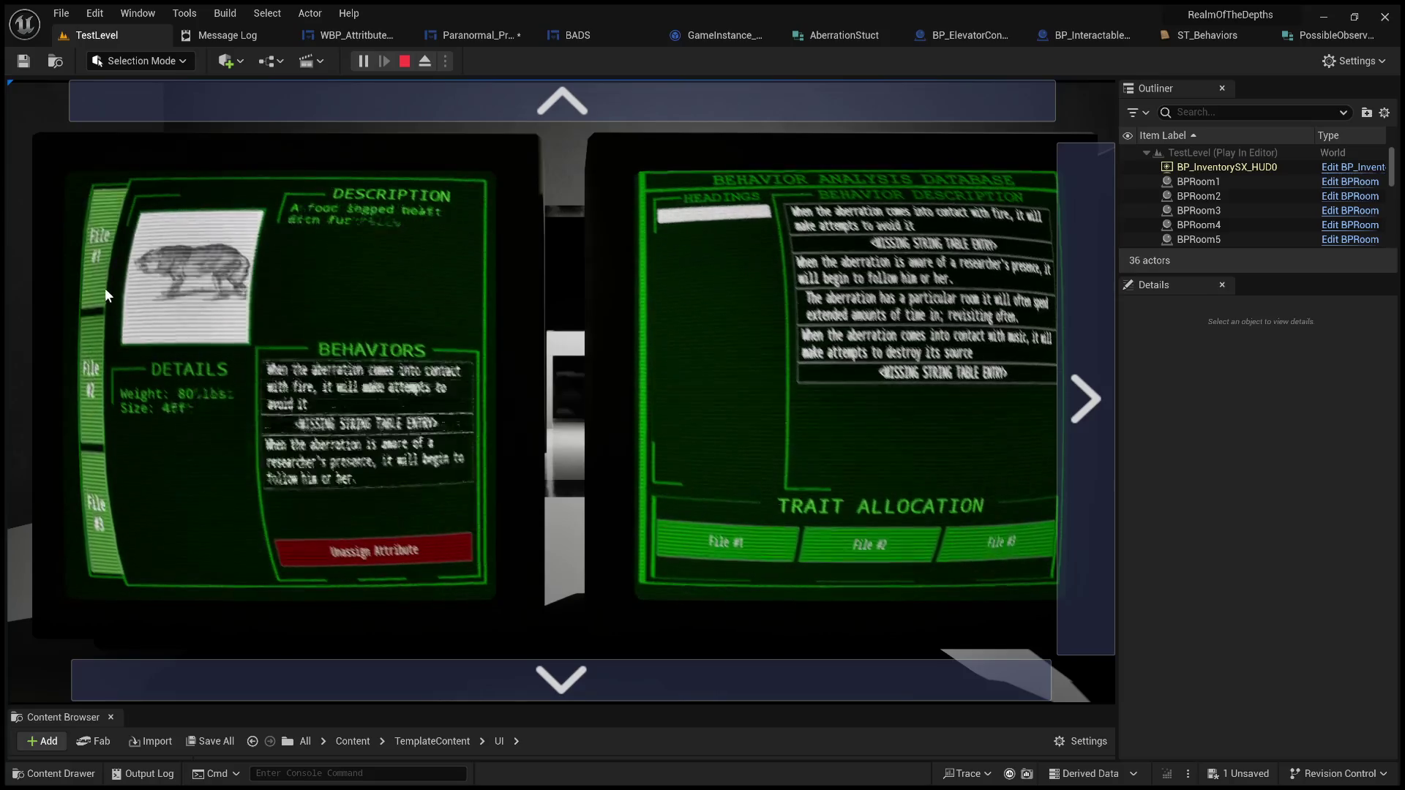
left_click(367, 561)
left_click(386, 555)
Step: Assign the particular room and music behaviors to the four-legged beast's File #1
left_click(407, 546)
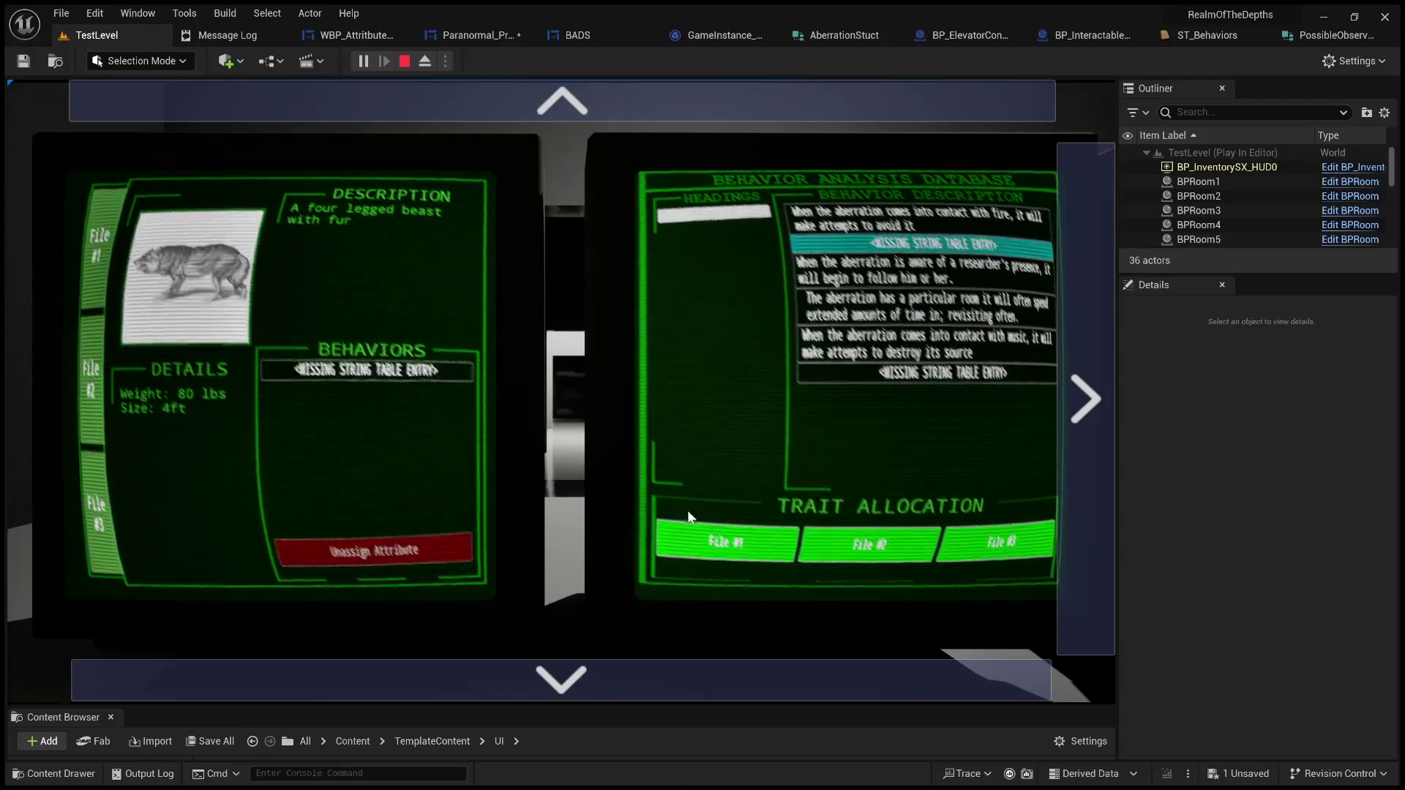
left_click(937, 313)
left_click(726, 542)
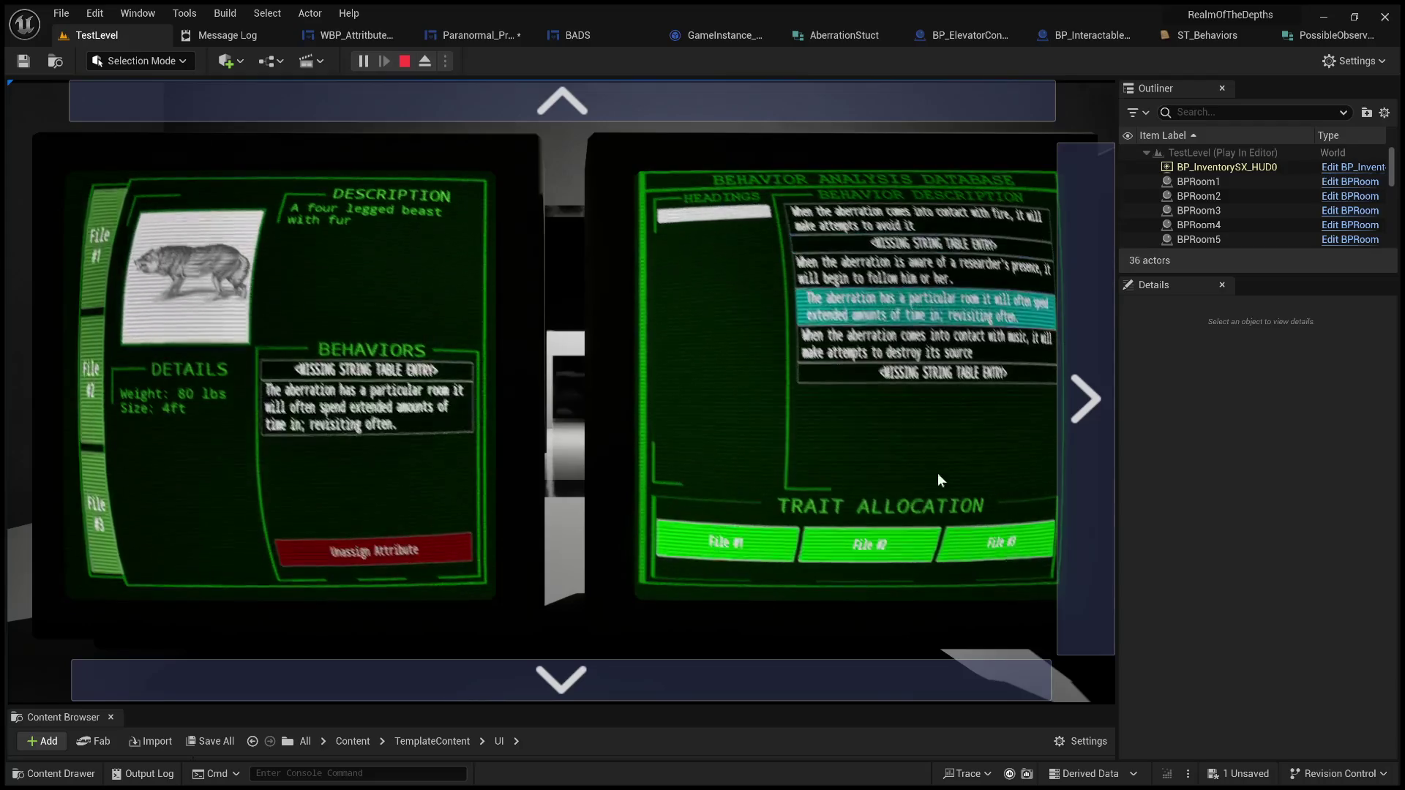
left_click(933, 347)
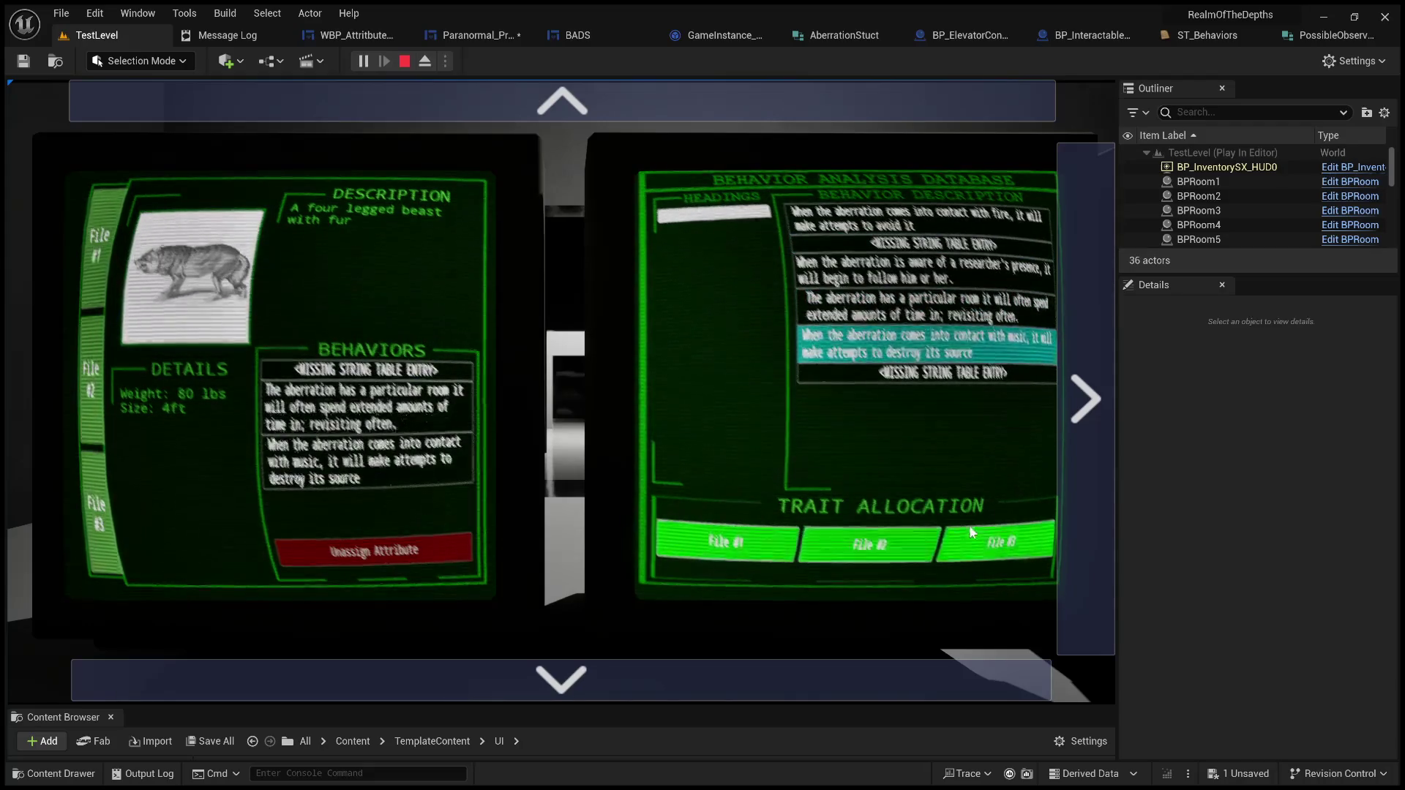
Step: Check the friendly fellow's and wolf's dossiers, then assign the fire behavior to File #1
left_click(87, 407)
left_click(99, 315)
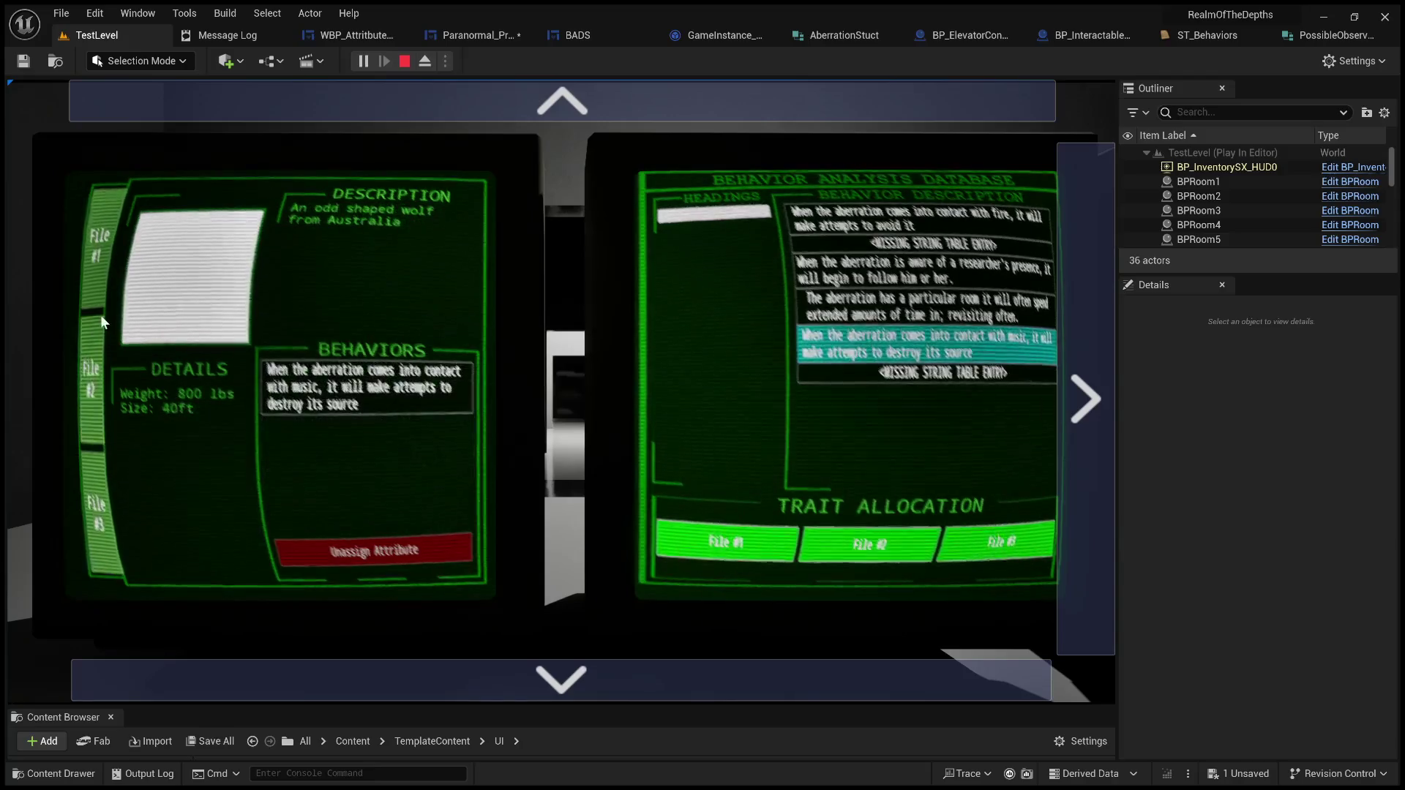
left_click(926, 528)
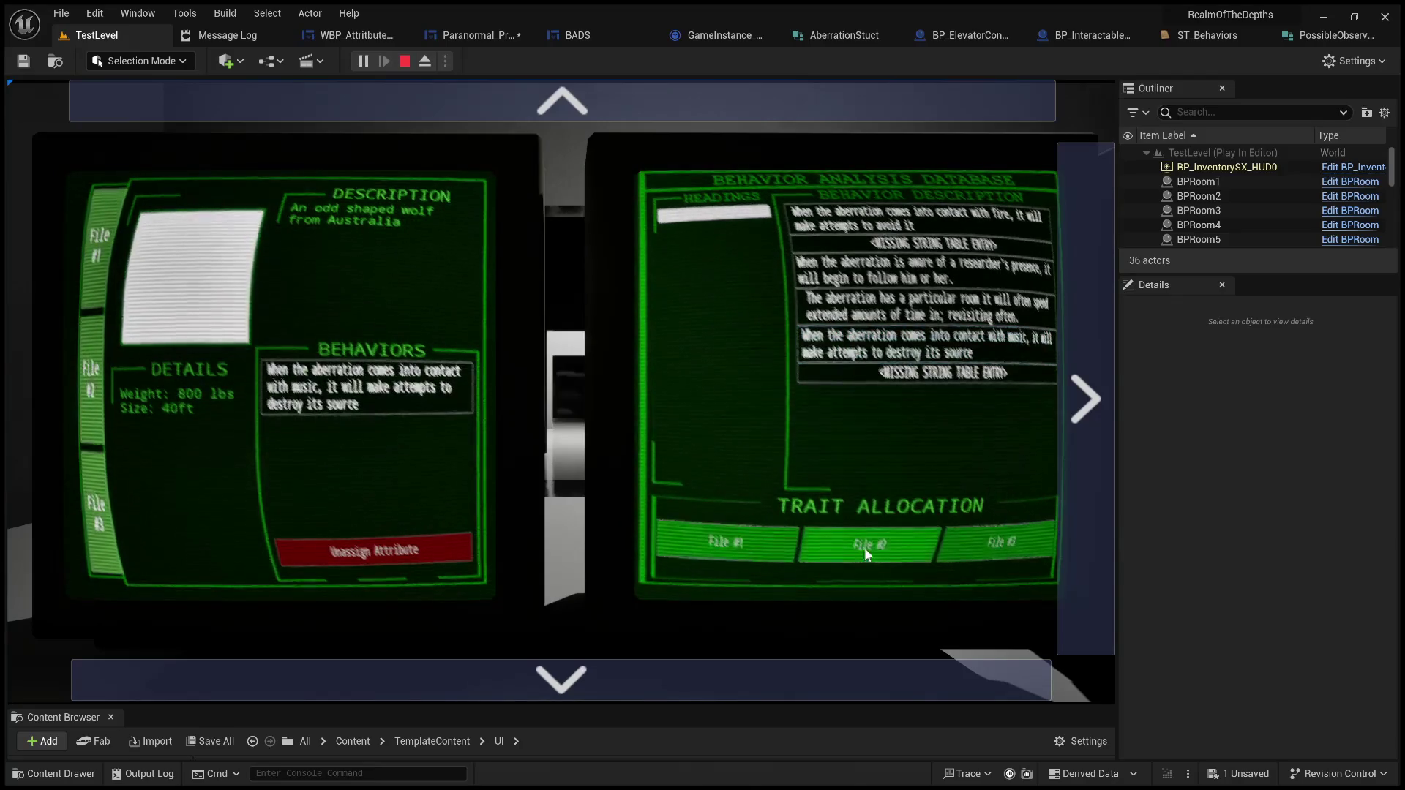
left_click(114, 287)
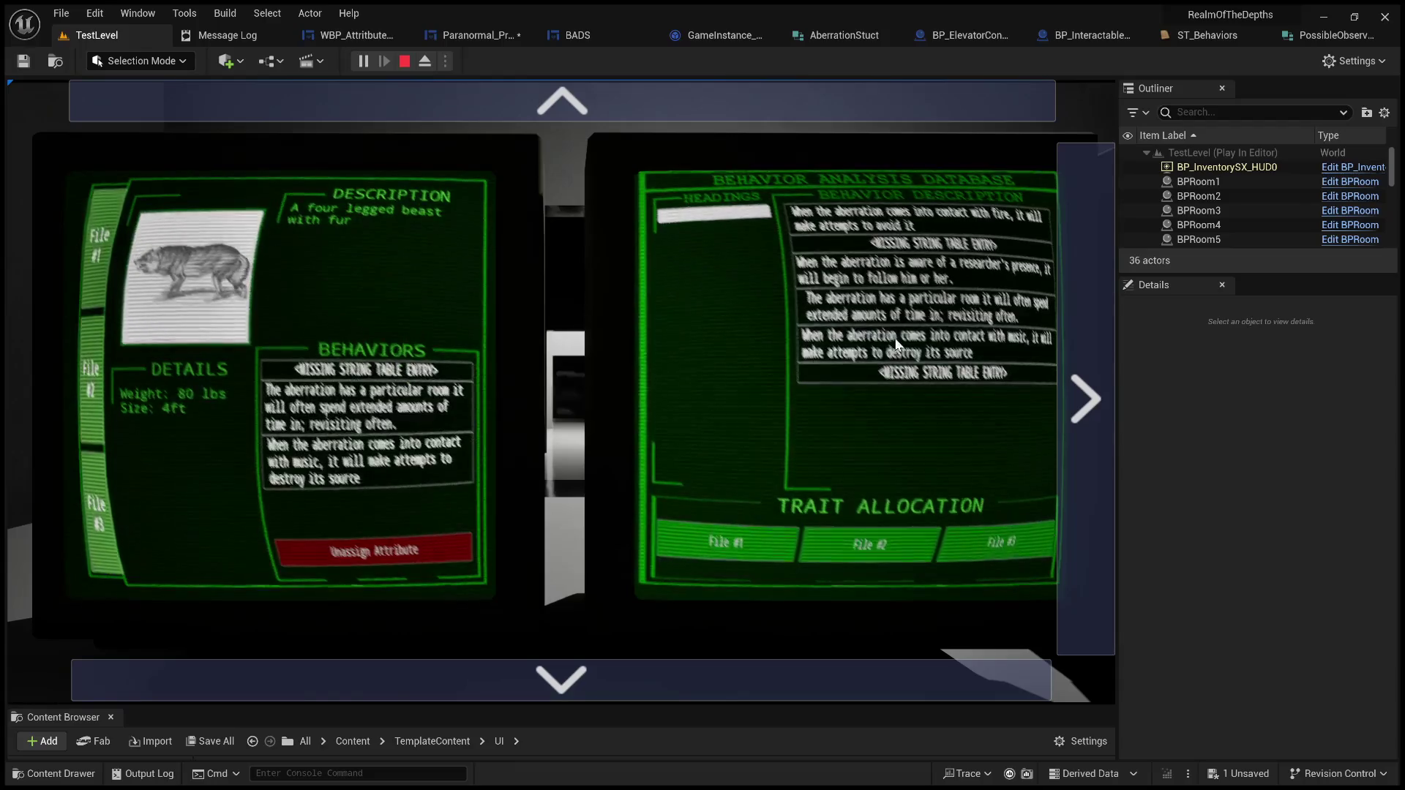
left_click(918, 218)
left_click(745, 551)
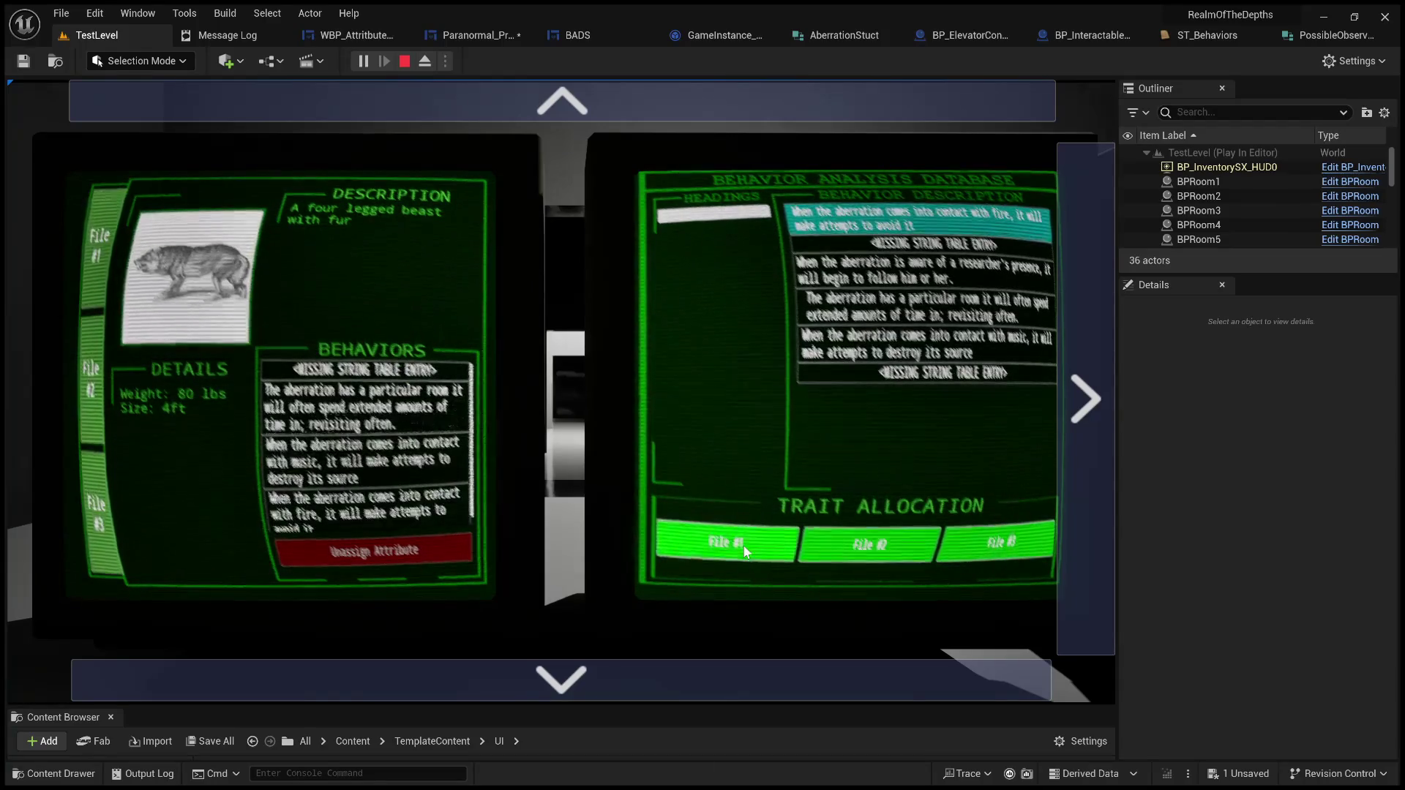
Step: Add the last MISSING STRING TABLE ENTRY behavior from the database to File #1
scroll(435, 483, "down", 1)
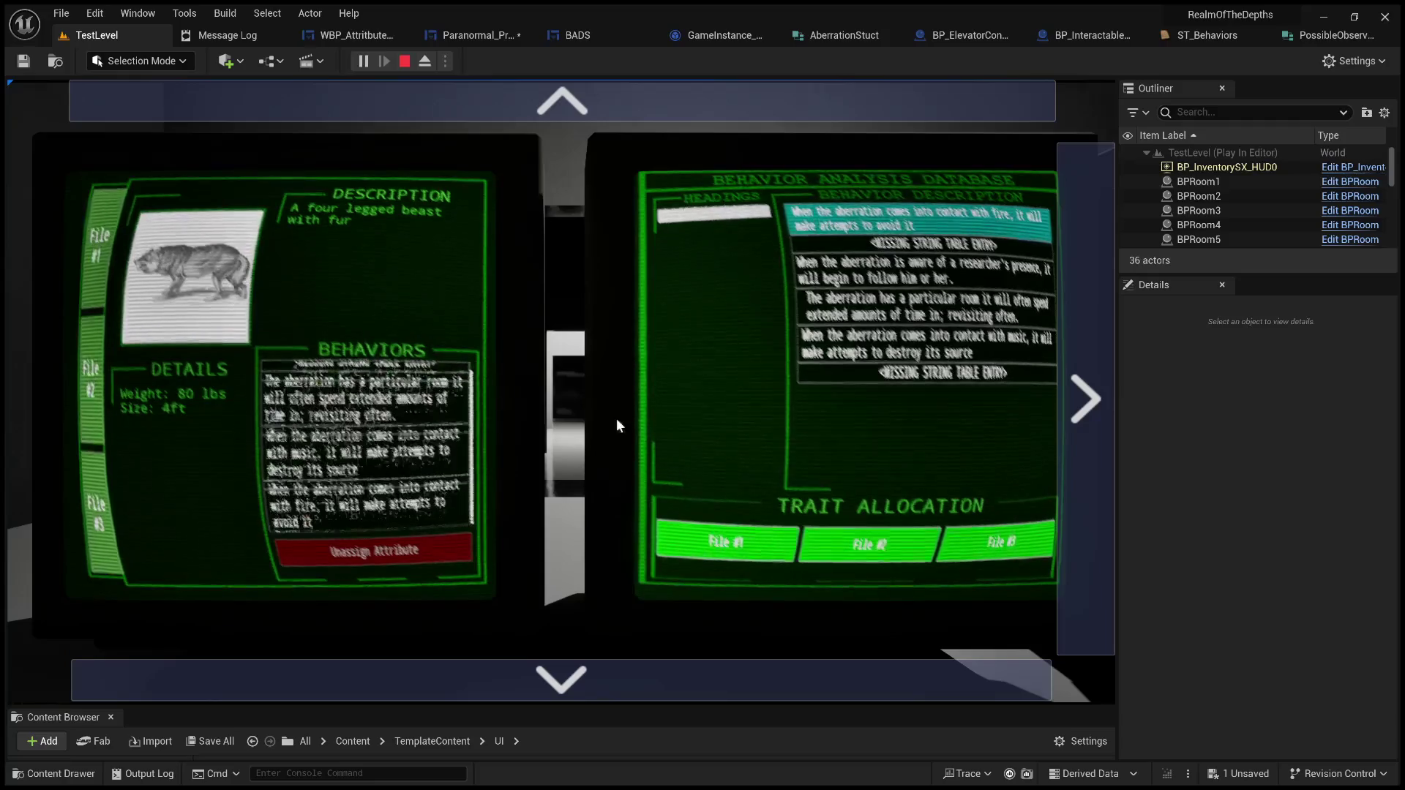
left_click(888, 242)
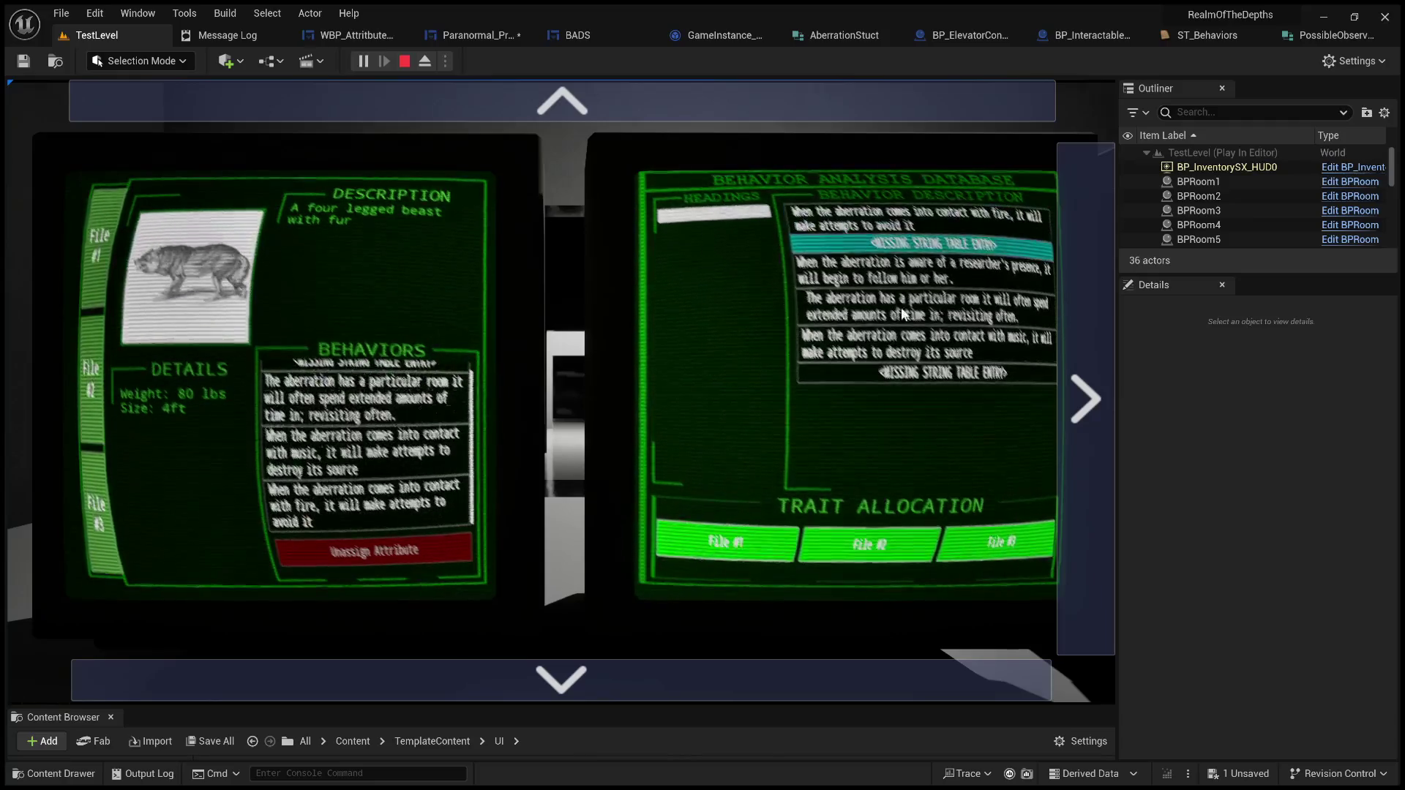
left_click(882, 271)
left_click(882, 318)
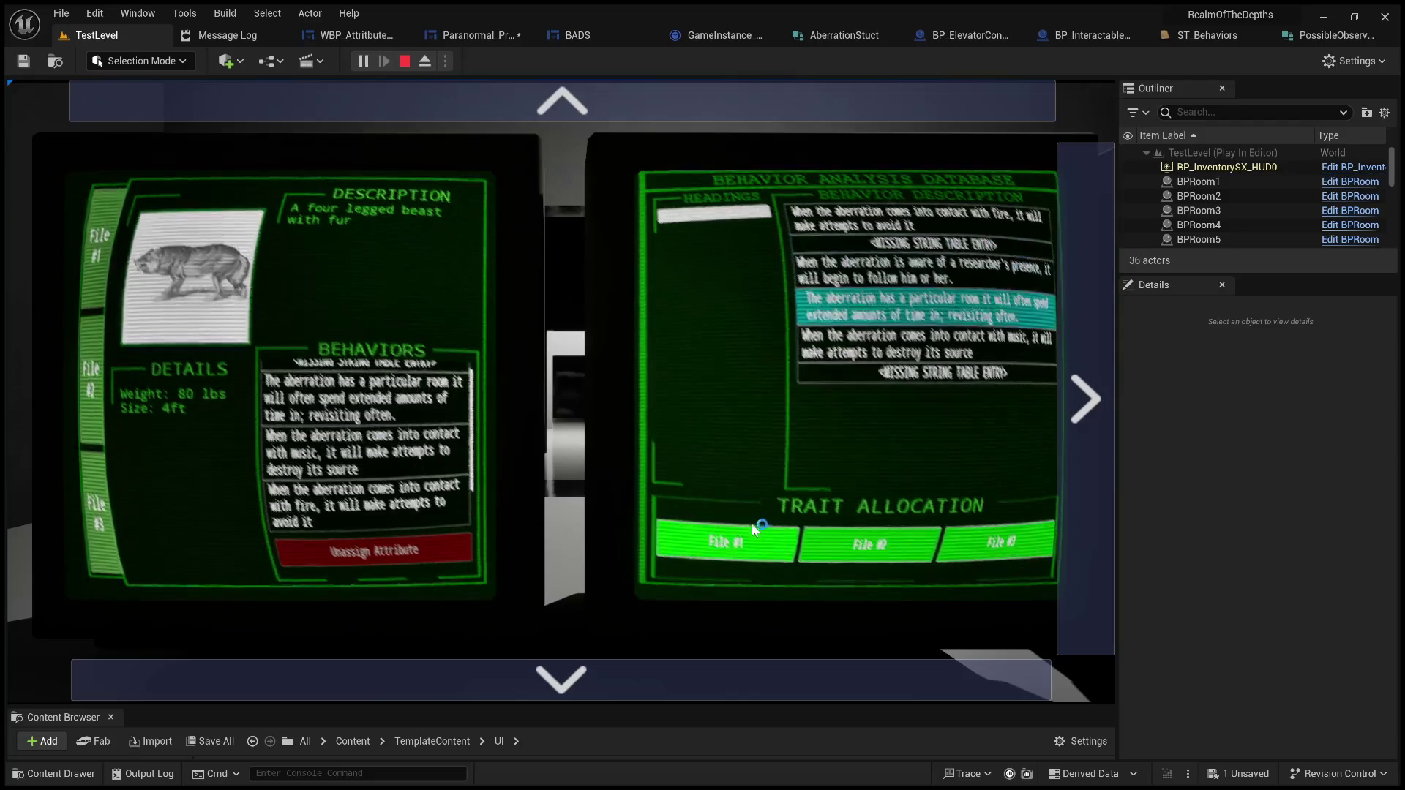
left_click(875, 344)
left_click(878, 375)
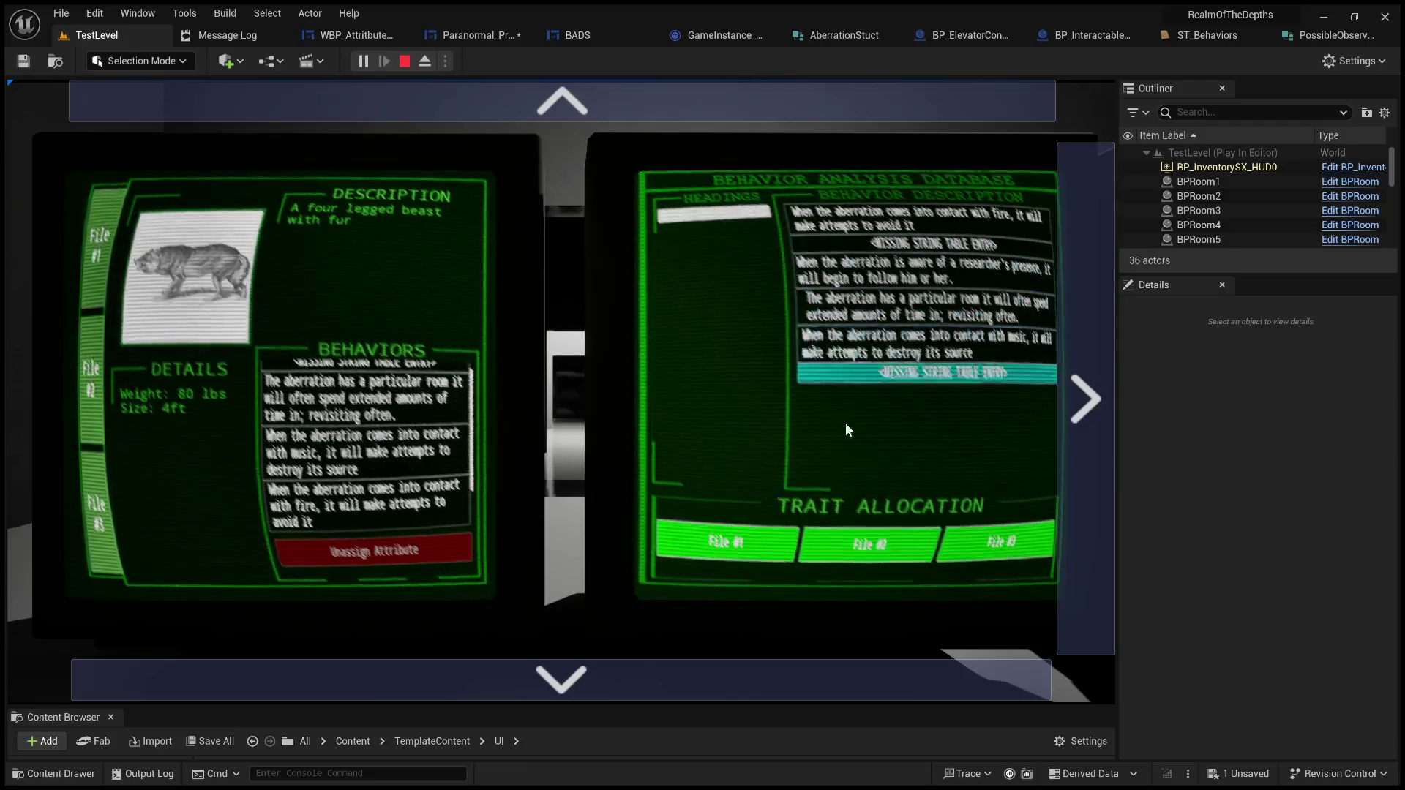
left_click(745, 539)
Step: Zoom into the aberration file monitor and unassign the fire behavior from the beast's file
scroll(362, 483, "down", 2)
scroll(360, 479, "up", 3)
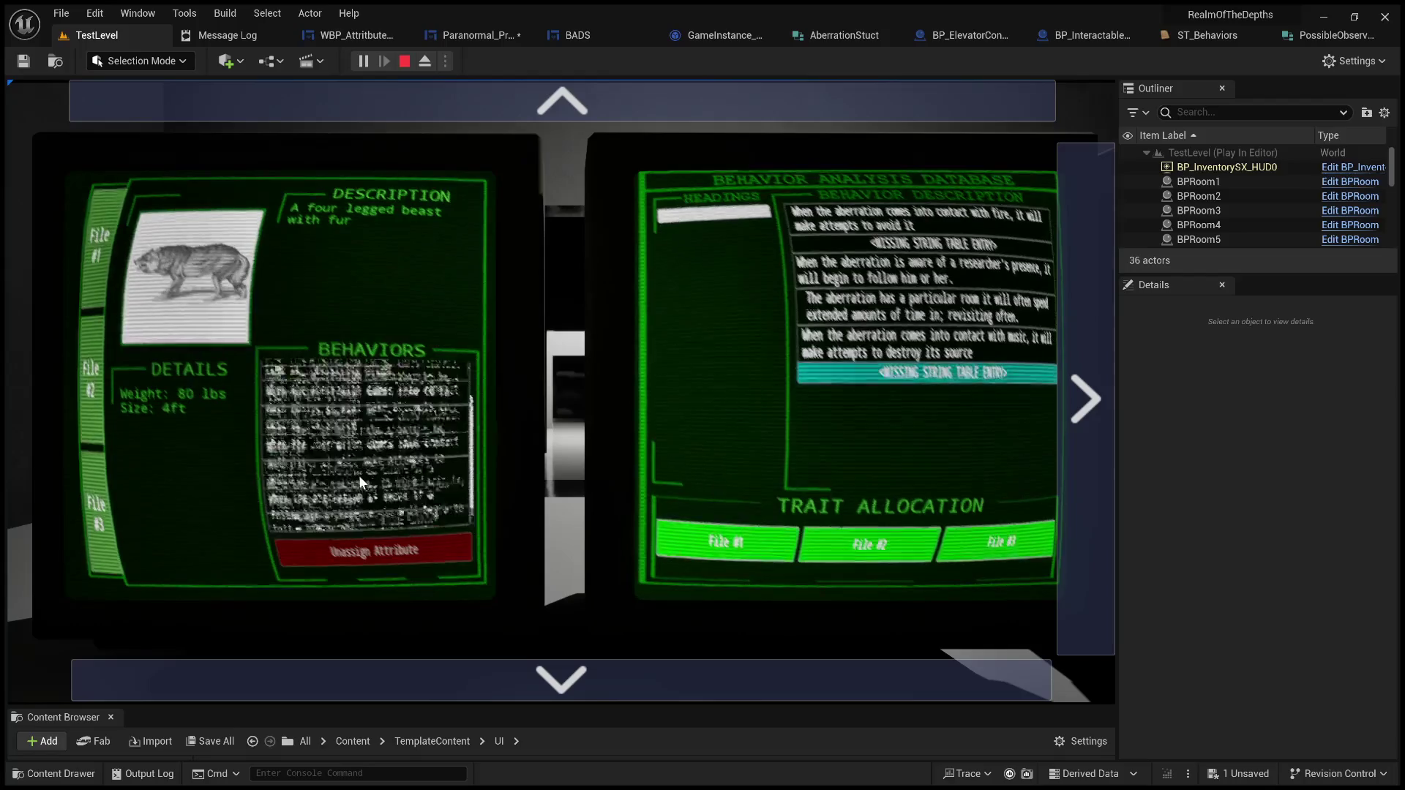
scroll(426, 427, "down", 2)
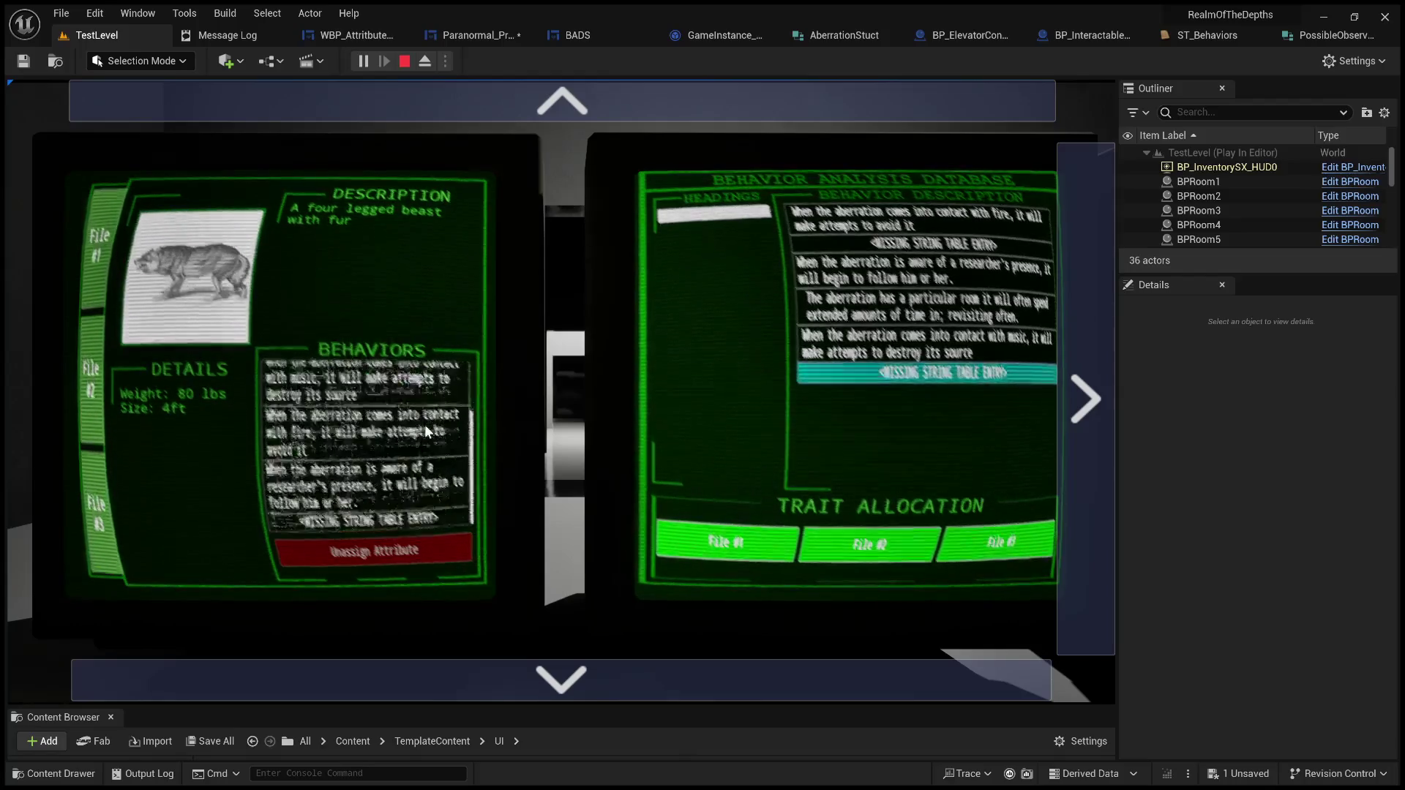
scroll(402, 463, "up", 2)
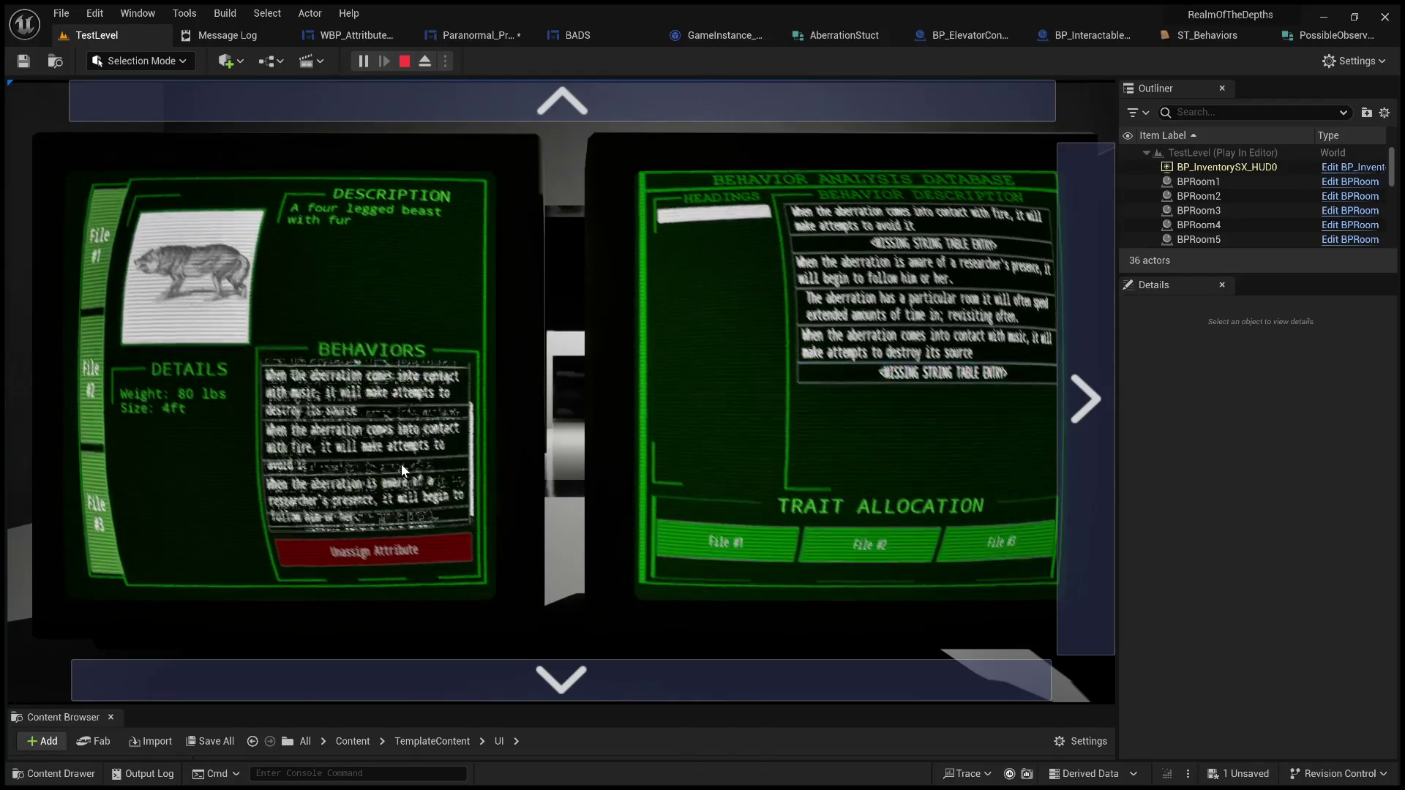
left_click(473, 165)
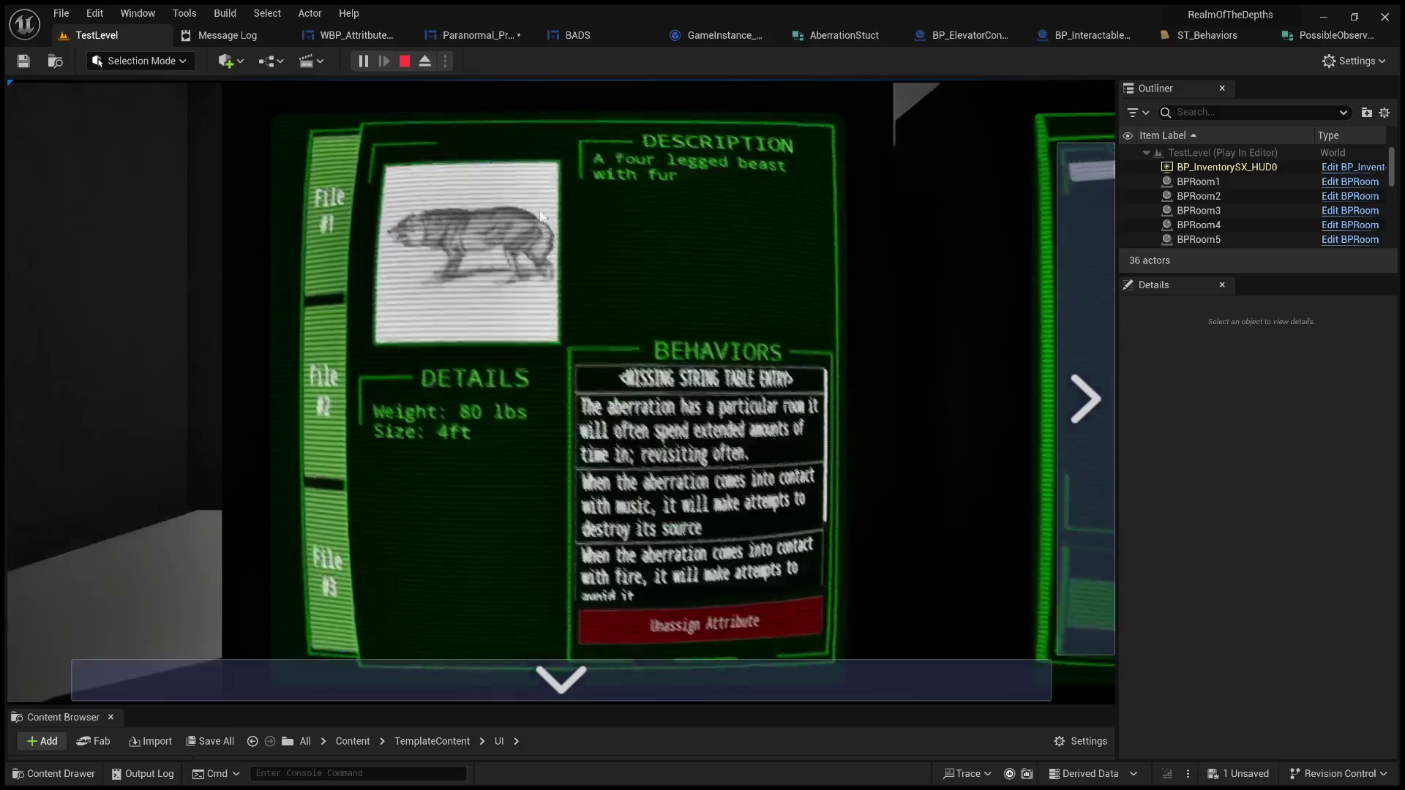
scroll(711, 455, "down", 2)
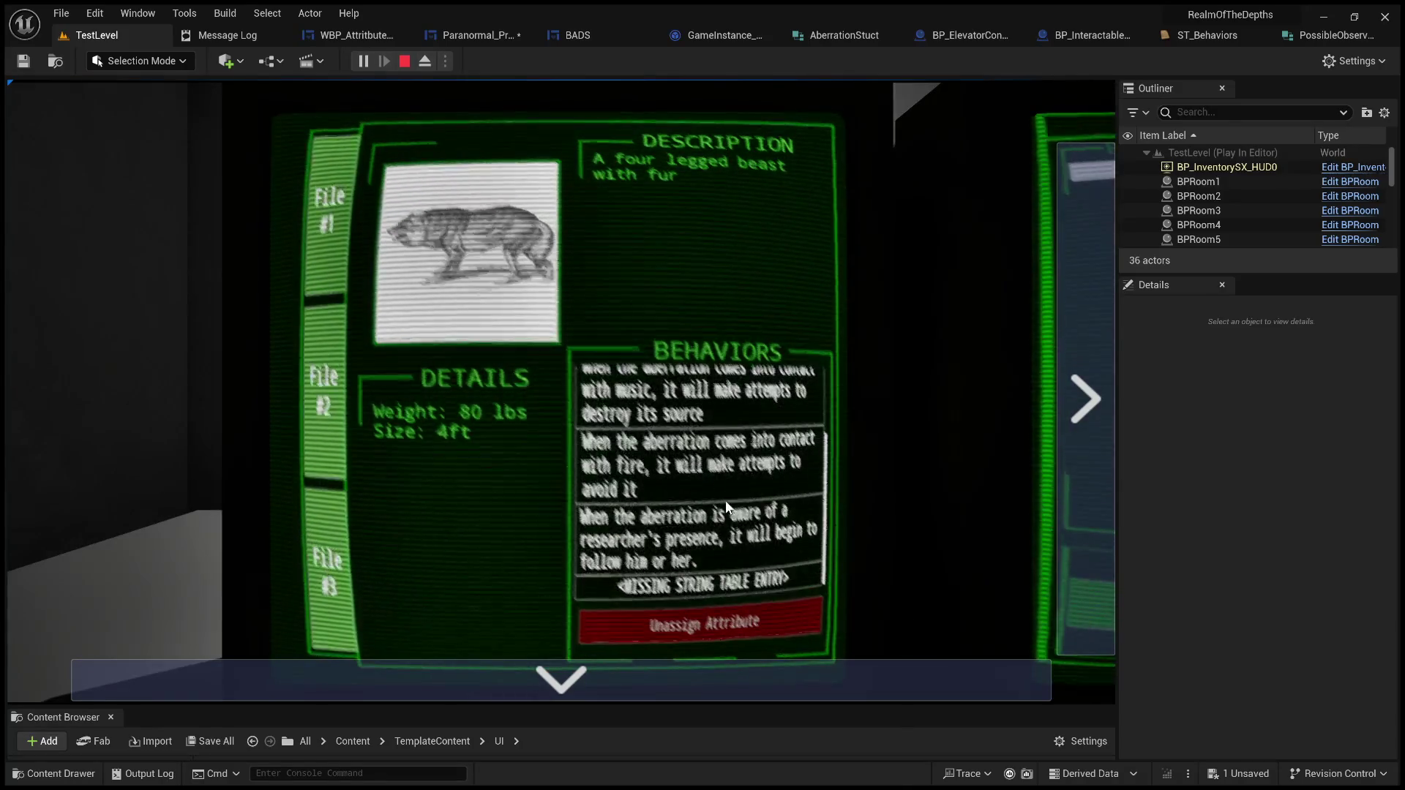
scroll(727, 508, "up", 3)
scroll(728, 507, "down", 3)
left_click(696, 465)
left_click(675, 611)
Step: Page through the database, trait allocation and map pages to the room camera feed
left_click(1021, 420)
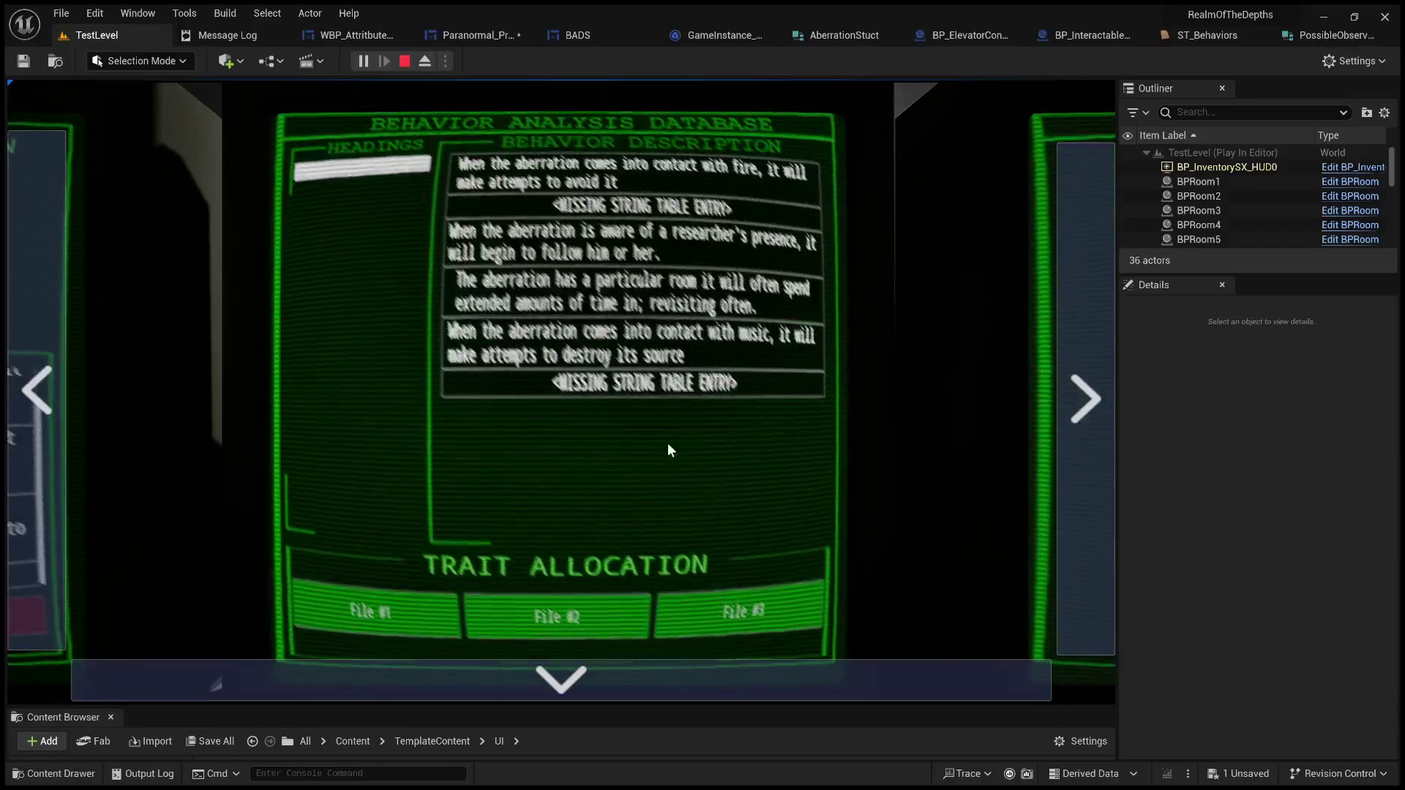
left_click(35, 375)
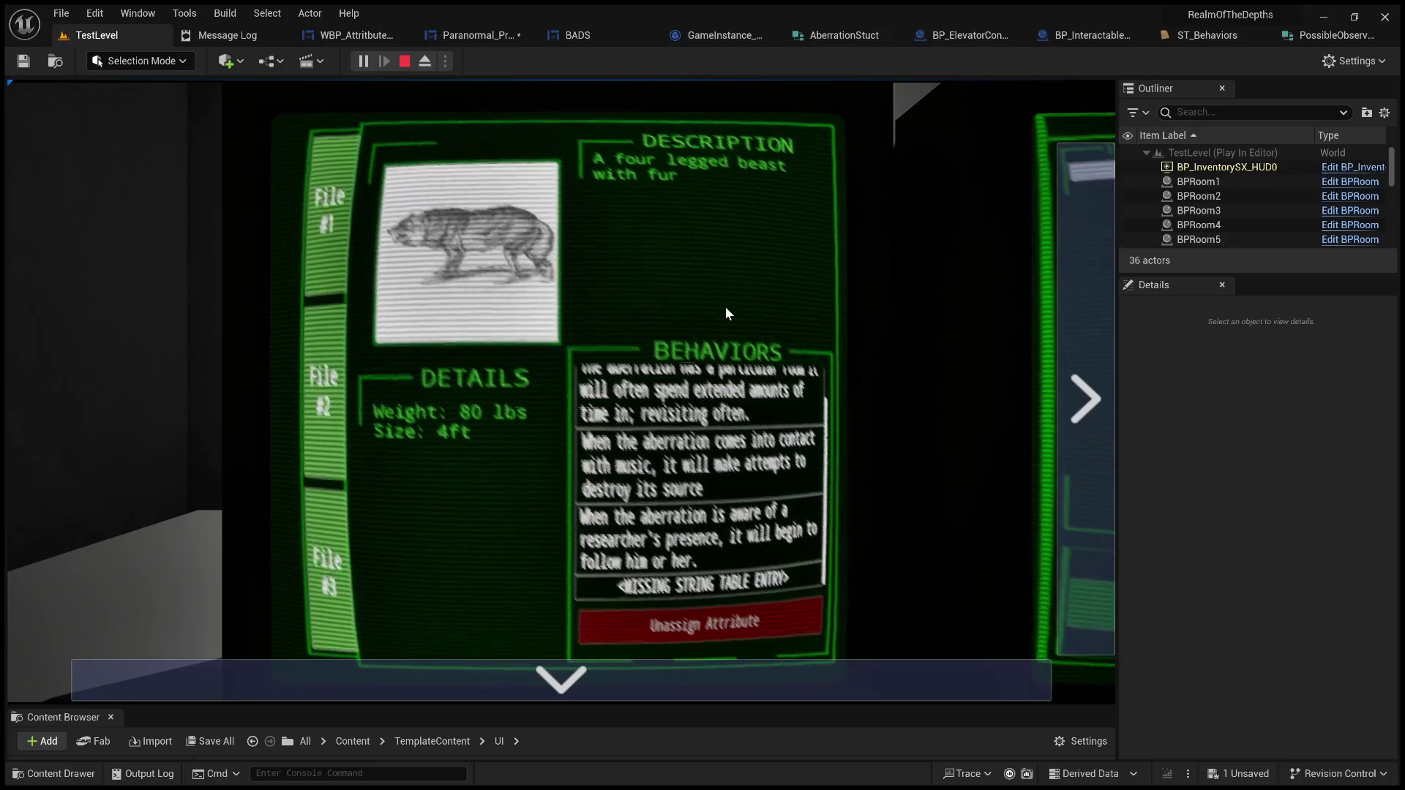
left_click(1072, 318)
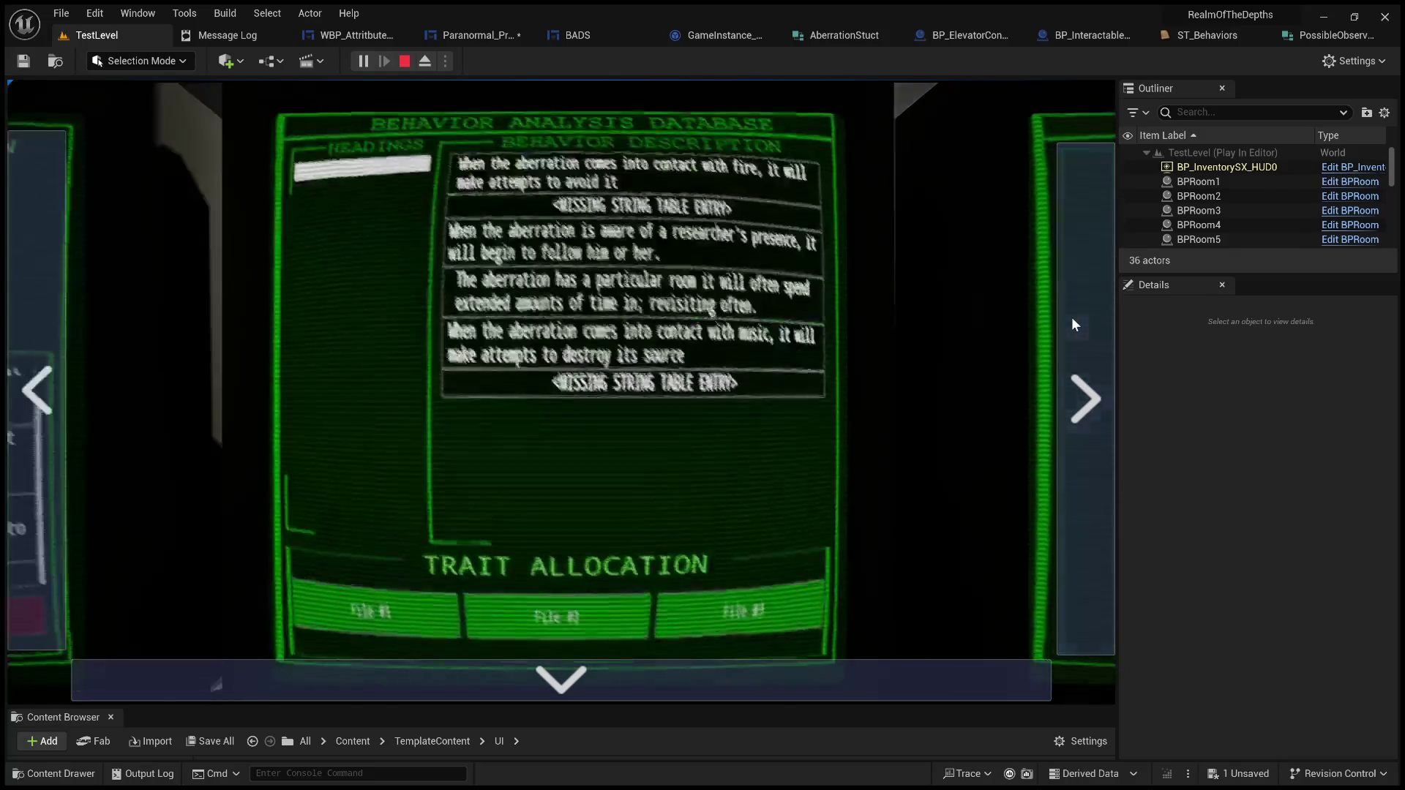
left_click(1071, 318)
left_click(1099, 420)
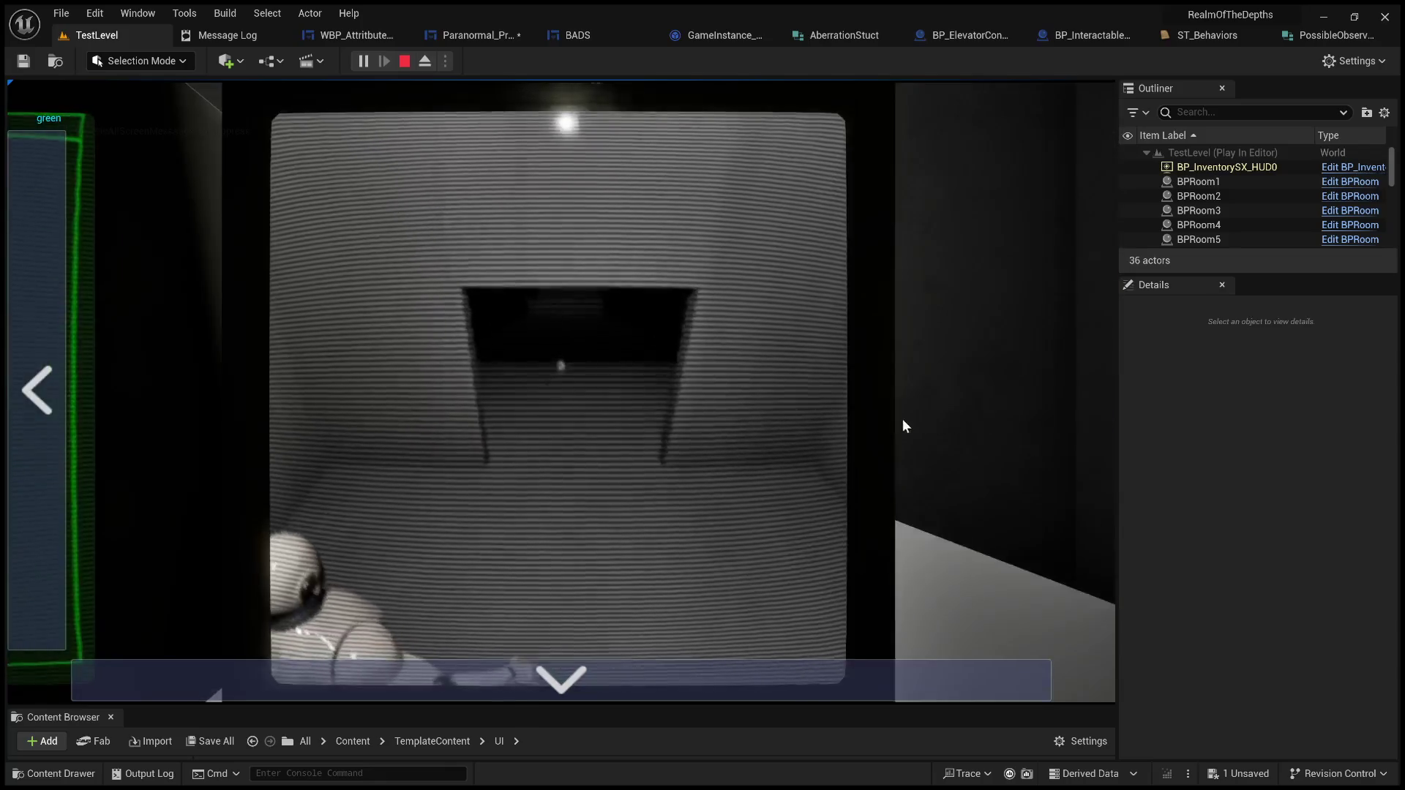
left_click(464, 666)
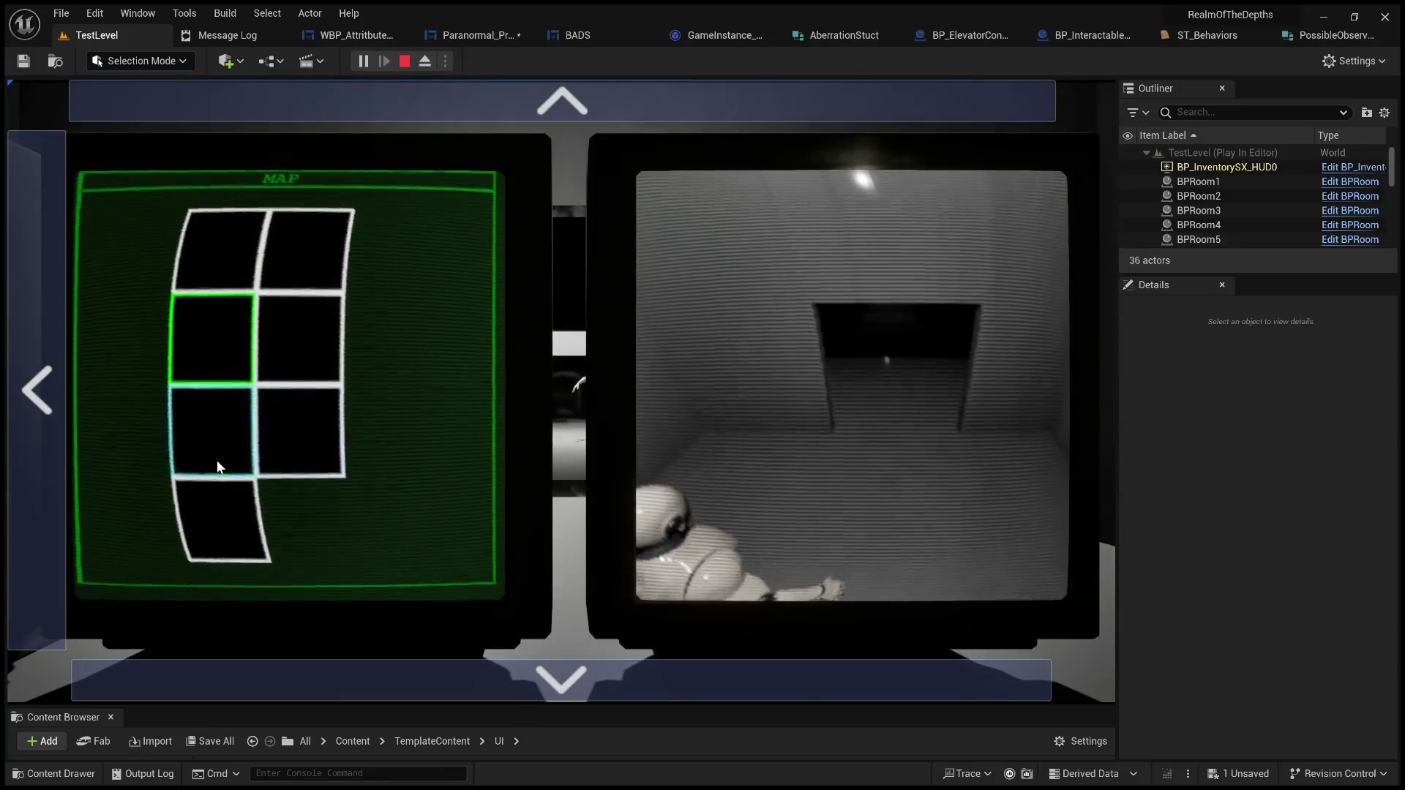
Step: View the left row 2 and 3, bottom and right row 3 room cameras, then return to the file monitor
left_click(218, 461)
left_click(239, 536)
left_click(316, 441)
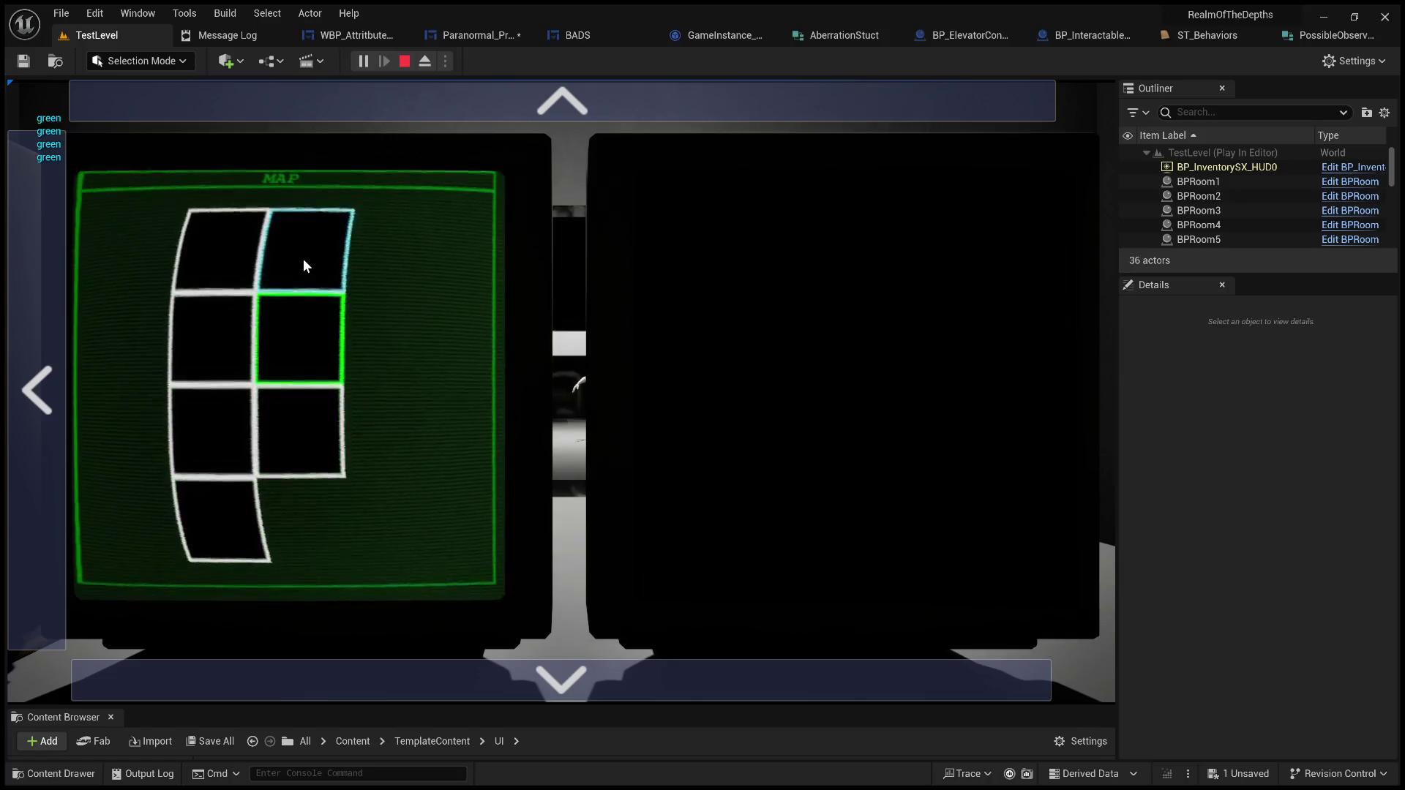
left_click(212, 355)
left_click(209, 431)
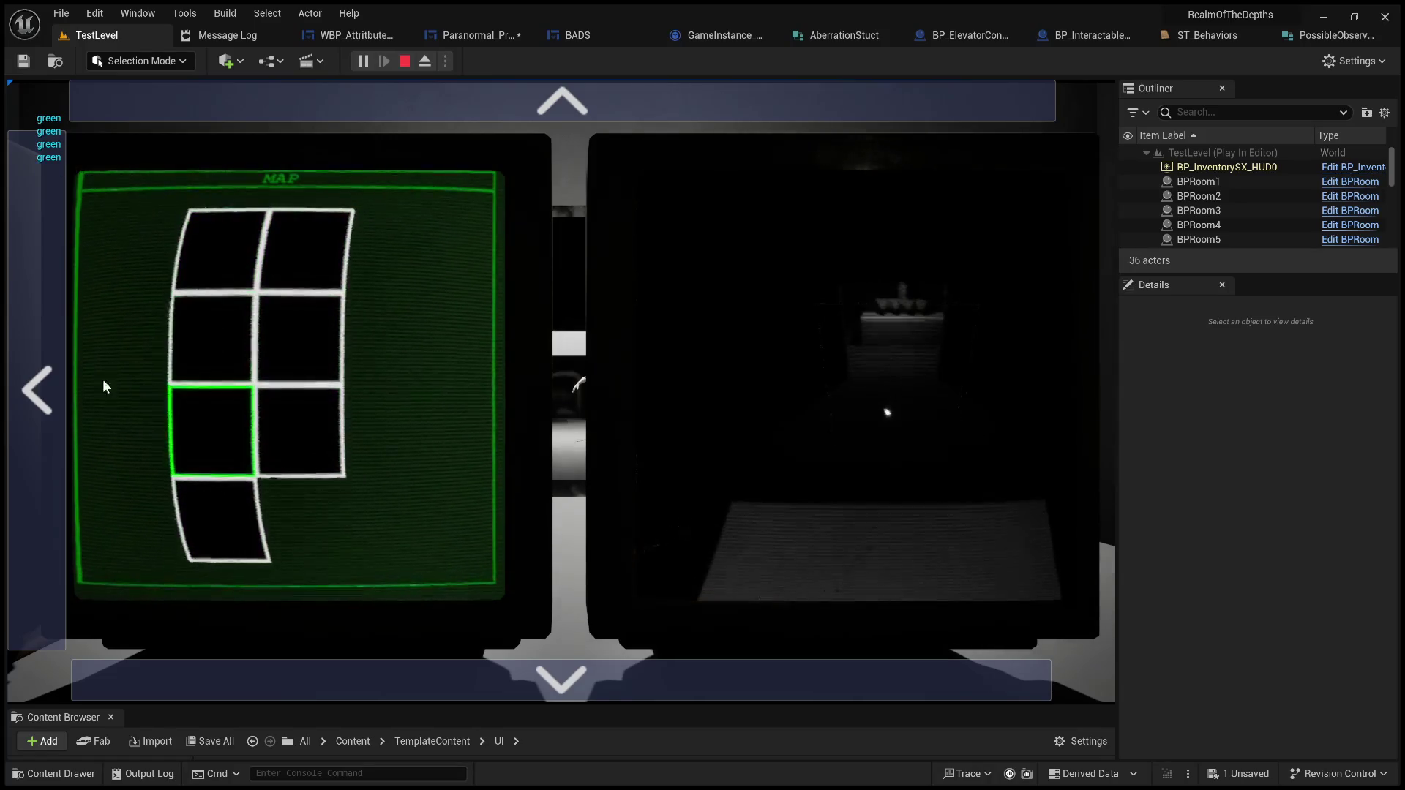
left_click(36, 344)
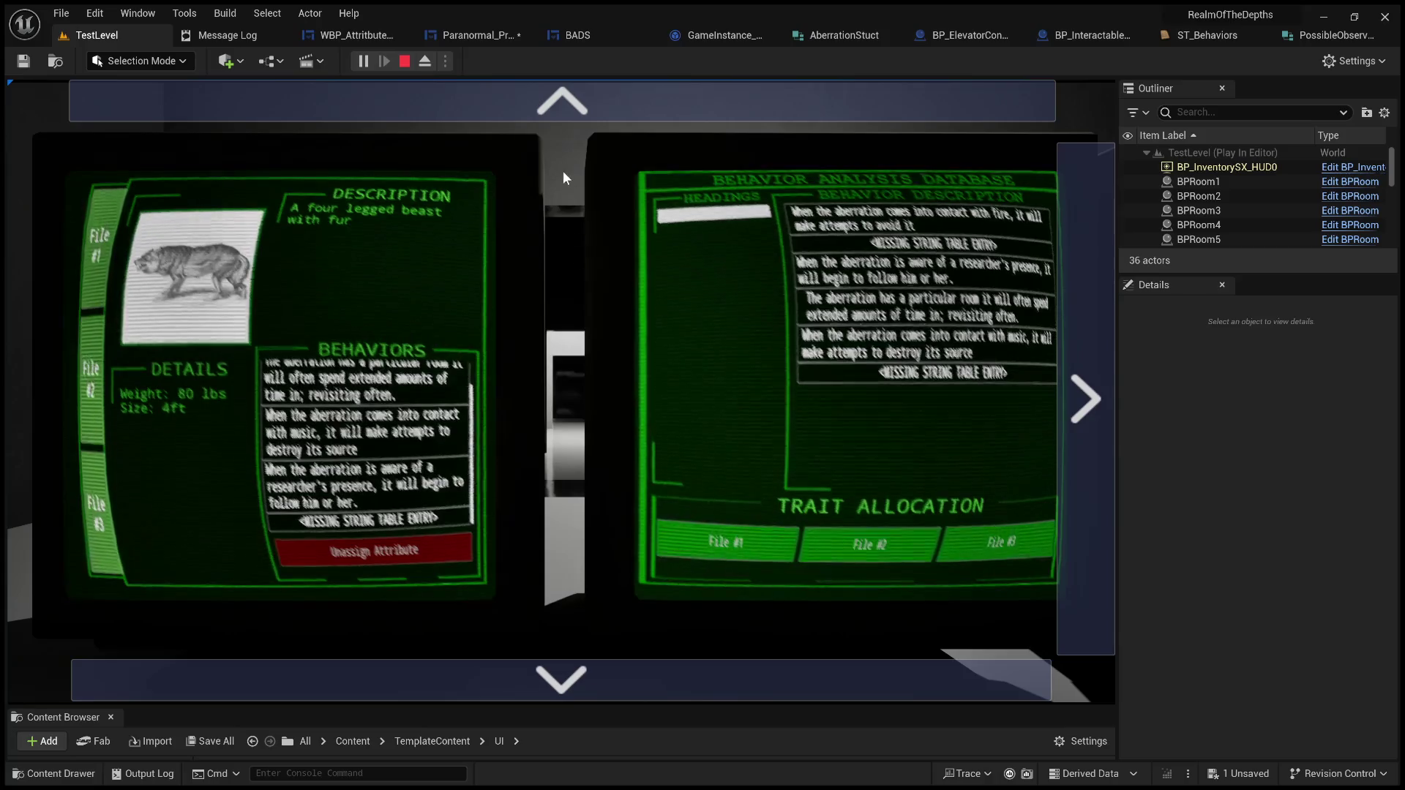
left_click(477, 98)
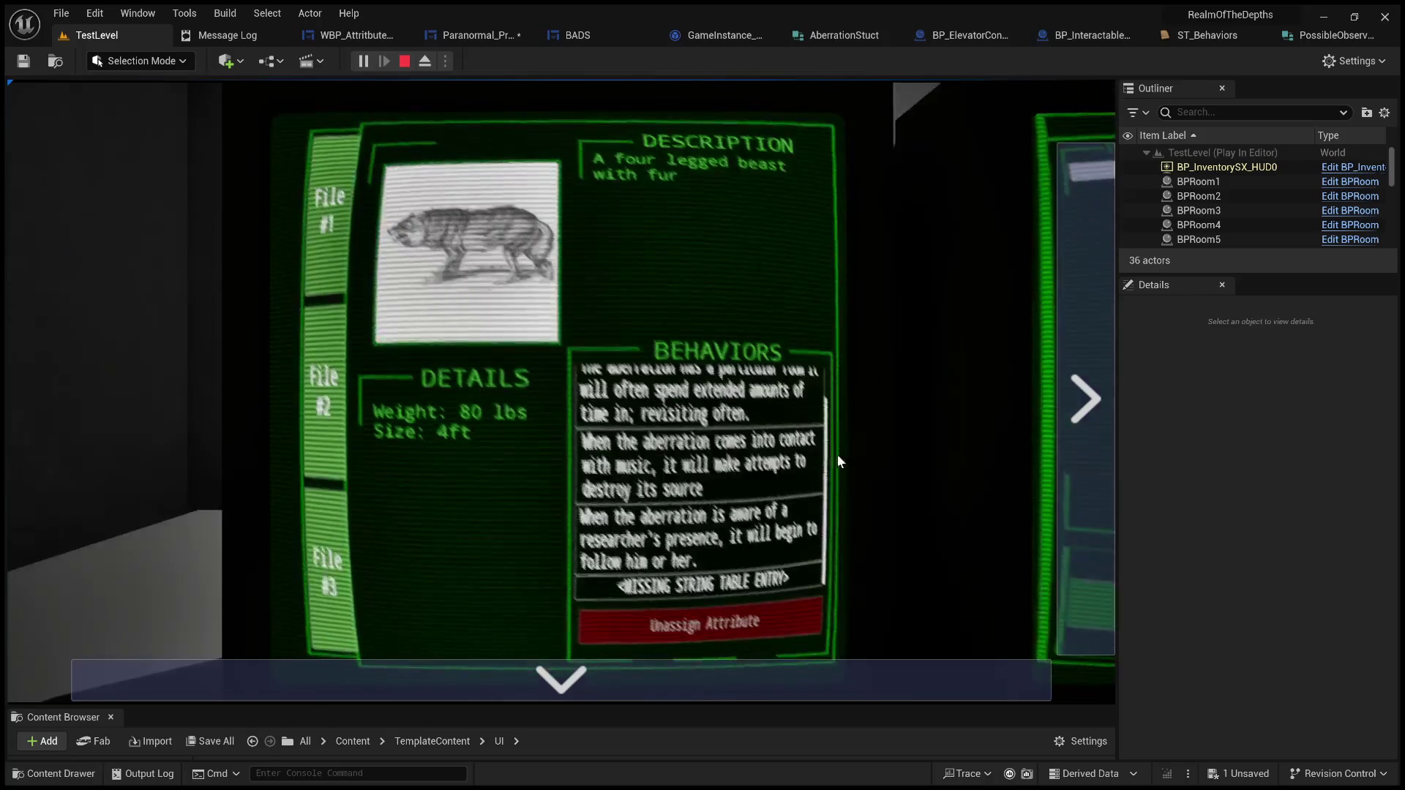
Step: Unassign the researcher's presence and both MISSING STRING TABLE ENTRY behaviors from the beast's file
scroll(727, 475, "up", 2)
scroll(727, 475, "down", 2)
left_click(707, 560)
left_click(725, 621)
left_click(739, 606)
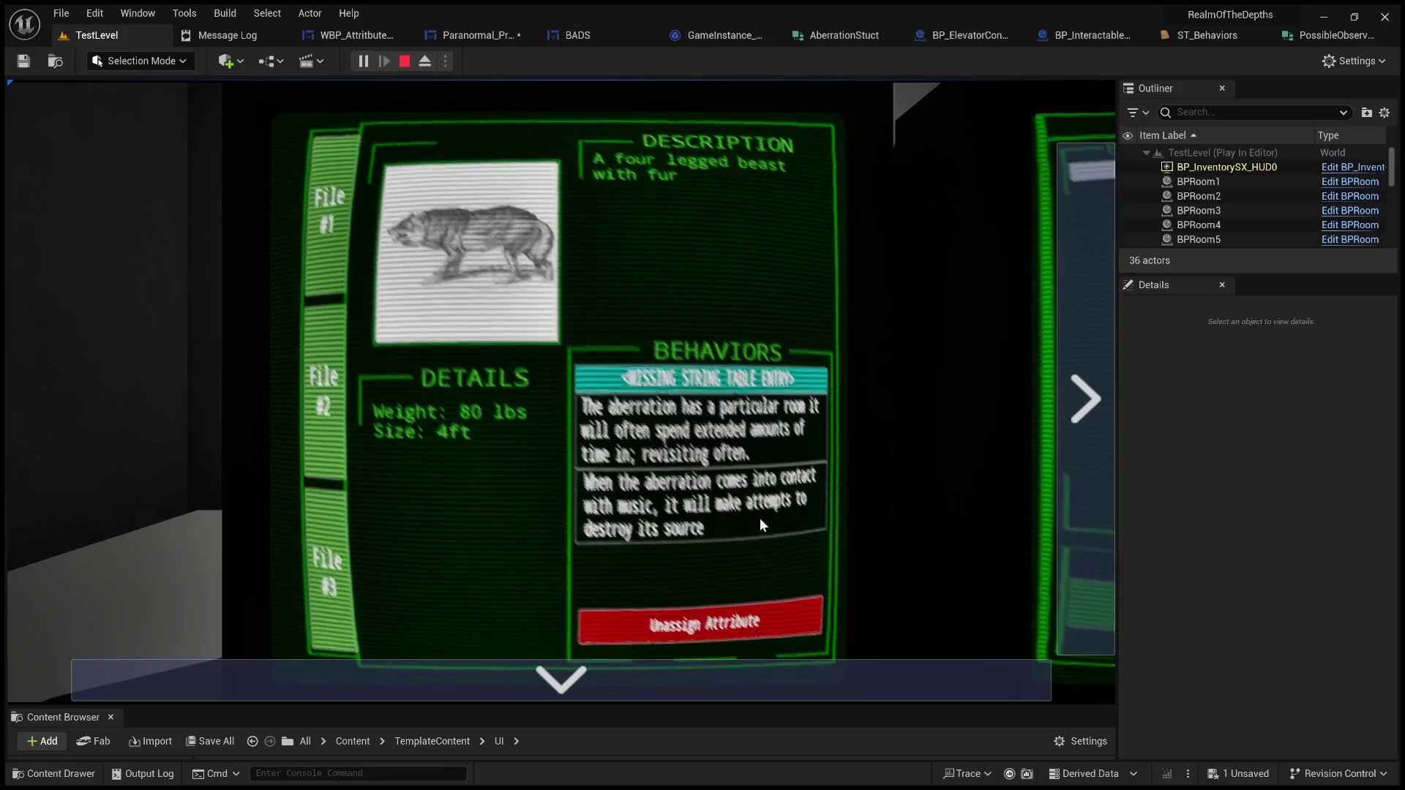
left_click(738, 626)
Step: Advance to the database page, stop Play, and fly the editor camera toward the monitor
left_click(1083, 396)
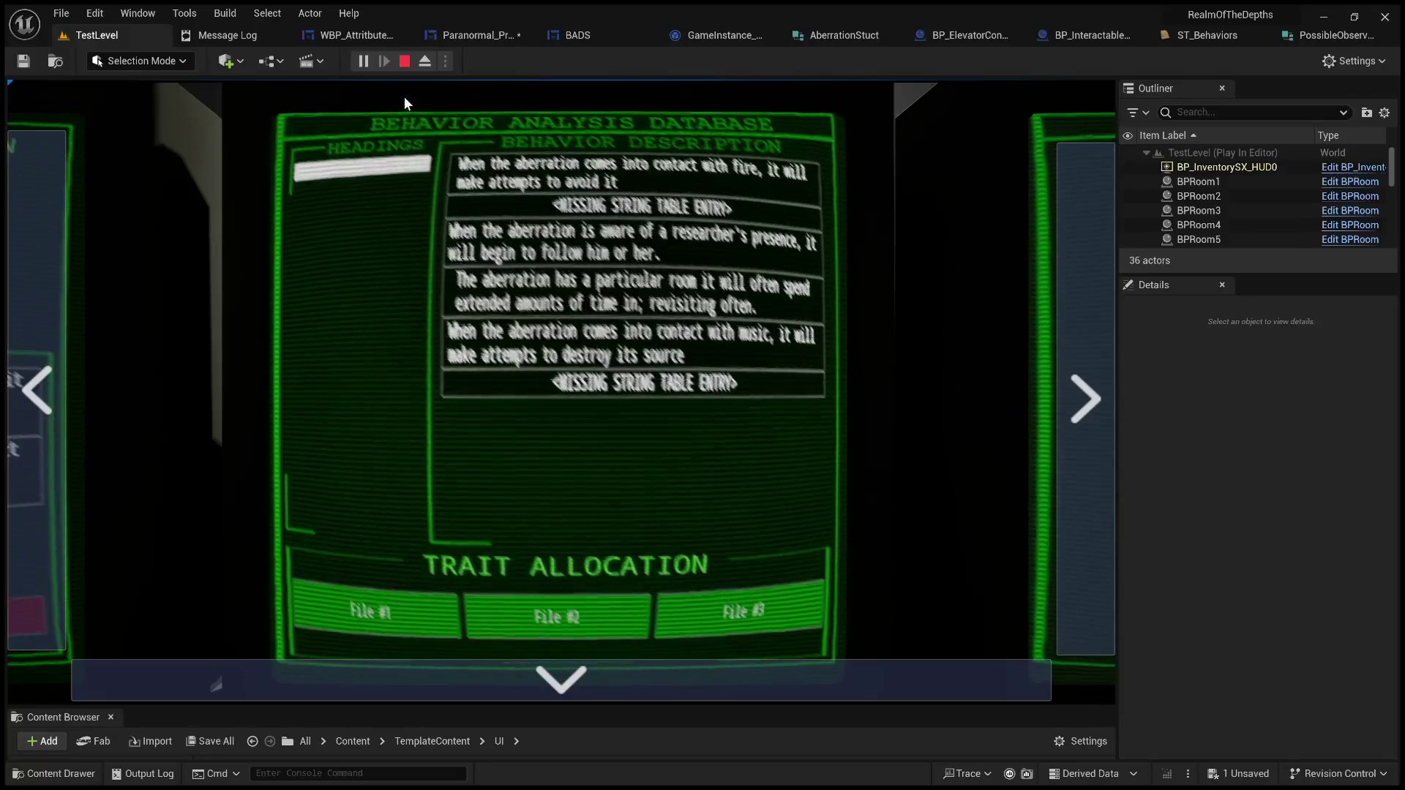
left_click(405, 60)
mouse_move(622, 291)
left_mouse_down()
mouse_move(622, 249)
mouse_move(621, 322)
mouse_move(658, 295)
left_mouse_up()
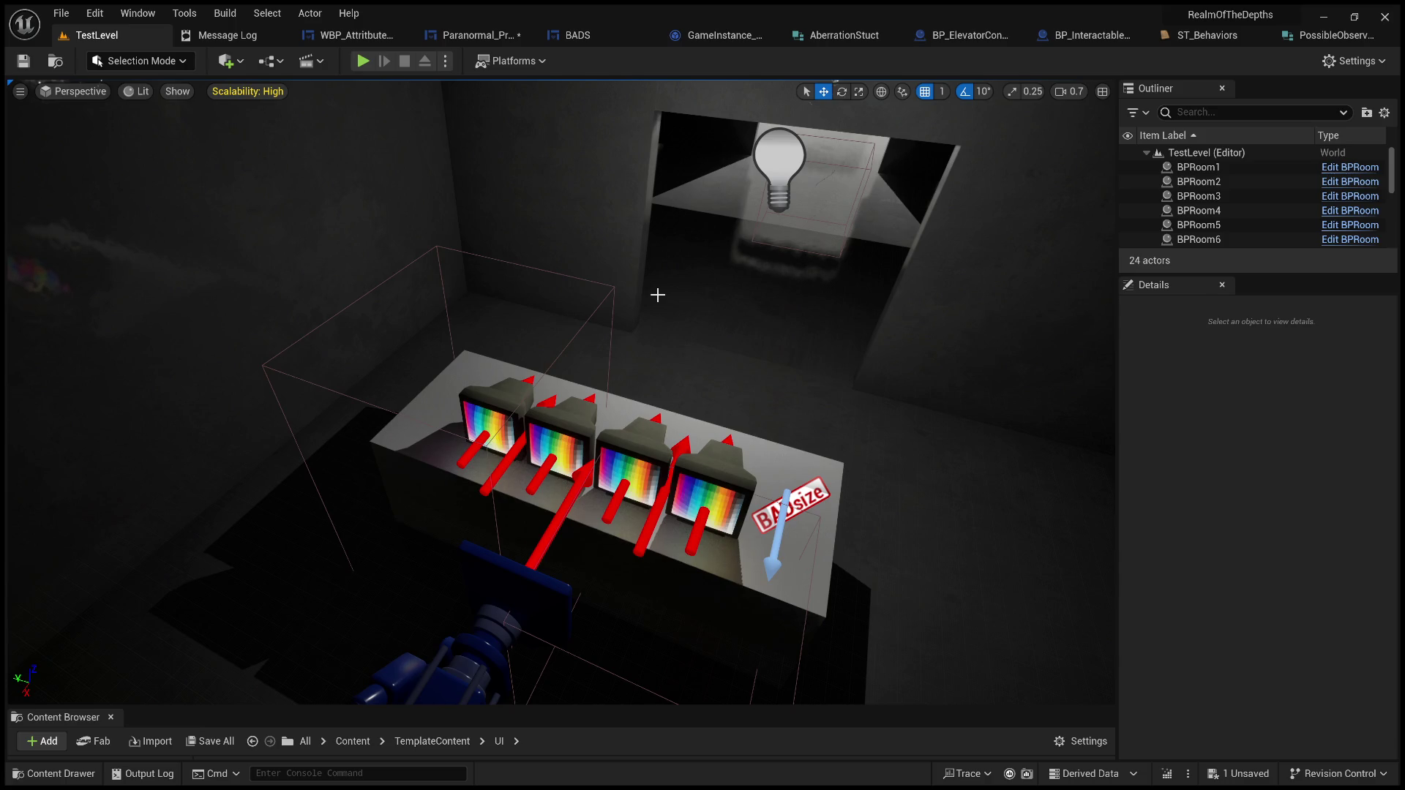
Step: Start a new Play session, zoom on the left monitors, and assign the fire behavior
left_click(365, 61)
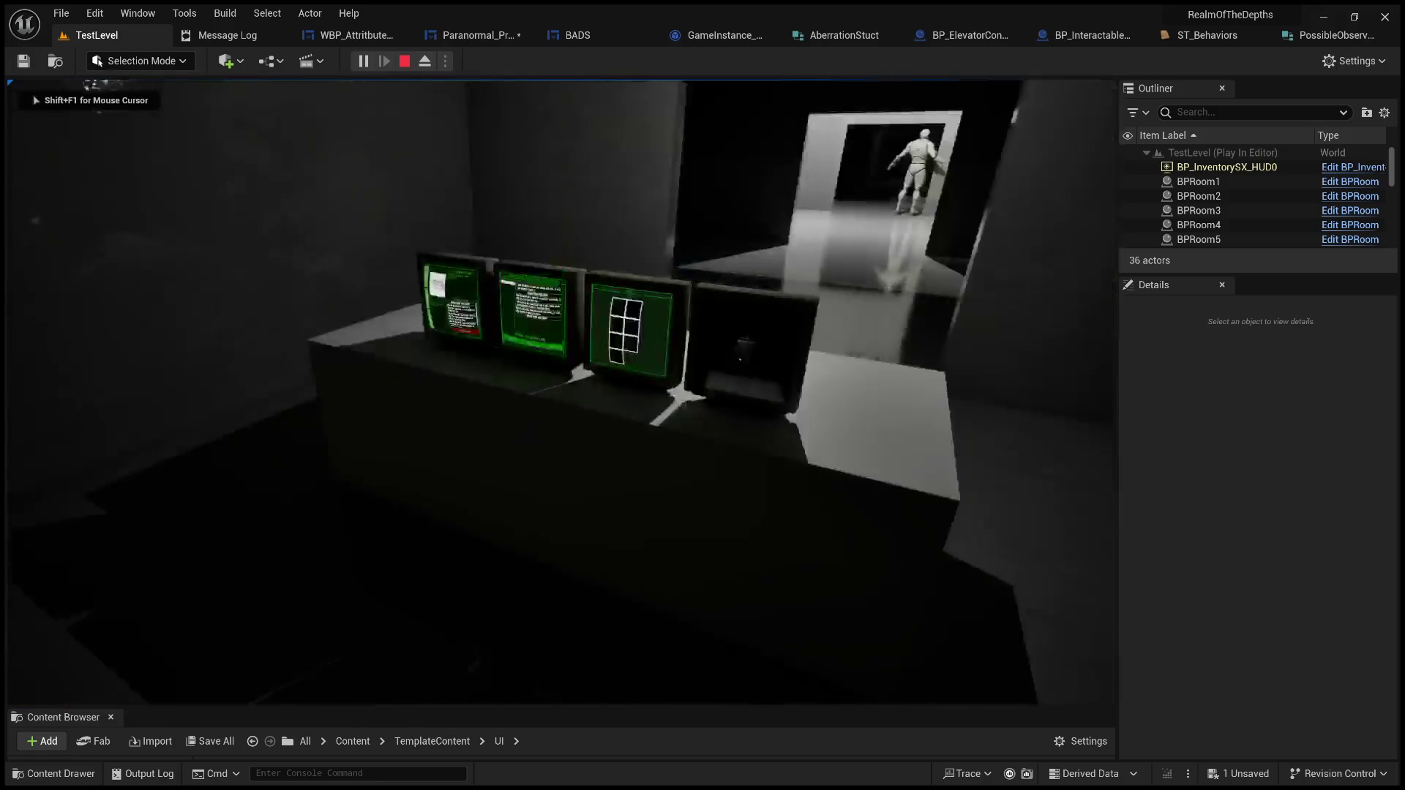
key("e")
left_click(664, 94)
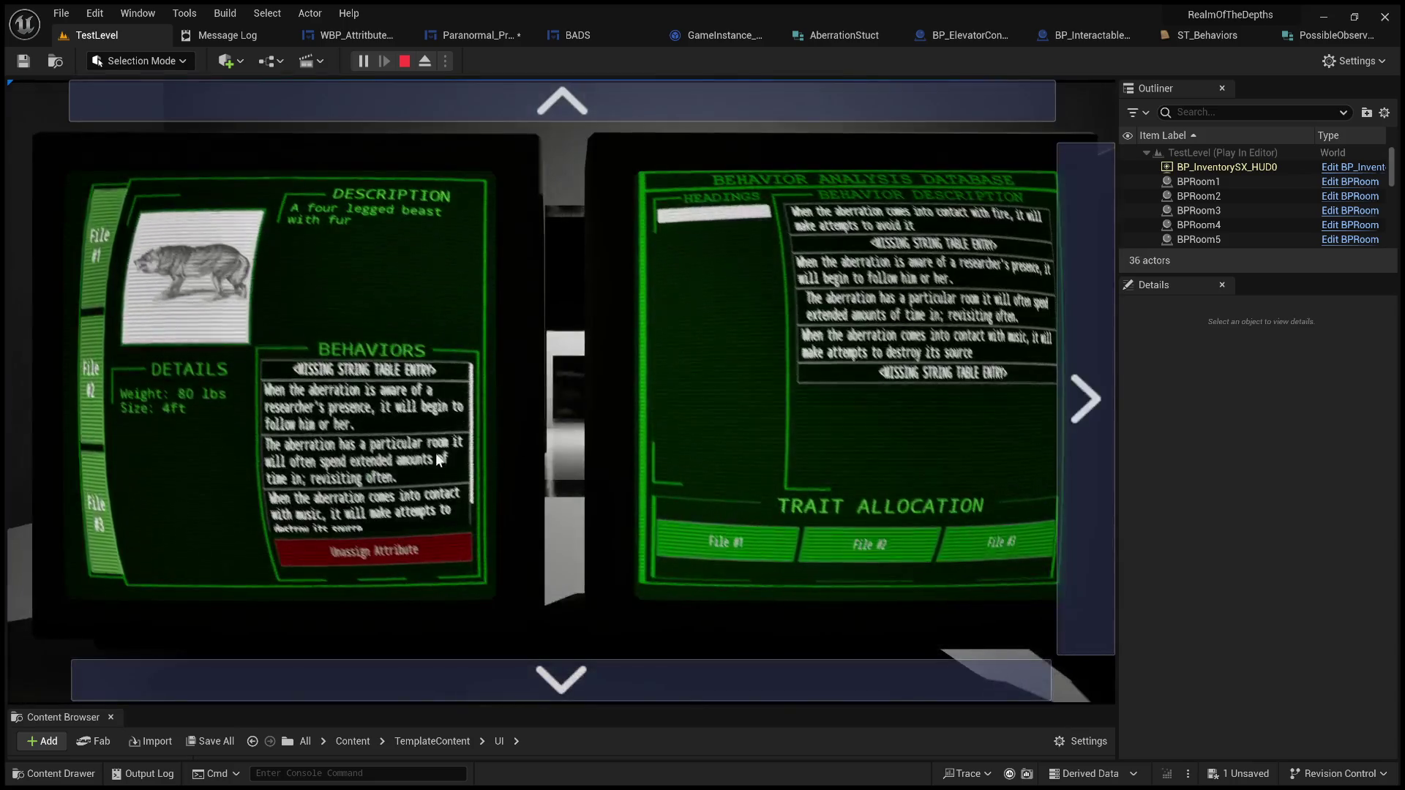
scroll(436, 454, "down", 1)
left_click(920, 218)
left_click(746, 542)
Step: Unassign every behaviour from File #1, starting with fire, until its list is empty
scroll(410, 523, "down", 1)
left_click(367, 490)
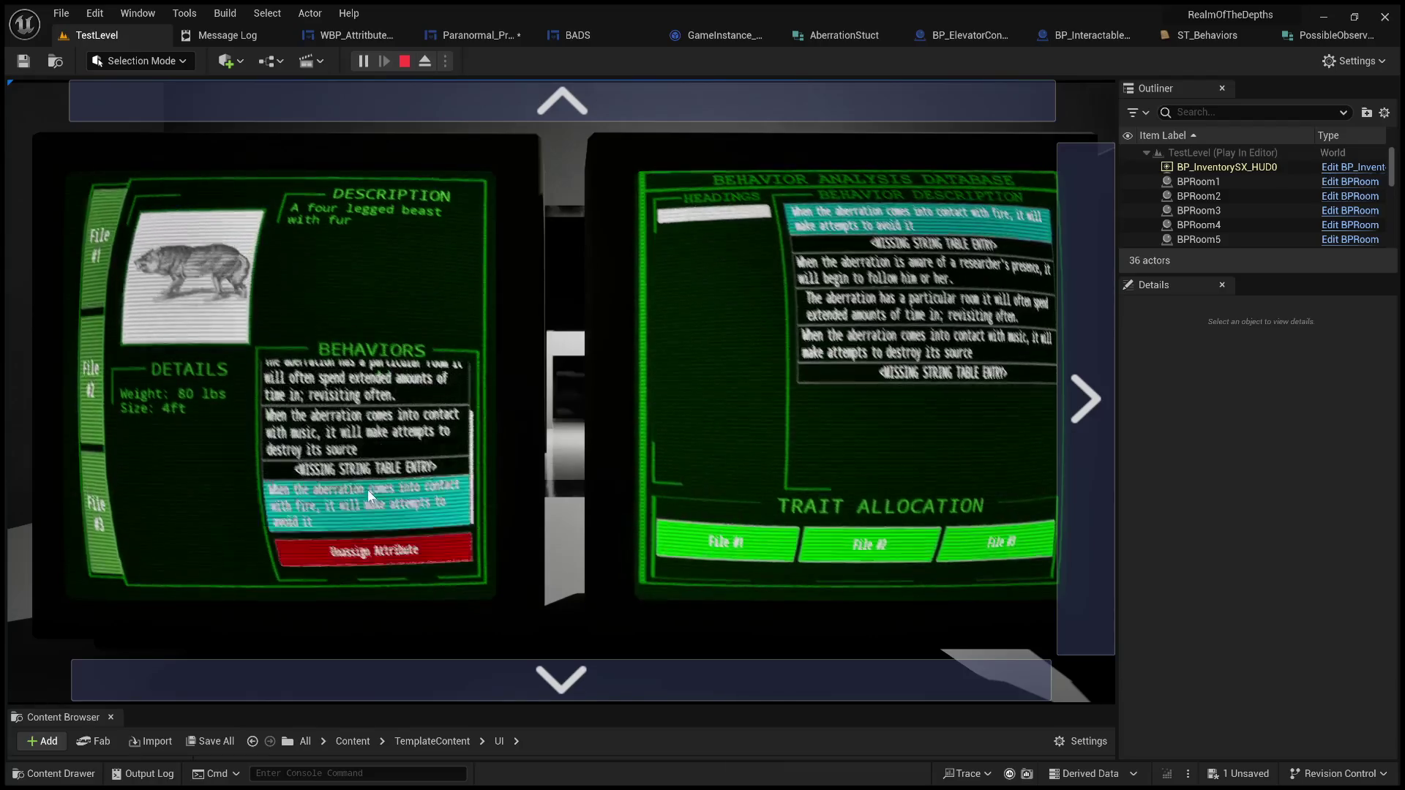
left_click(374, 550)
left_click(386, 557)
left_click(384, 554)
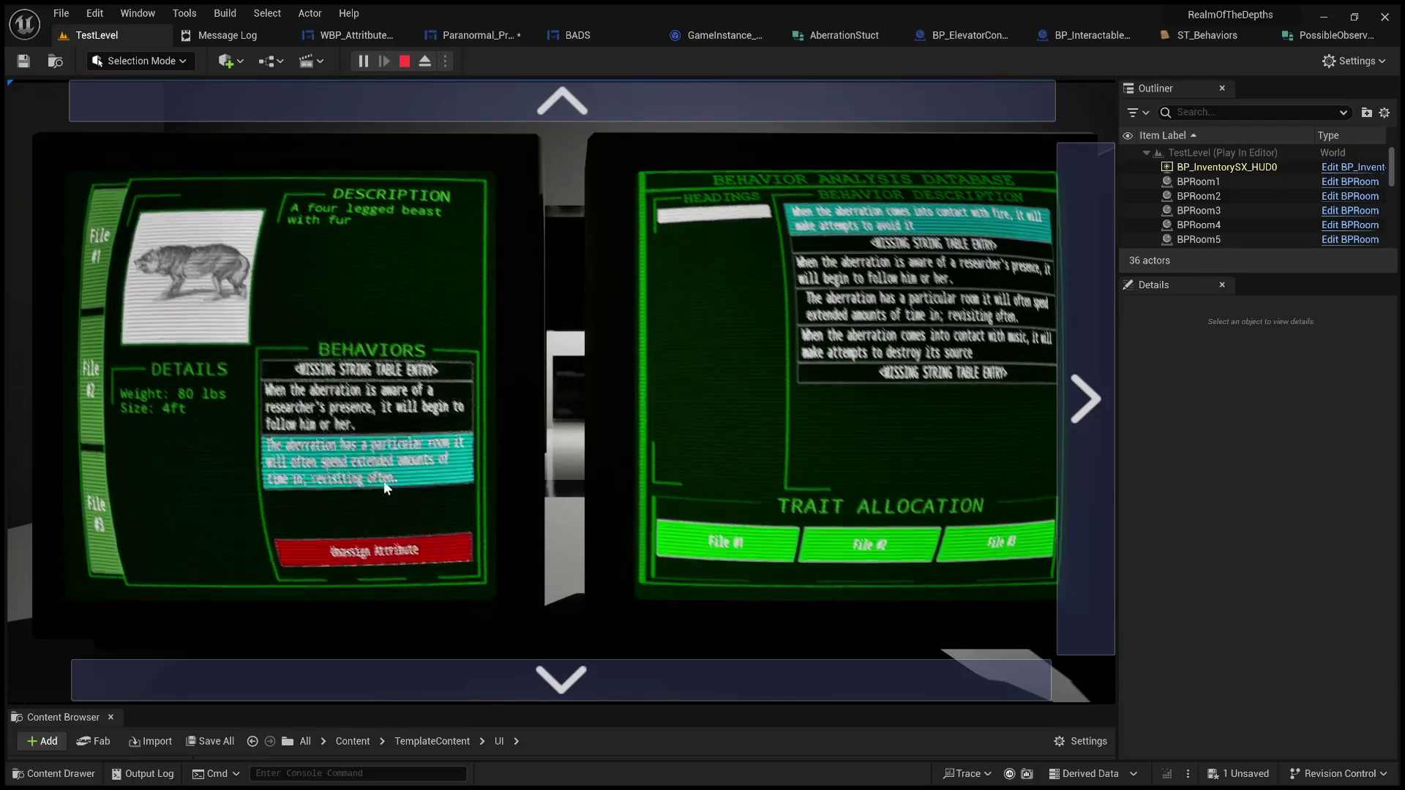
left_click(384, 549)
left_click(384, 548)
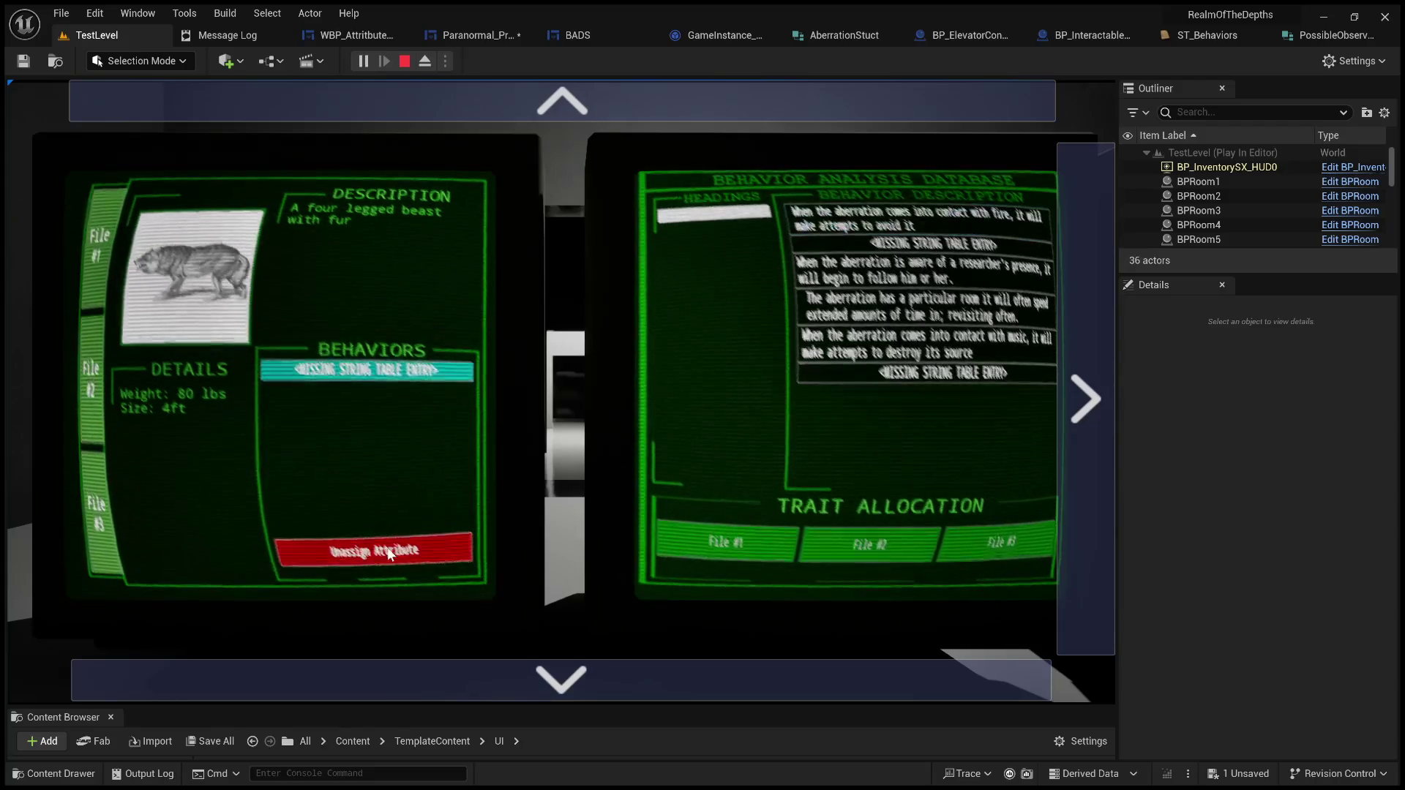
left_click(384, 548)
Step: Assign the music, researcher's presence and fire behaviours to File #1
left_click(922, 344)
left_click(775, 522)
left_click(898, 286)
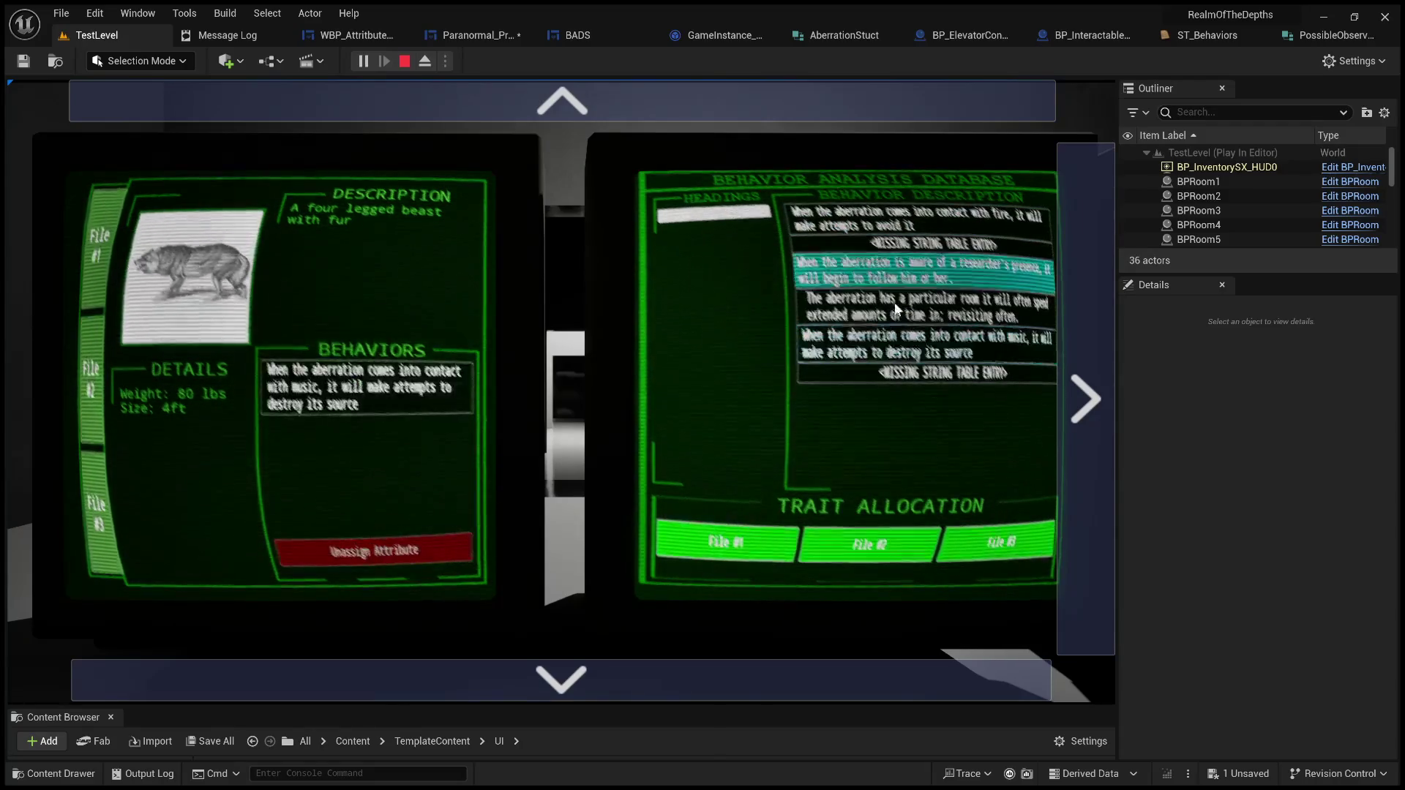
left_click(762, 540)
left_click(920, 218)
left_click(726, 541)
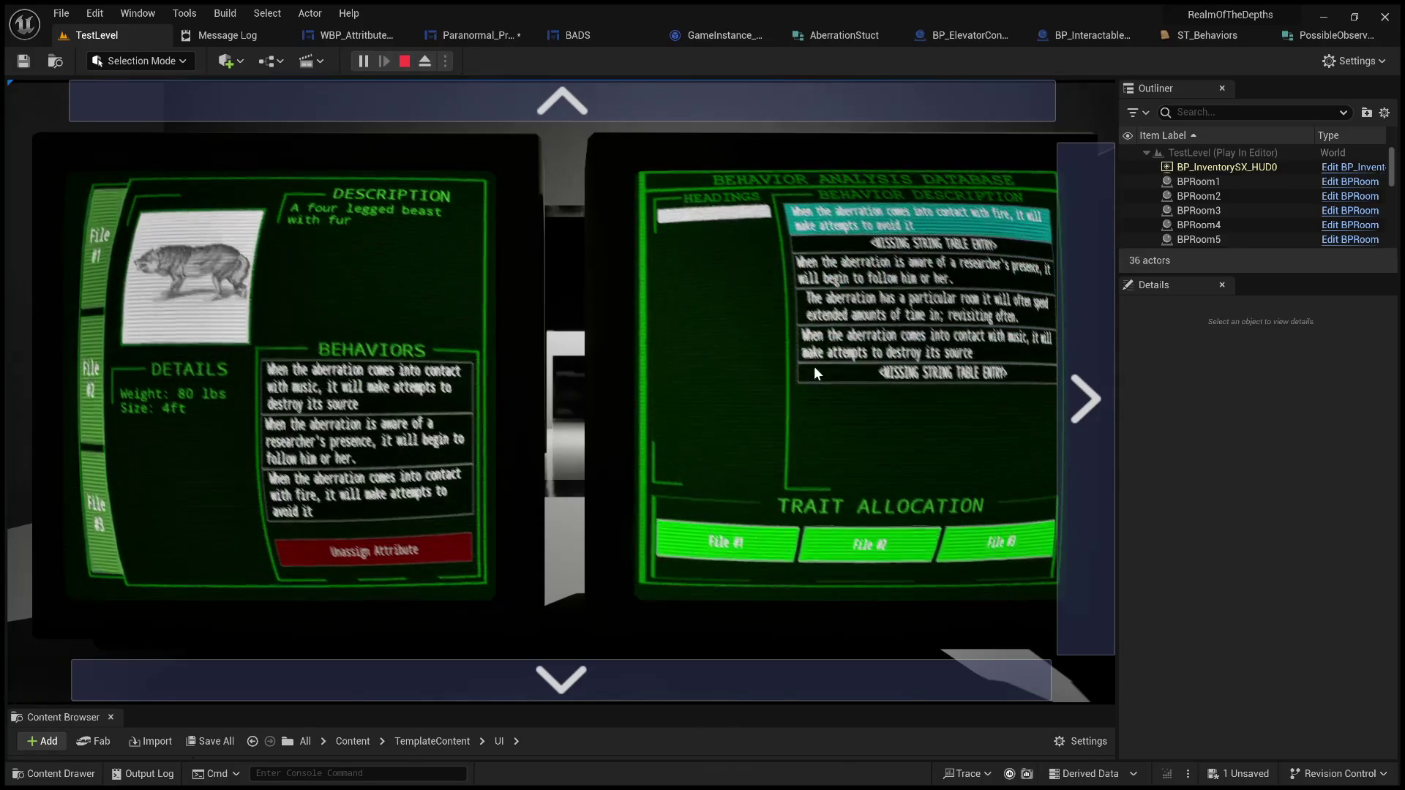
left_click(374, 495)
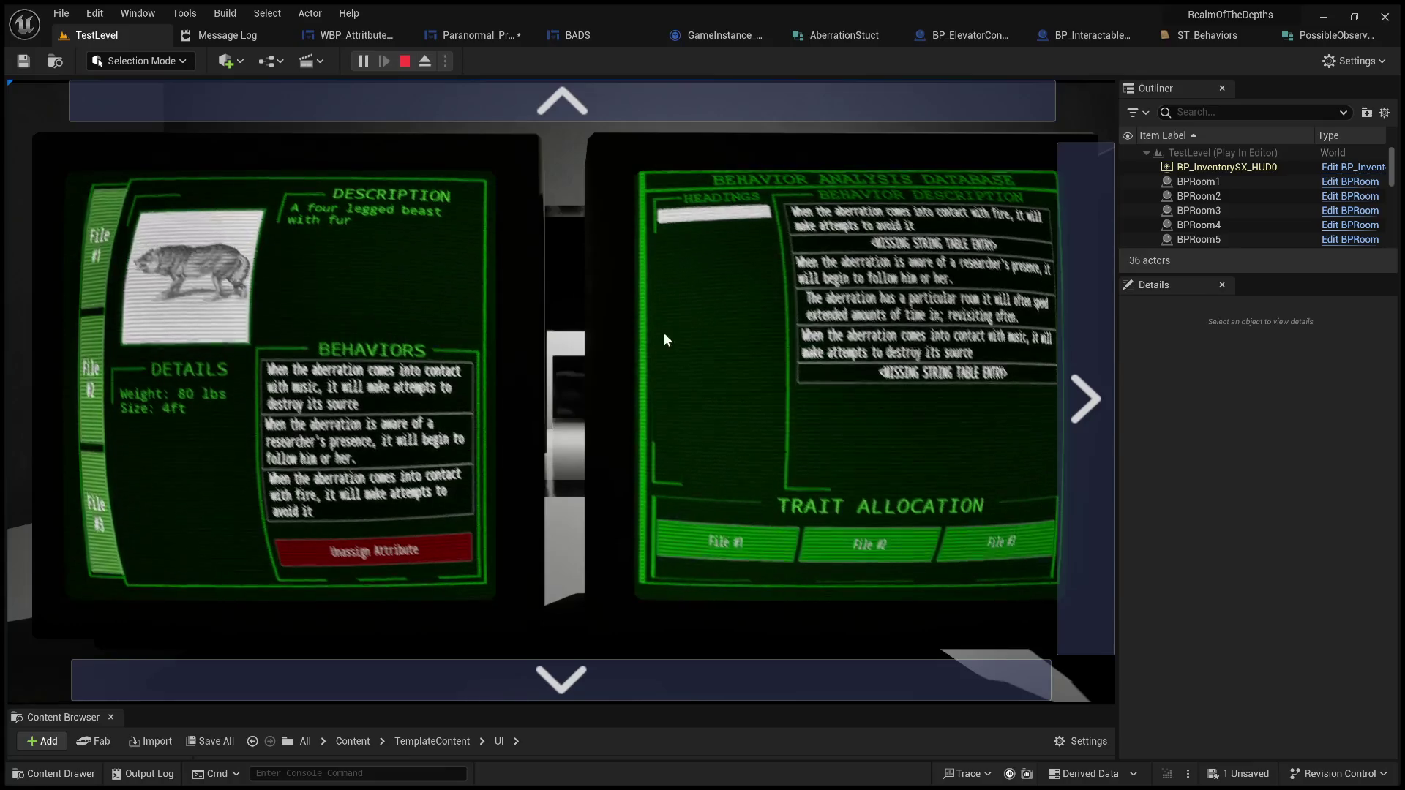
left_click(889, 251)
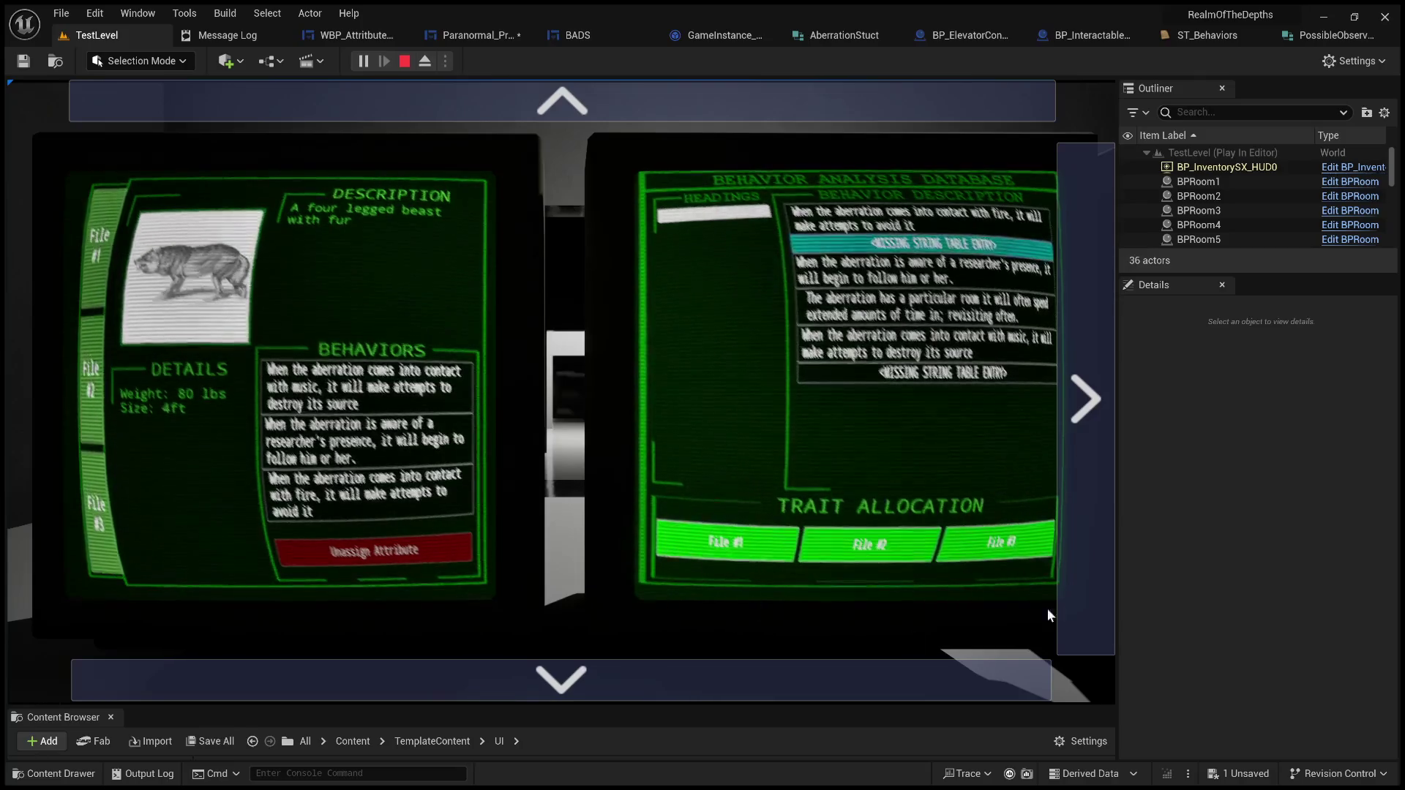
left_click(714, 543)
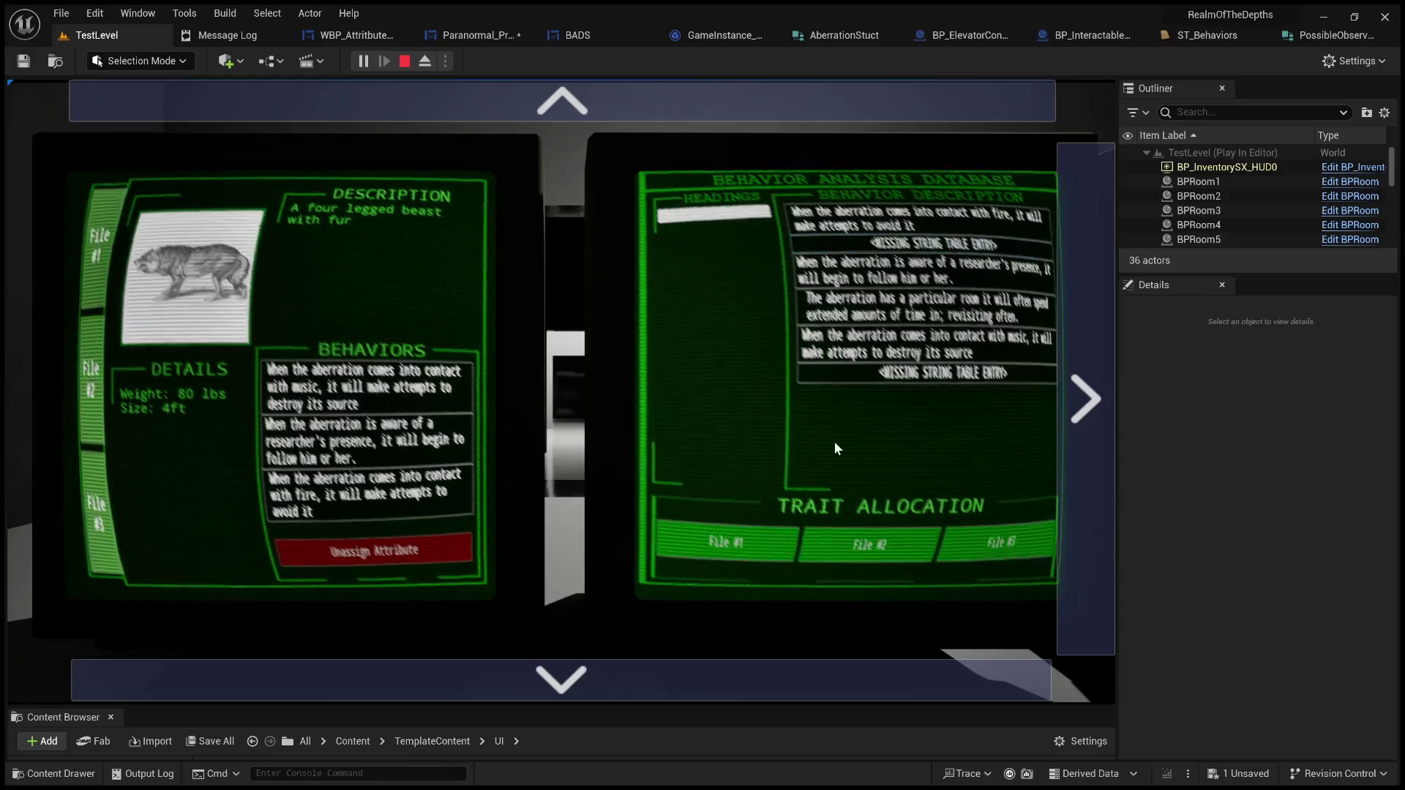
left_click(863, 307)
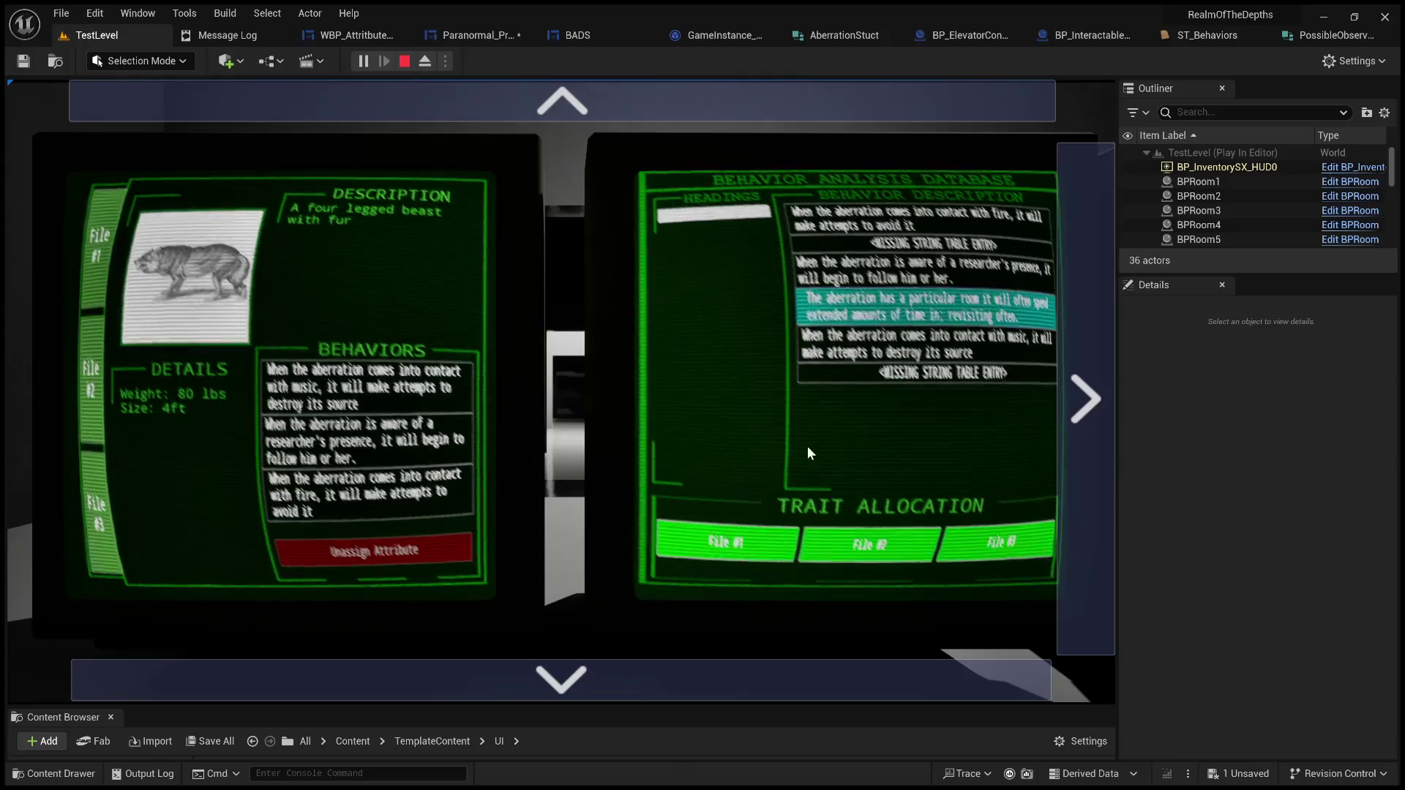
left_click(932, 385)
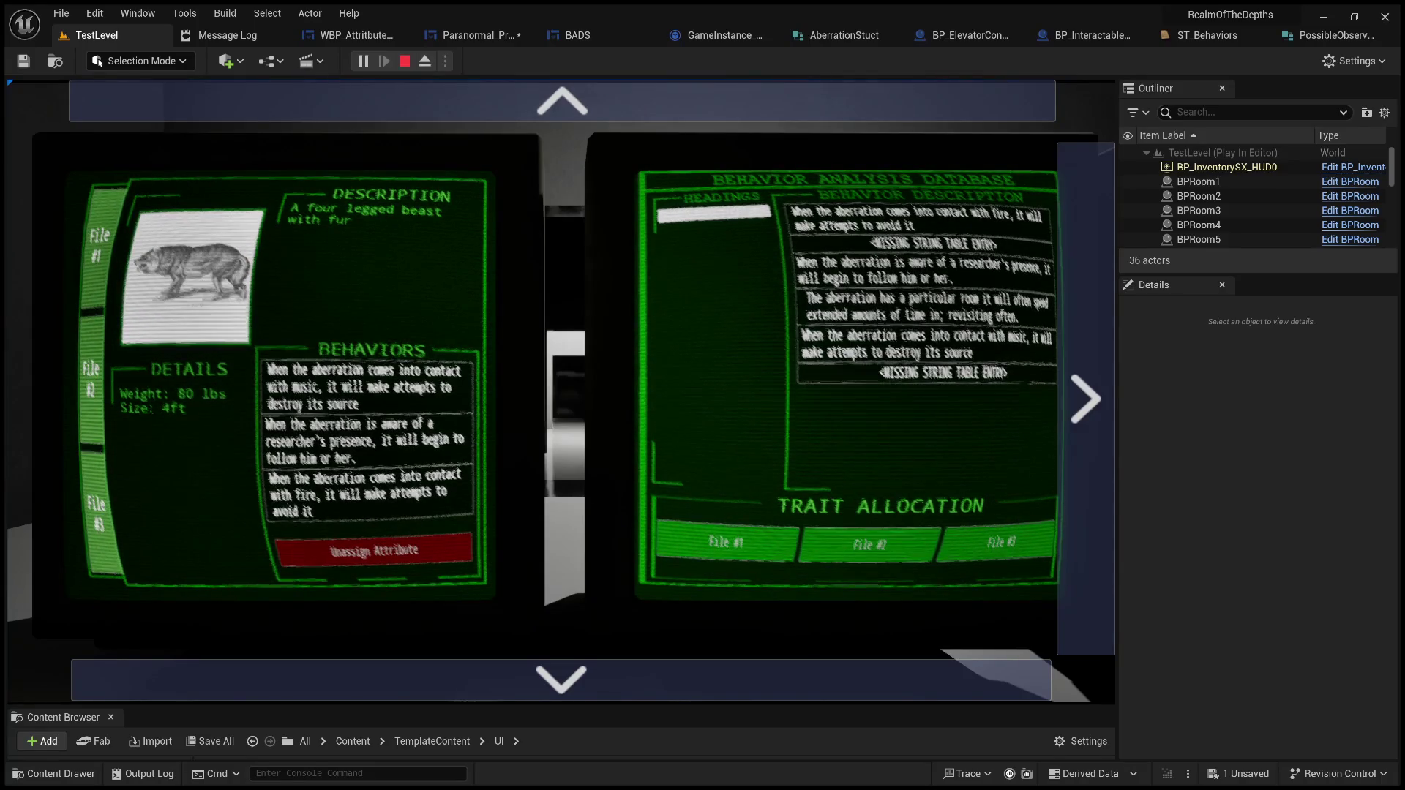
left_click(866, 370)
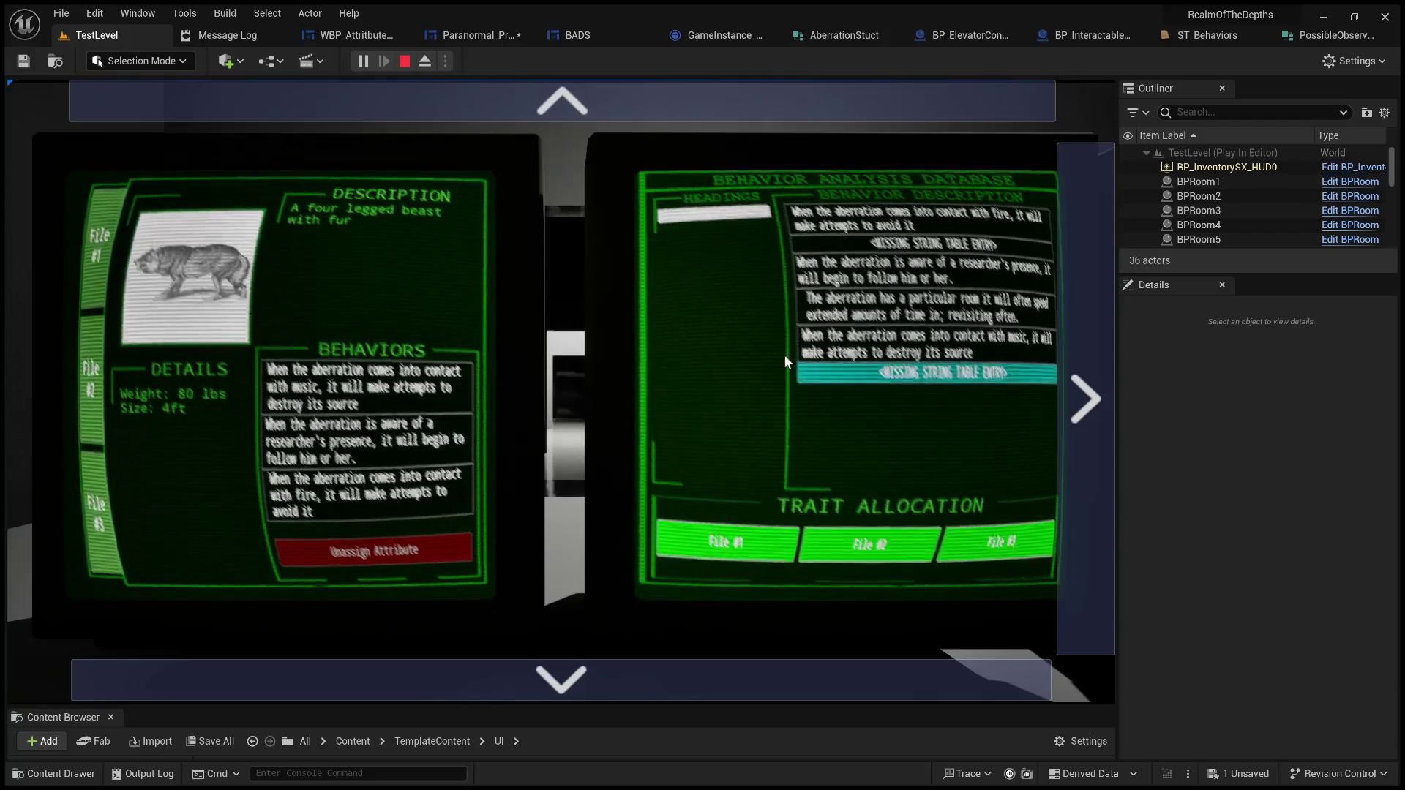
left_click(805, 372)
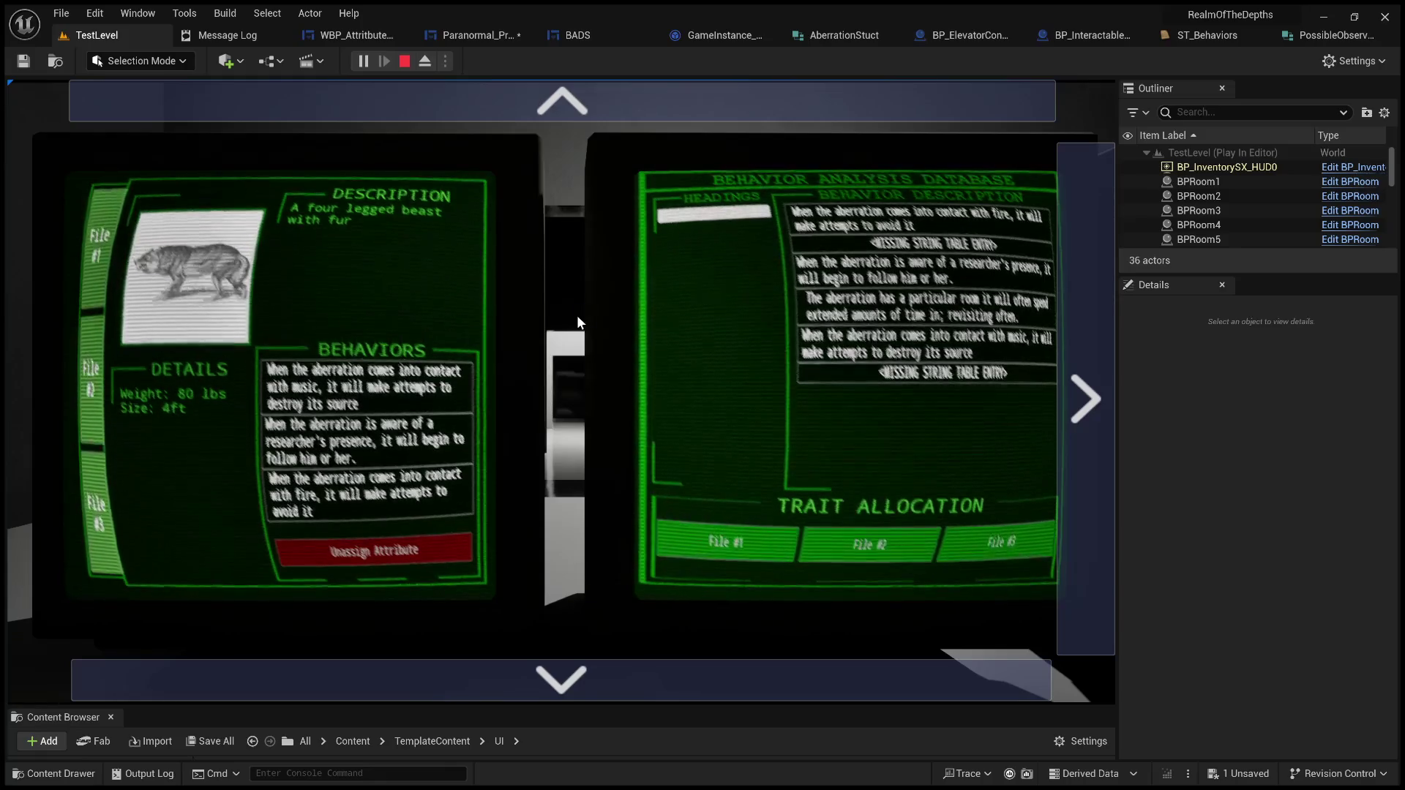
left_click(915, 323)
left_click(771, 530)
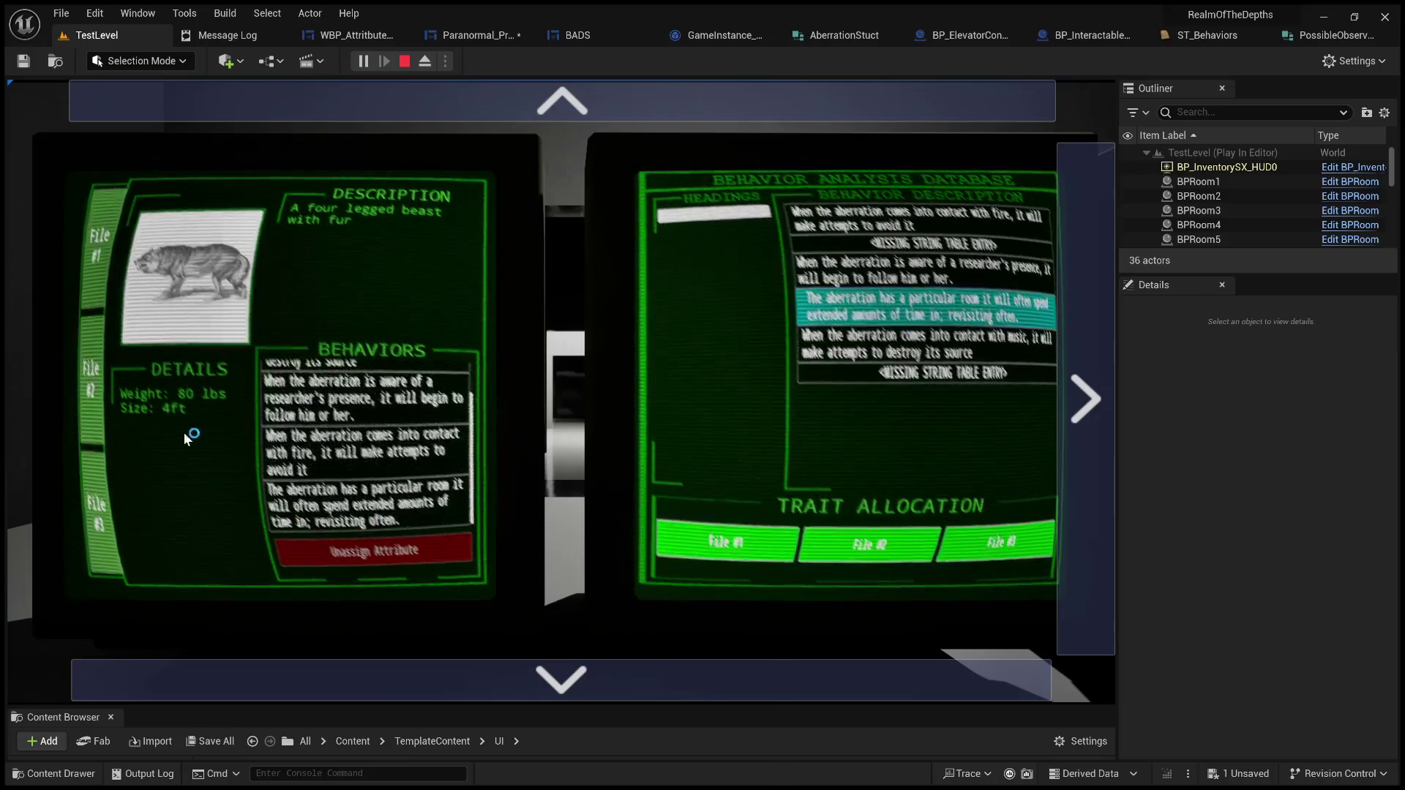
Step: Unassign the particular room behaviour and the other remaining behaviour from File #2
left_click(90, 399)
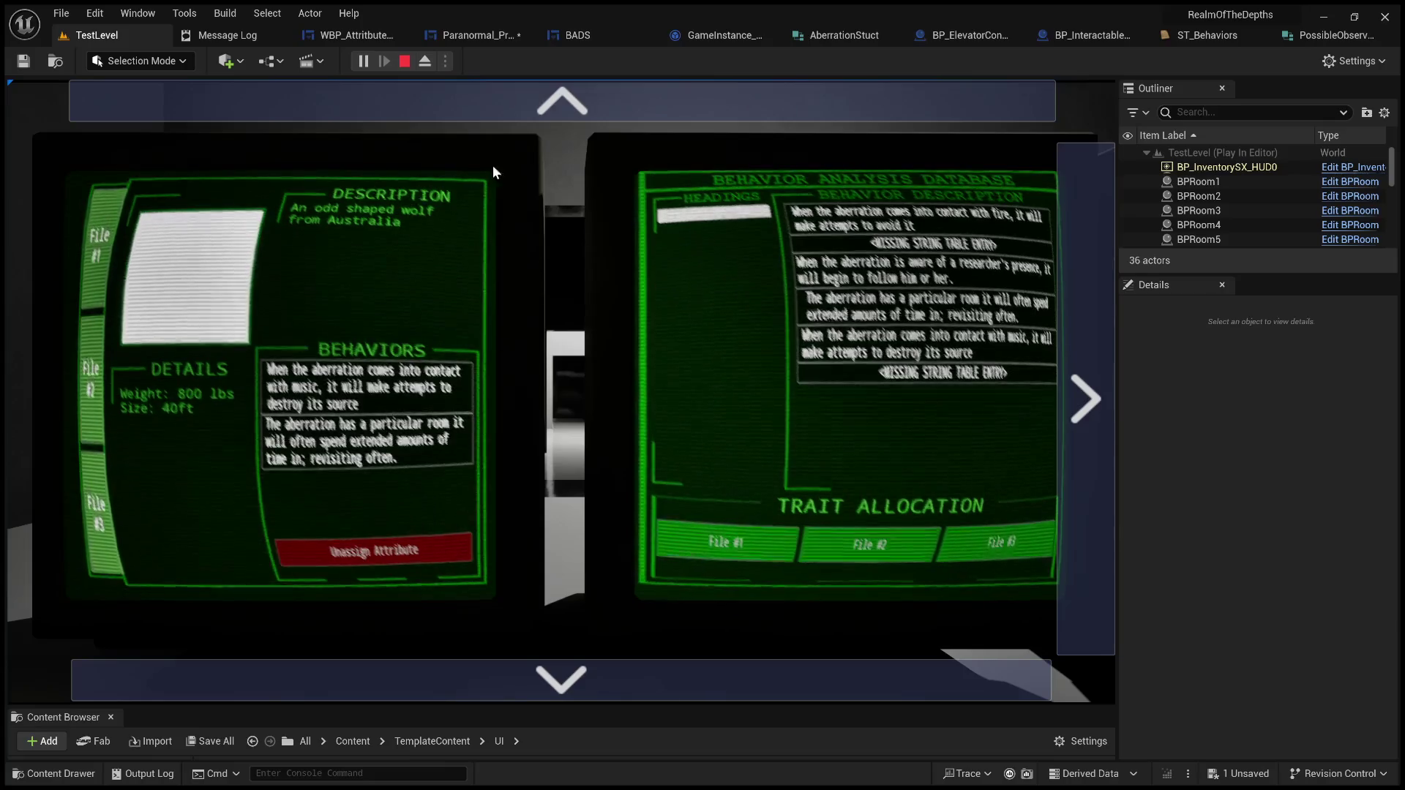
left_click(394, 423)
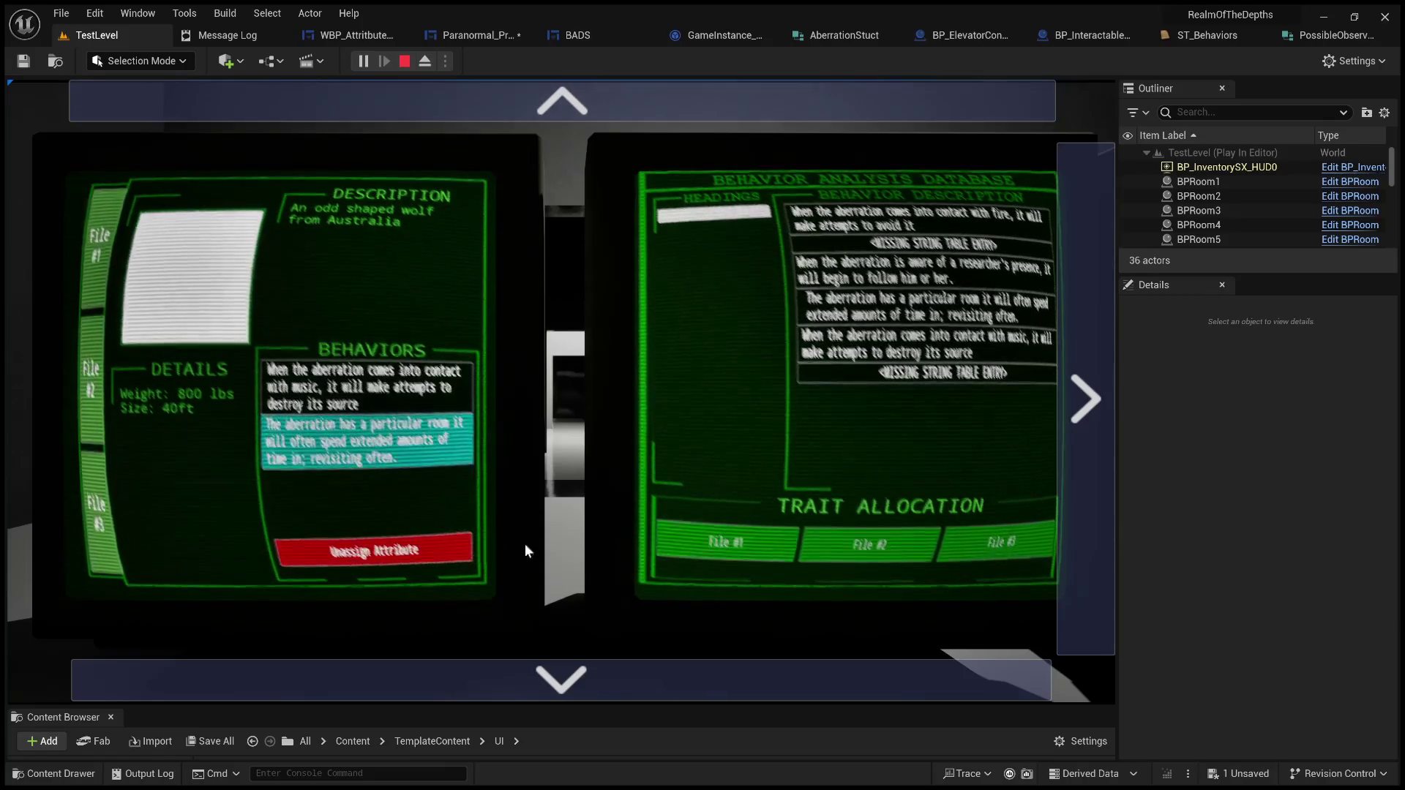
left_click(393, 554)
left_click(393, 554)
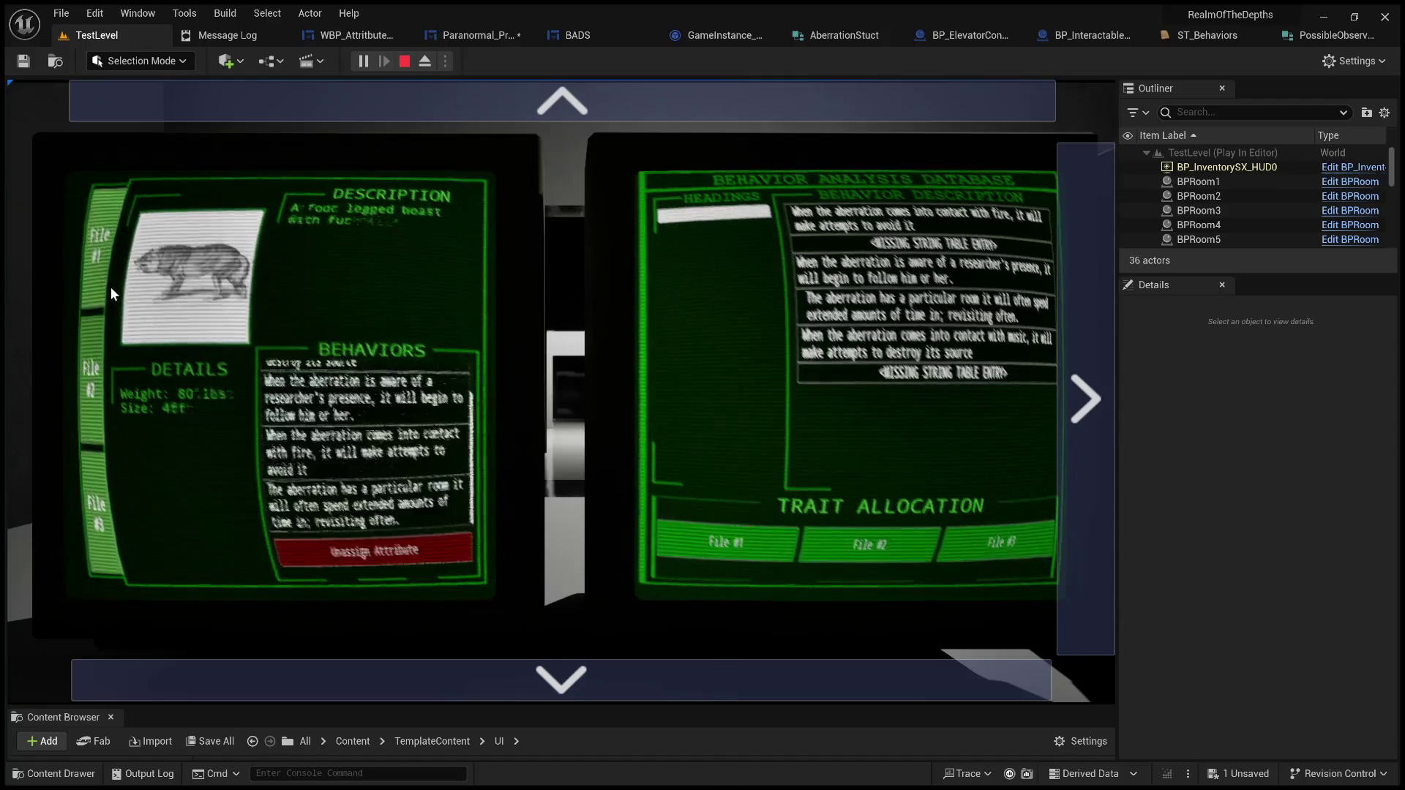
Step: Unassign File #1's behaviours, including researcher's presence and music, until it is empty
left_click(371, 500)
left_click(358, 554)
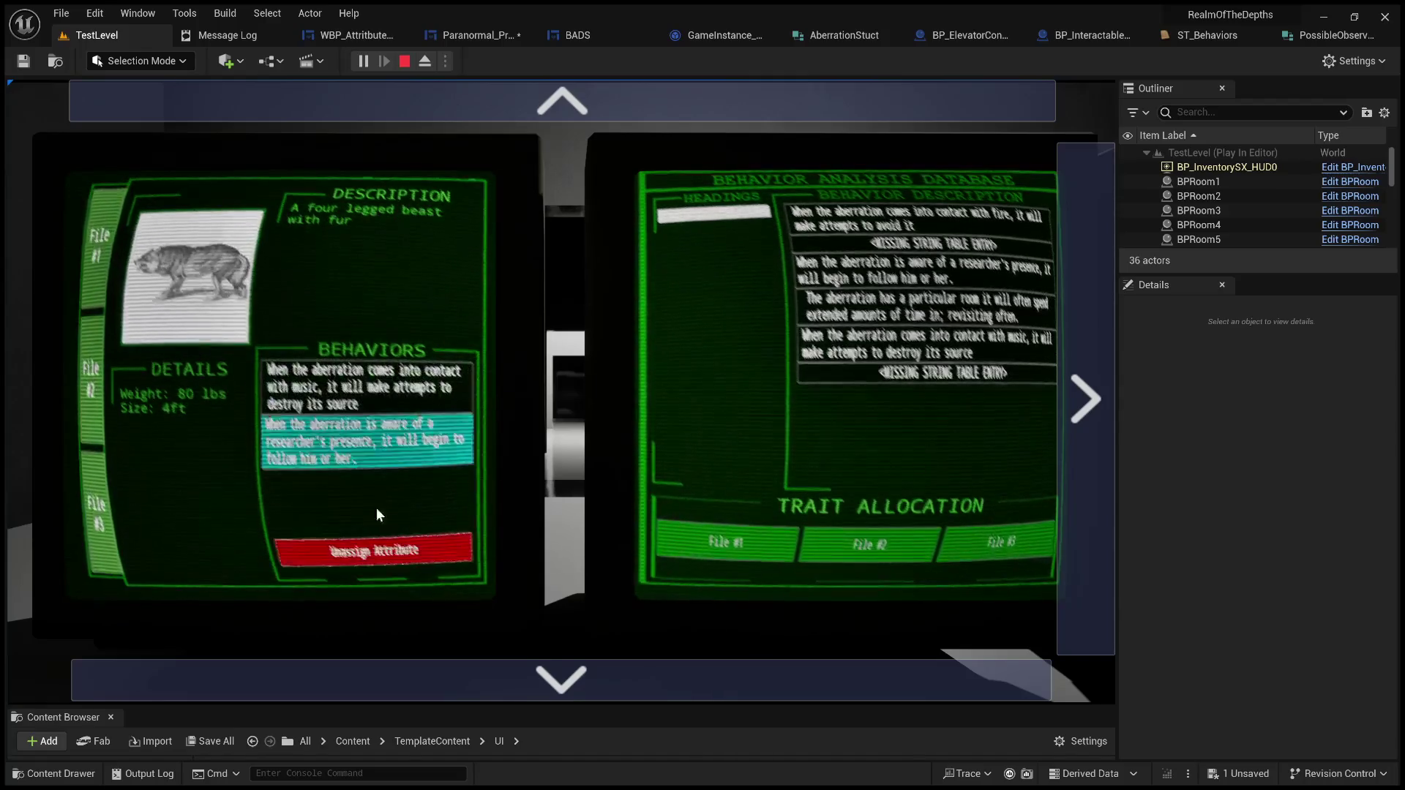
left_click(358, 554)
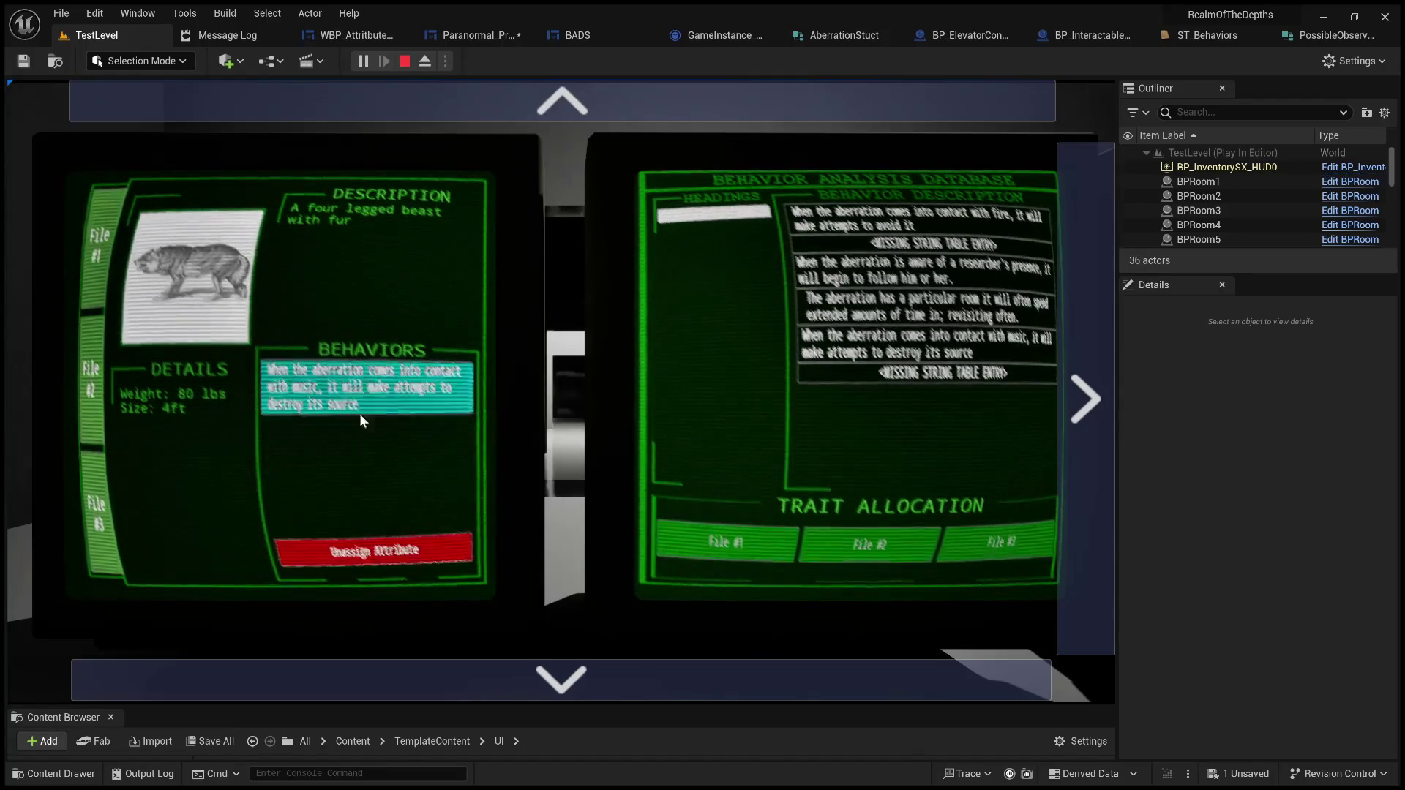
left_click(368, 552)
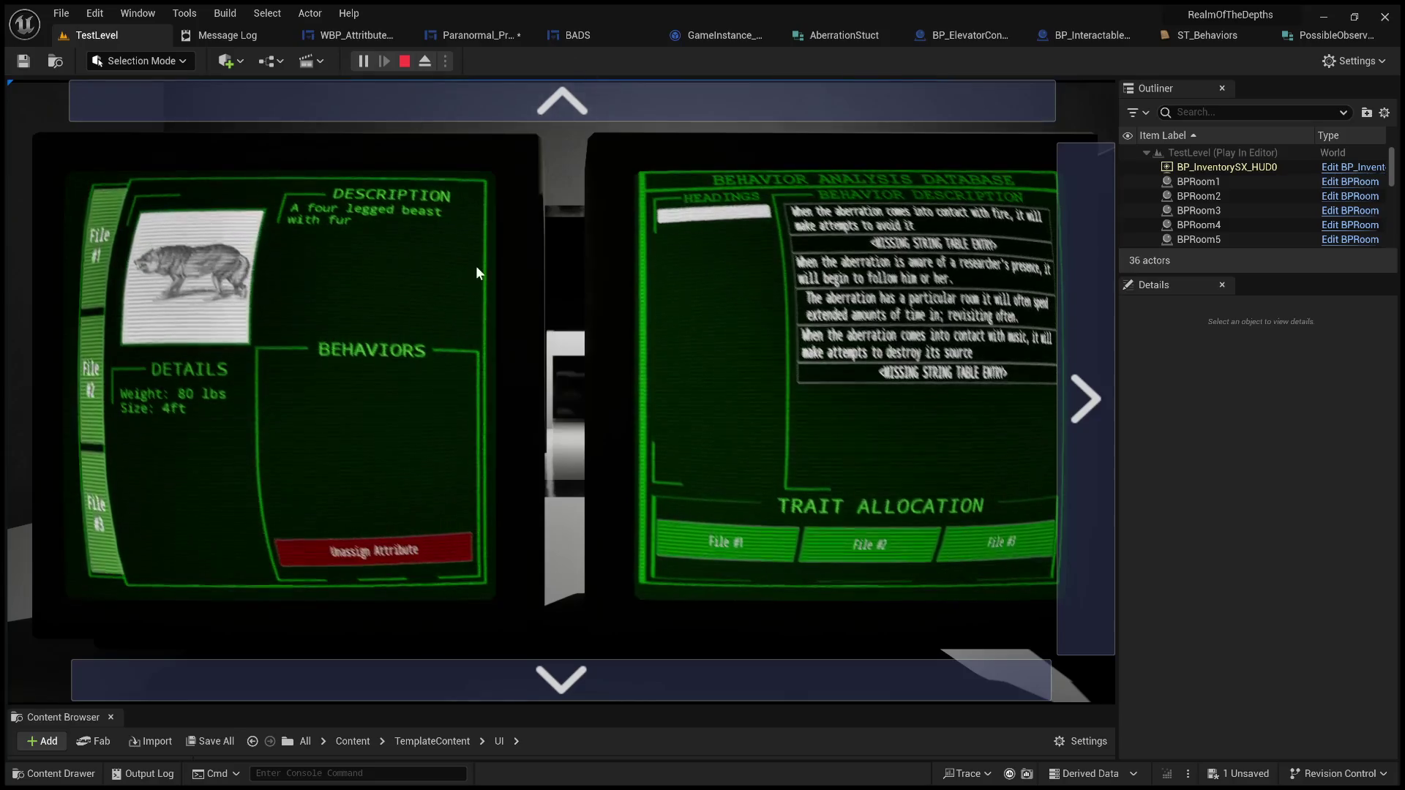
Step: Exit the terminal, stop Play, Save All with Ctrl+Shift+S, and close Unreal Editor
key("Tab")
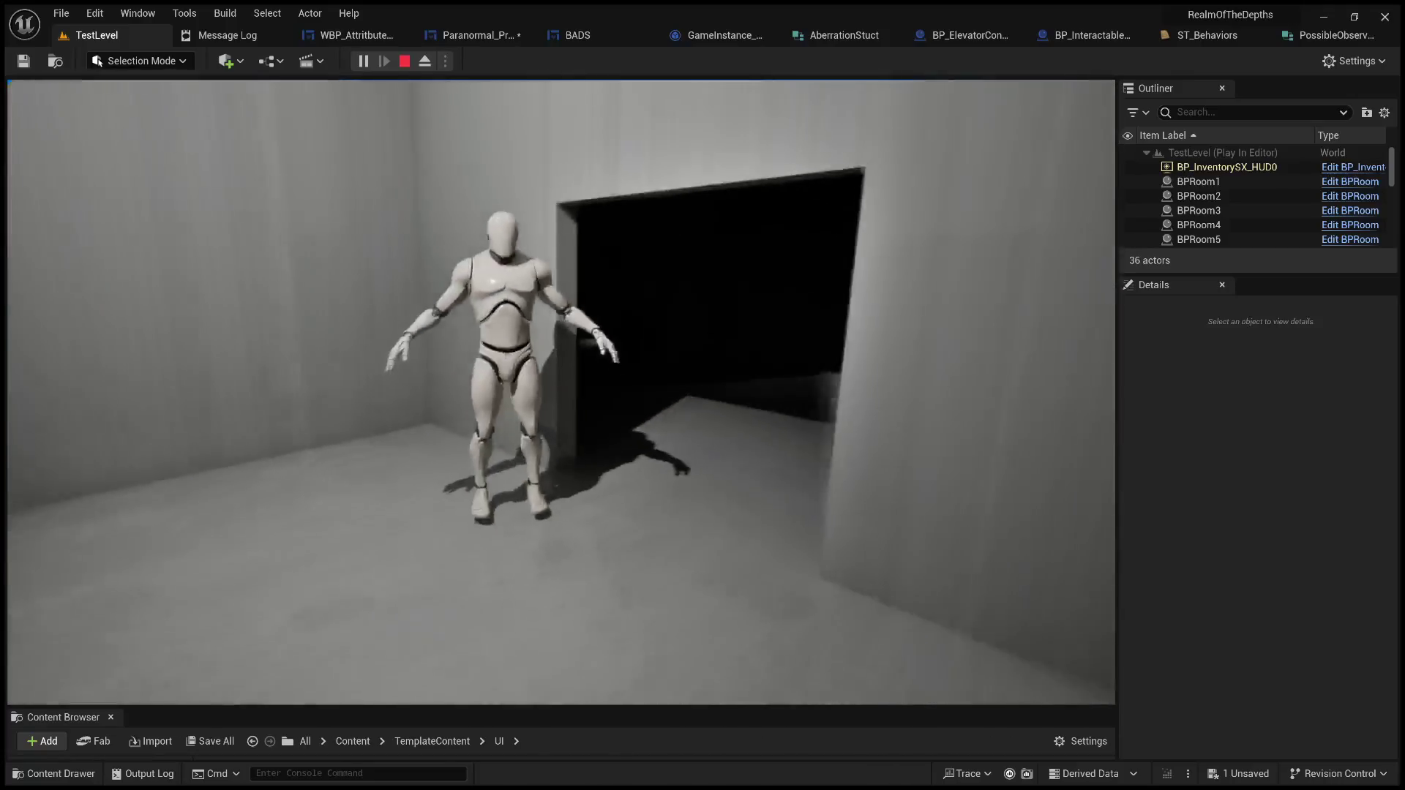
key("Escape")
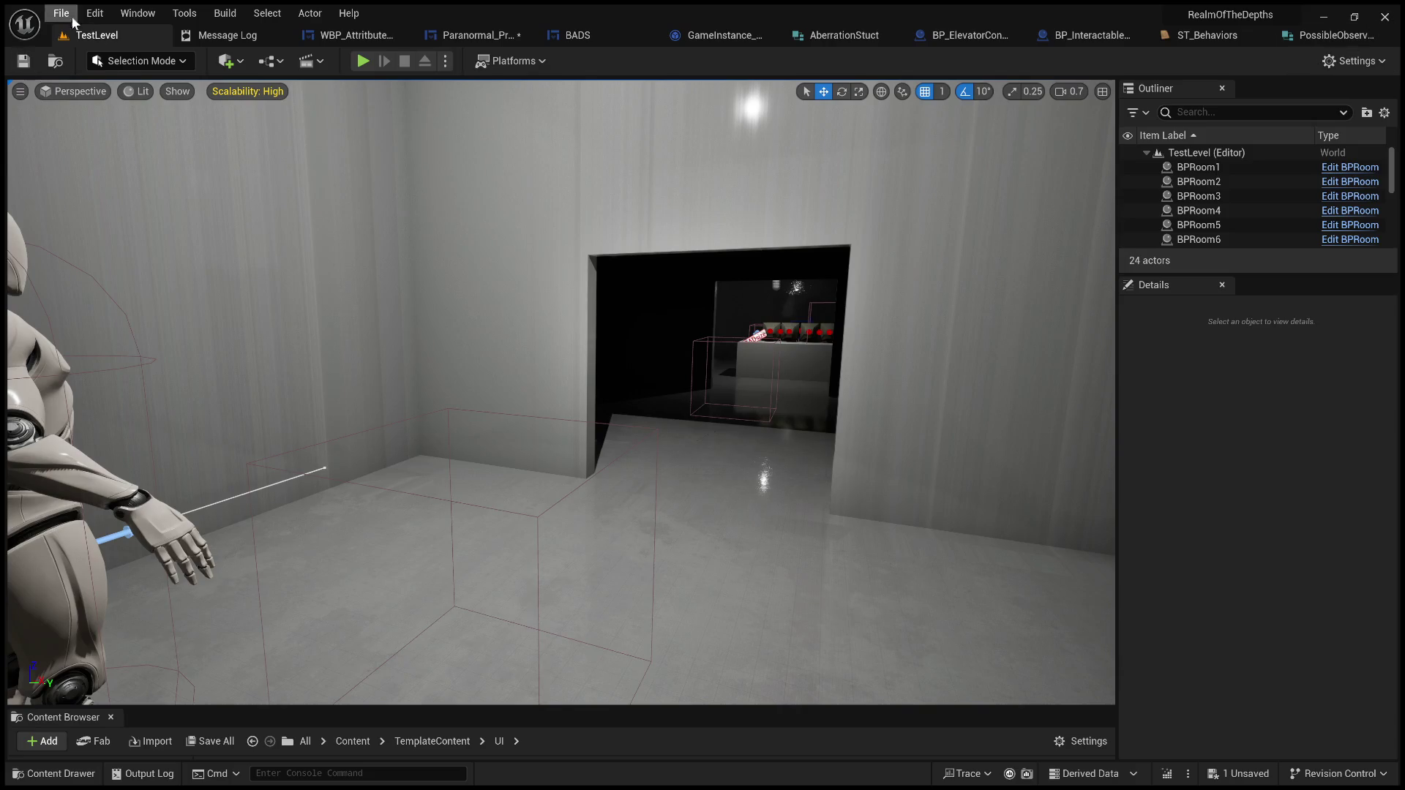
key("ctrl+shift+s")
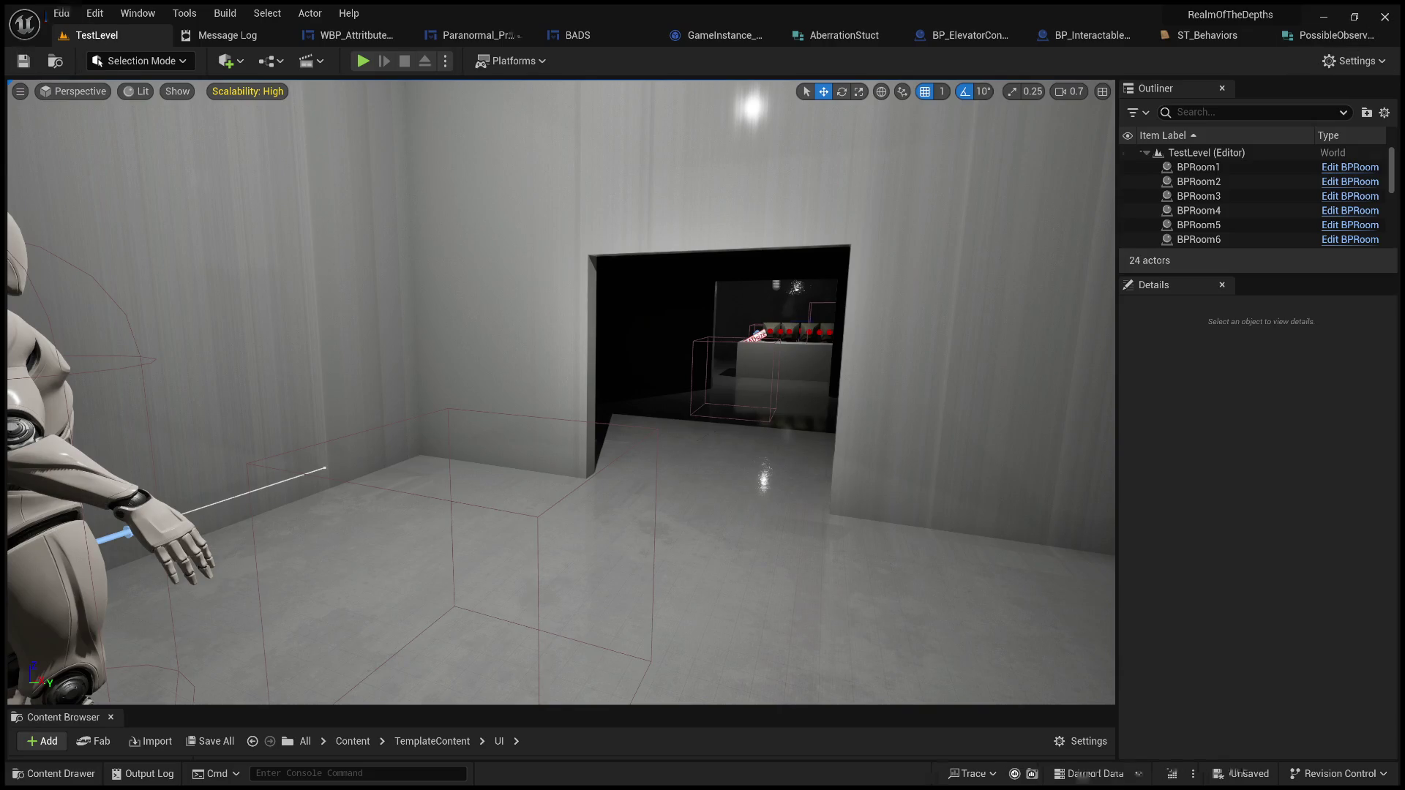
left_click(1383, 18)
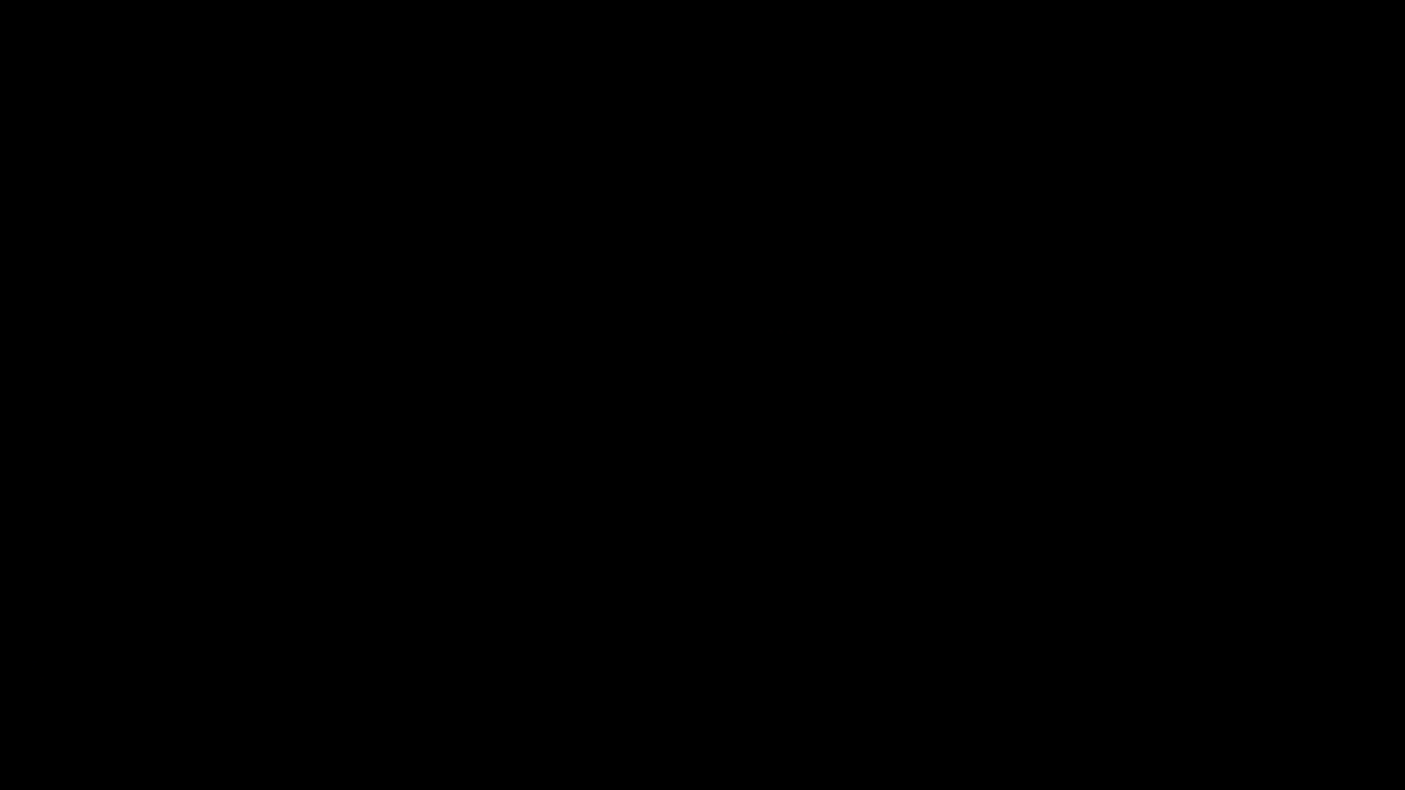